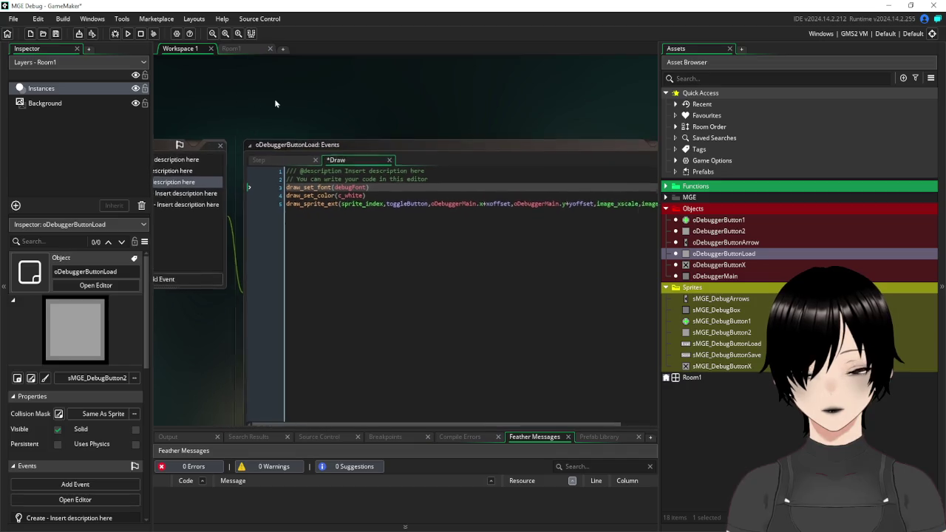
Replace the toggleButton argument on line 5 of the Draw event with image_index.
mouse_move(467, 206)
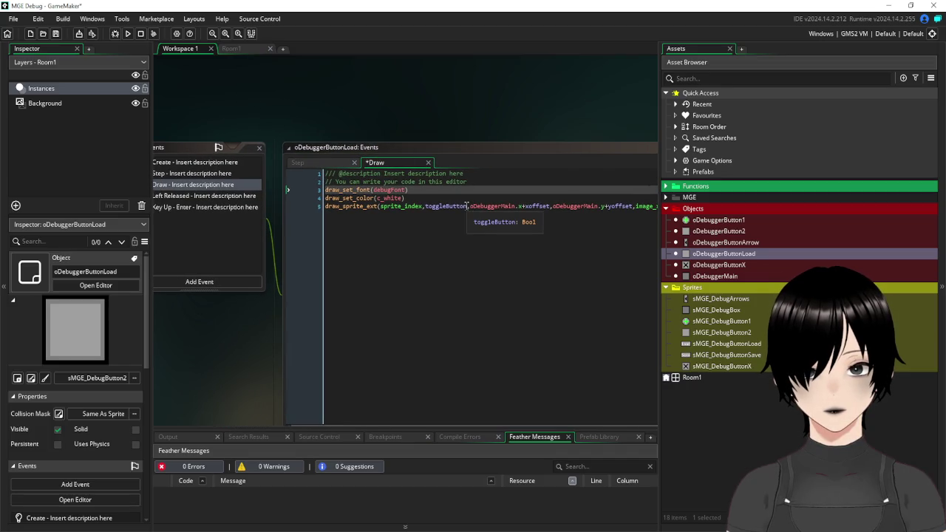
drag(468, 207, 427, 210)
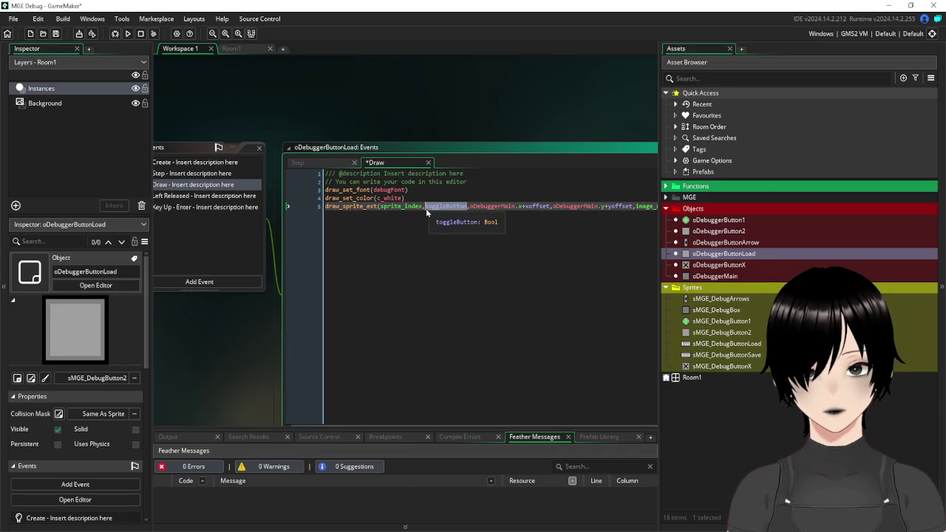
text(imag)
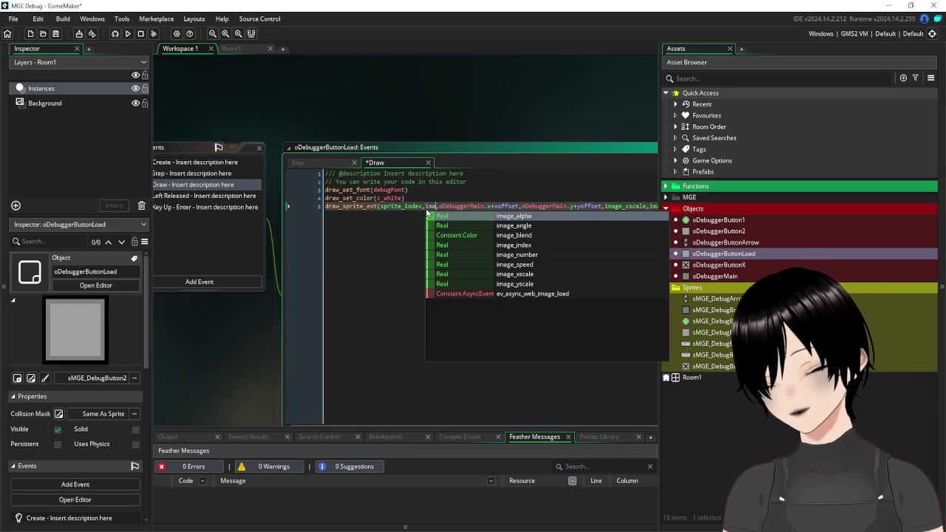
text(e_ind)
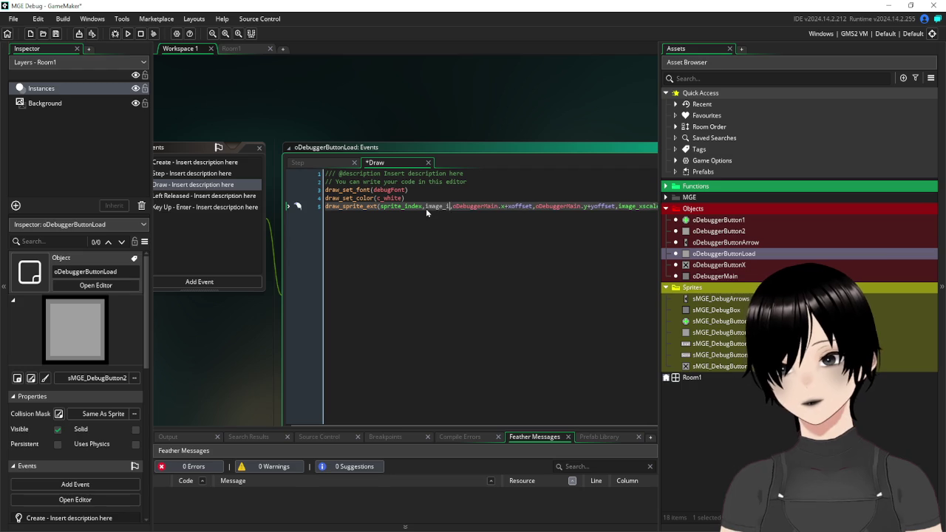
text(ex)
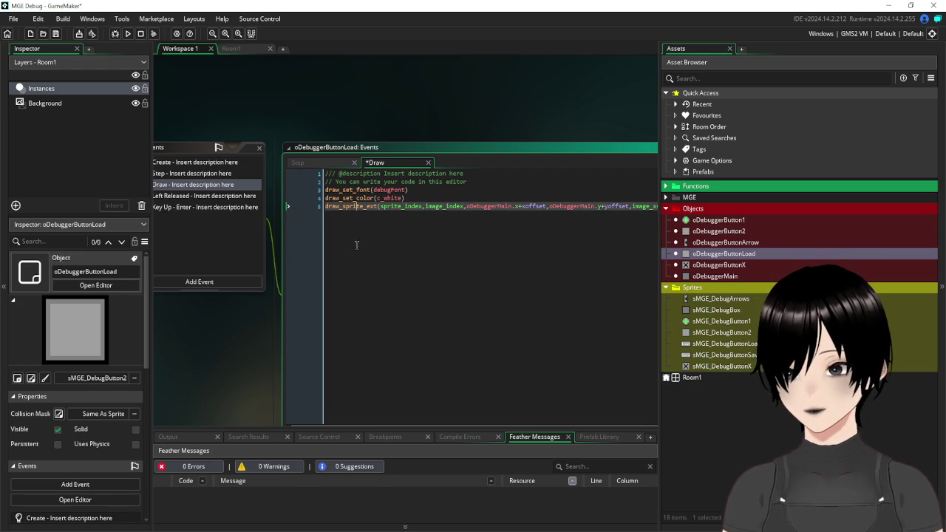
Append image_index=0 and image_speed=0 lines to the Create event code.
click(194, 162)
click(472, 218)
key(Return)
text(im)
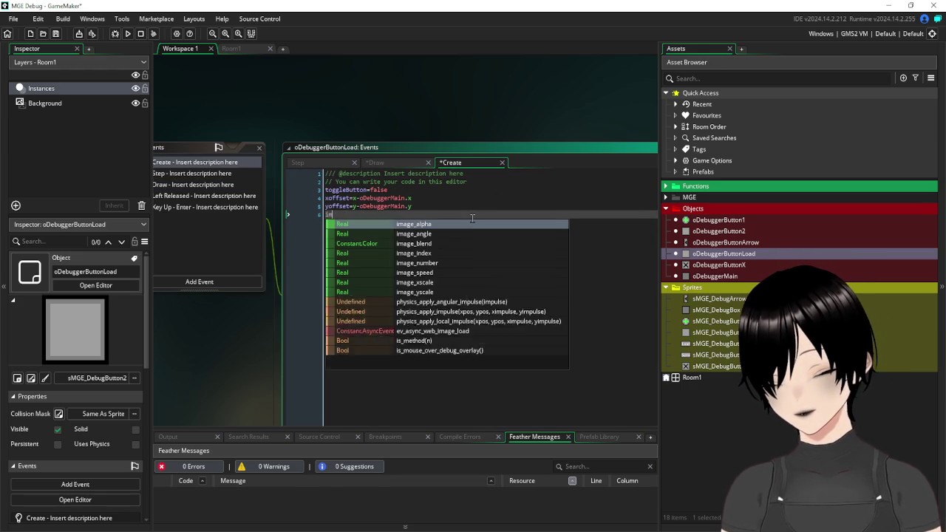
text(age_index=0)
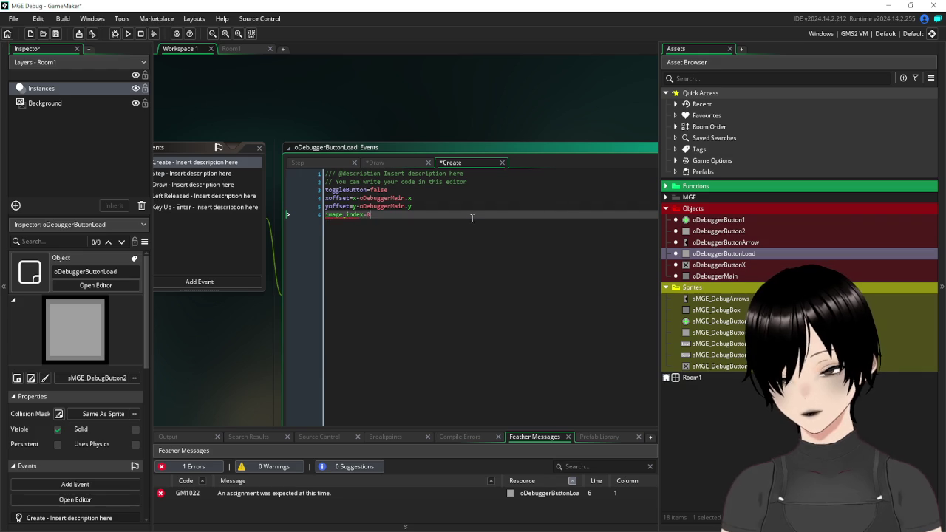
key(Return)
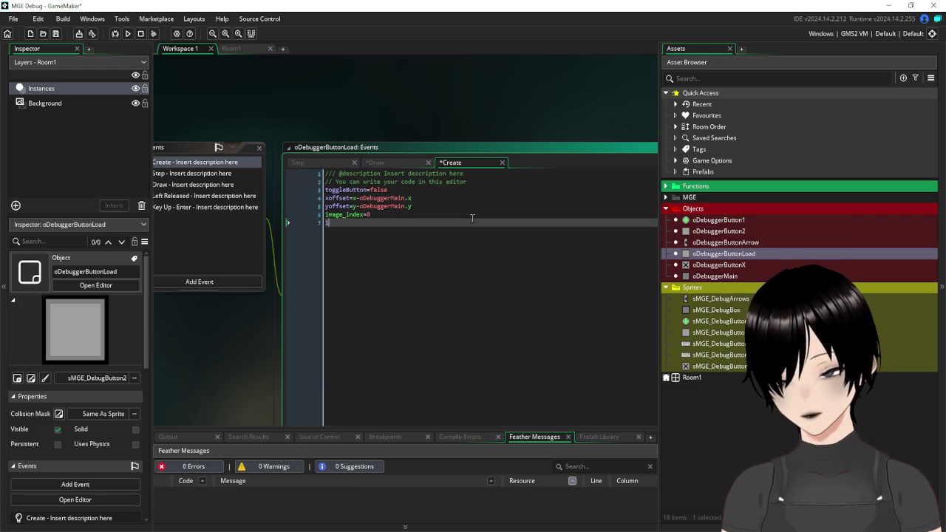
text(image_speed=0)
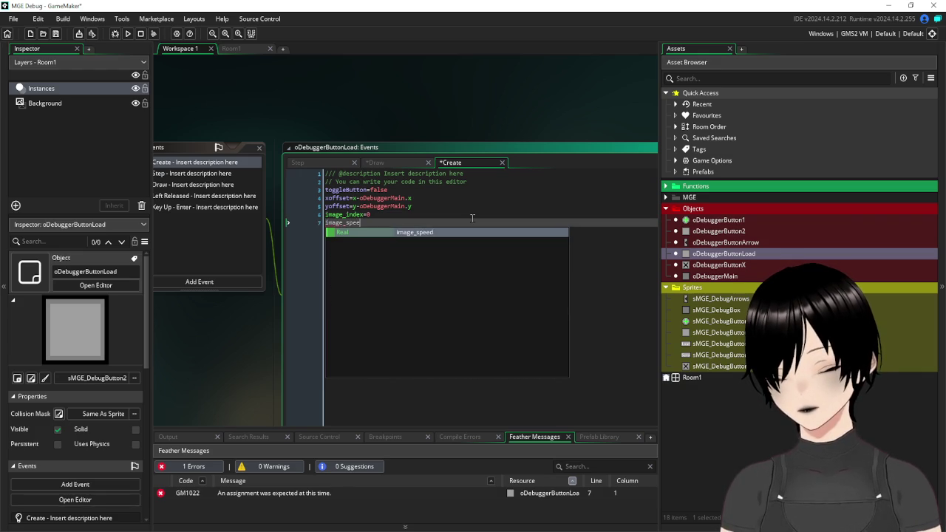
drag(276, 92, 351, 107)
Delete the toggleButton if/else block and the Key Up - Enter chat command lines.
click(262, 212)
drag(518, 234, 405, 206)
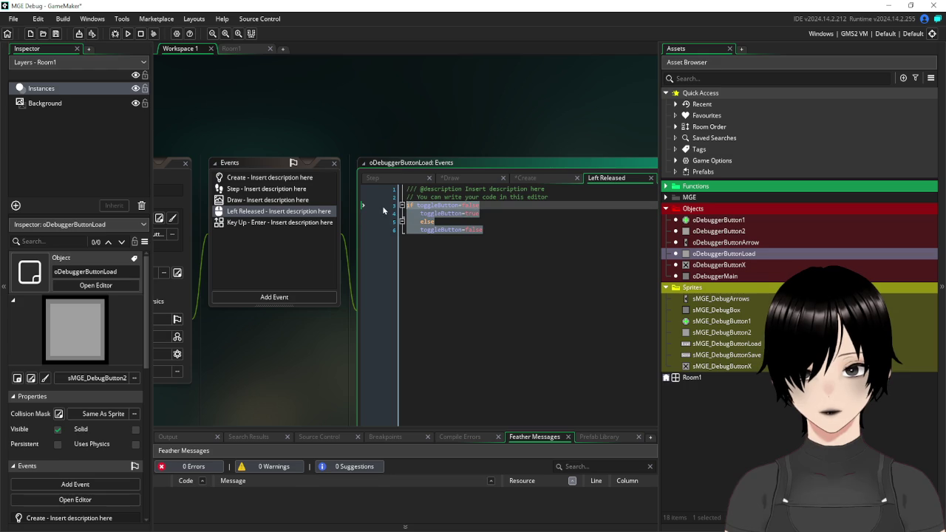
click(289, 223)
drag(484, 238, 380, 209)
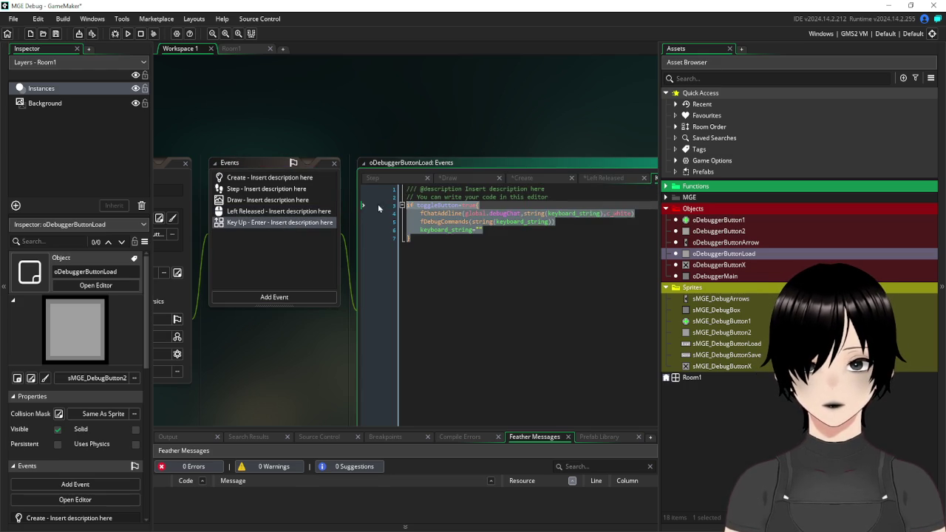
key(Delete)
Review the Draw, Create and Step event code of oDebuggerButtonLoad.
click(268, 201)
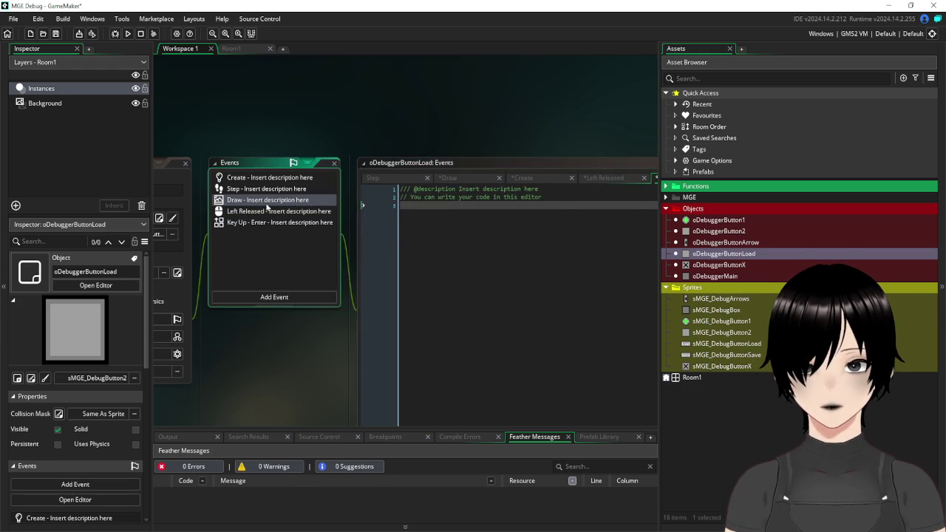
click(247, 181)
click(245, 191)
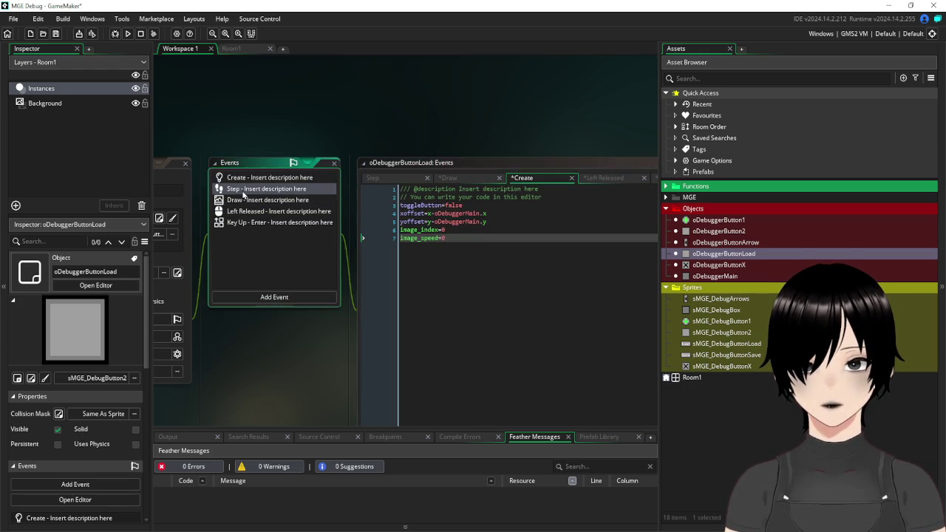
mouse_move(198, 127)
mouse_down()
mouse_move(321, 112)
mouse_move(278, 114)
mouse_up()
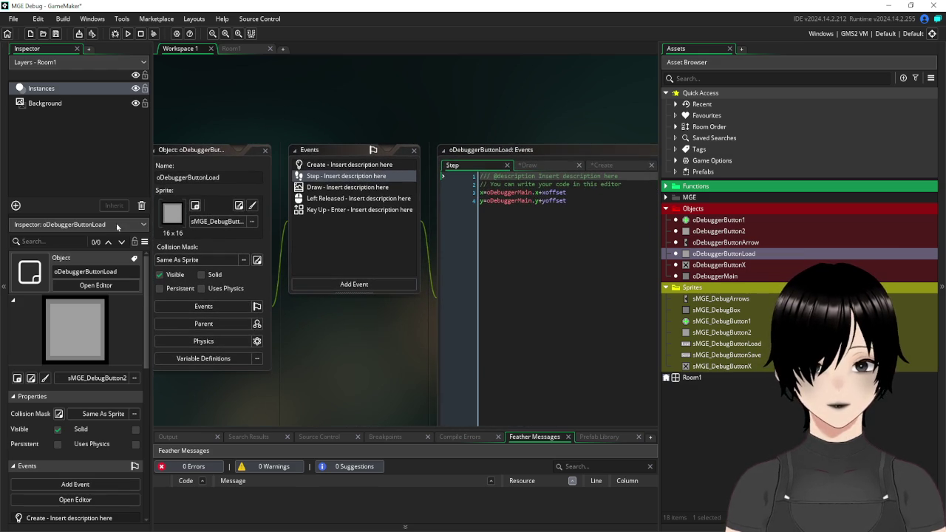
Swap sMGE_DebugButton2 for the 32 x 16 sMGE_DebugButtonLoad sprite showing "Load".
click(222, 221)
double_click(362, 261)
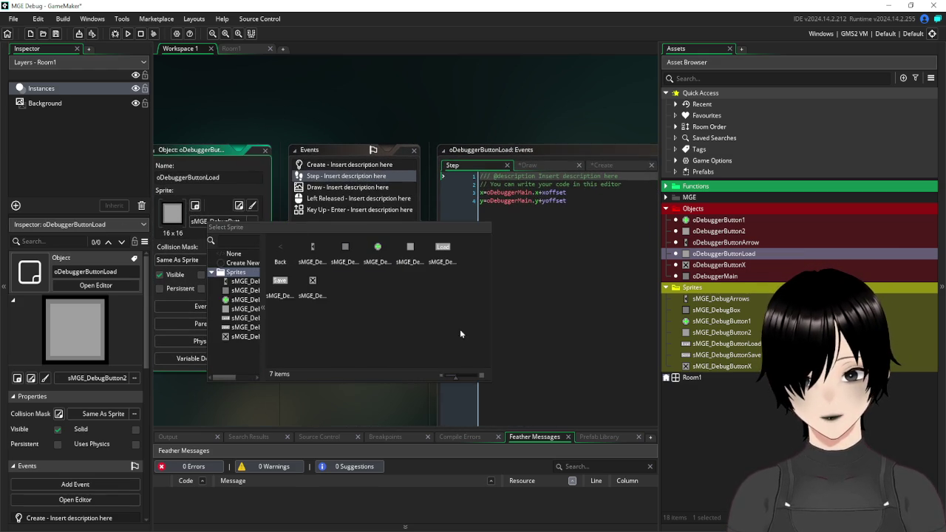
double_click(443, 250)
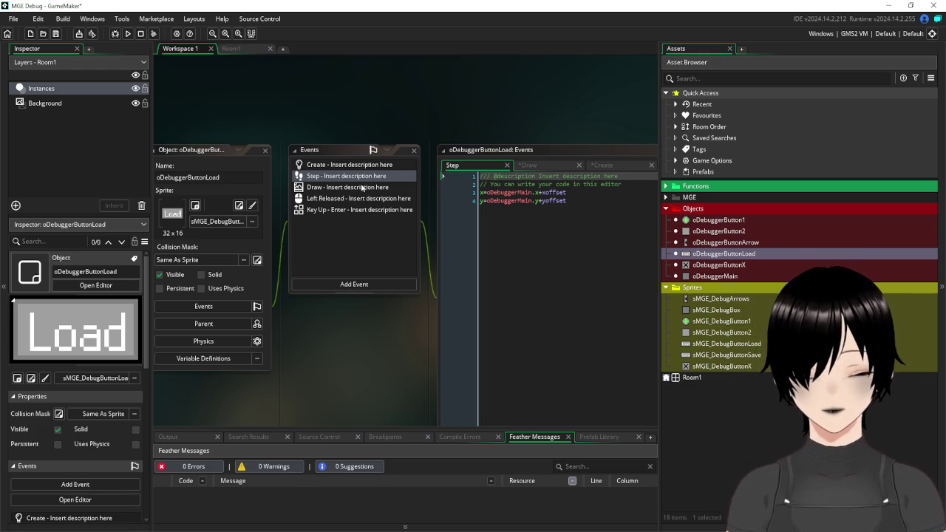
click(354, 238)
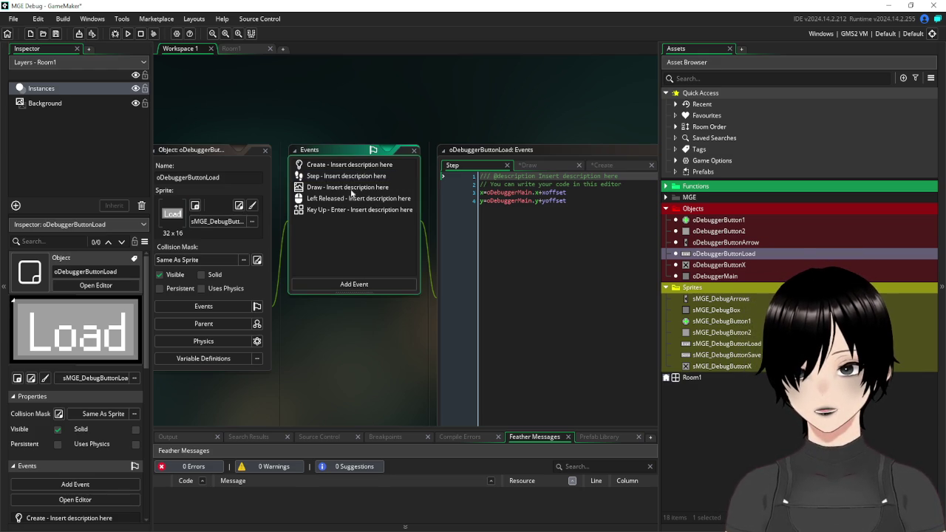
Write var fileLoad=ini_open("Debug.ini") in the Left Released event and save the project.
click(352, 200)
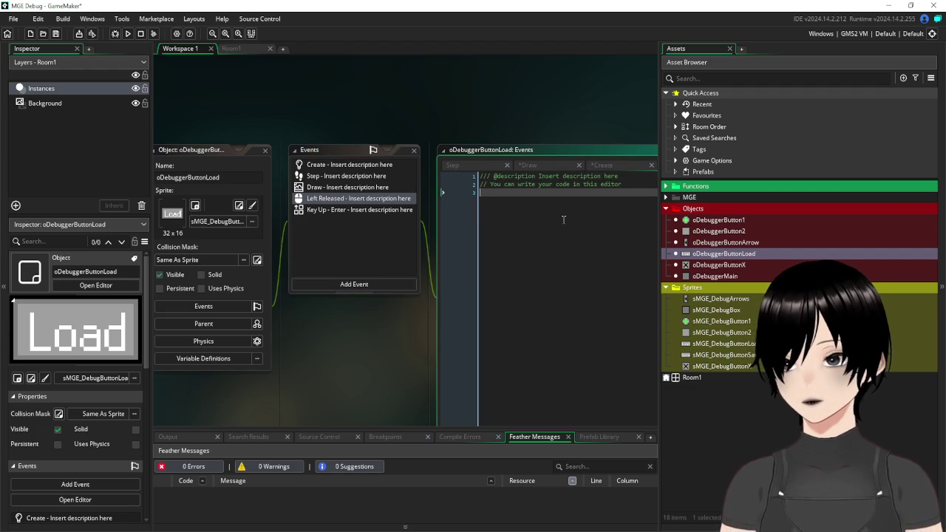
text(fileL)
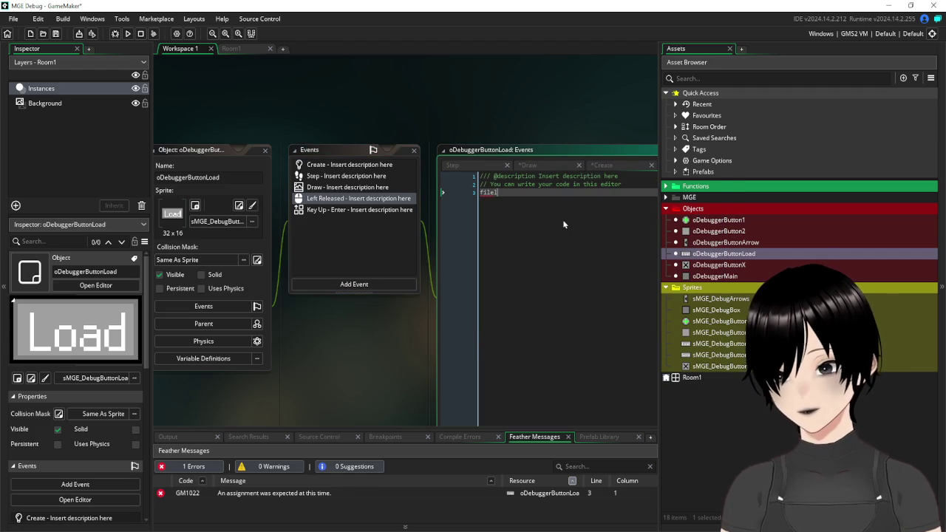
text(o)
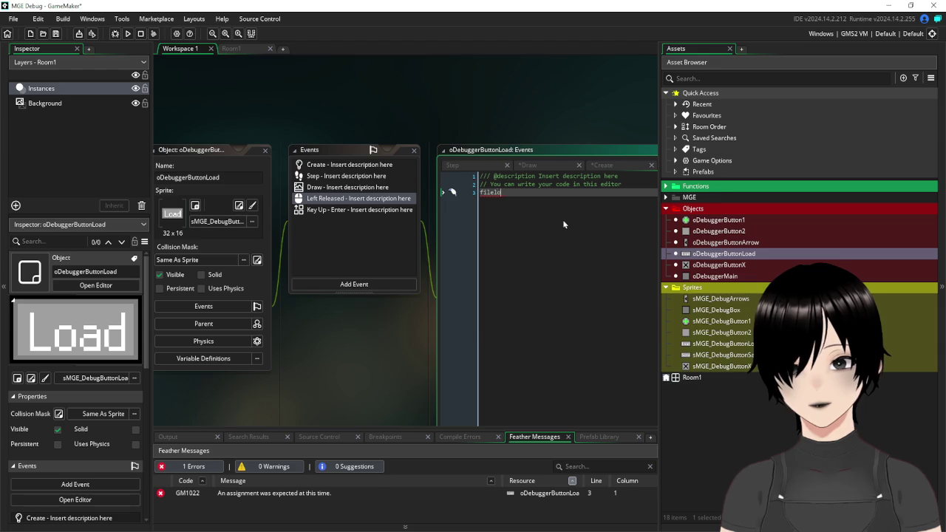
text(ad=v)
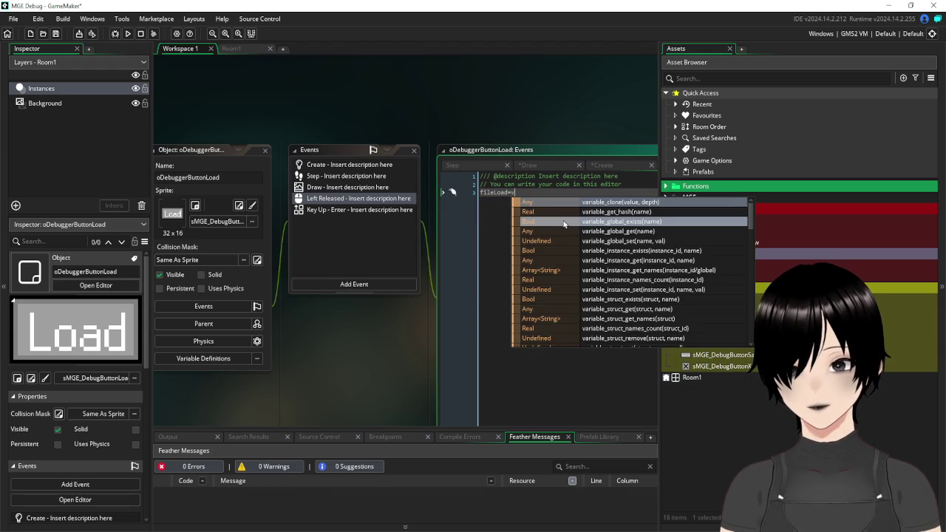
key(BackSpace)
text(ini)
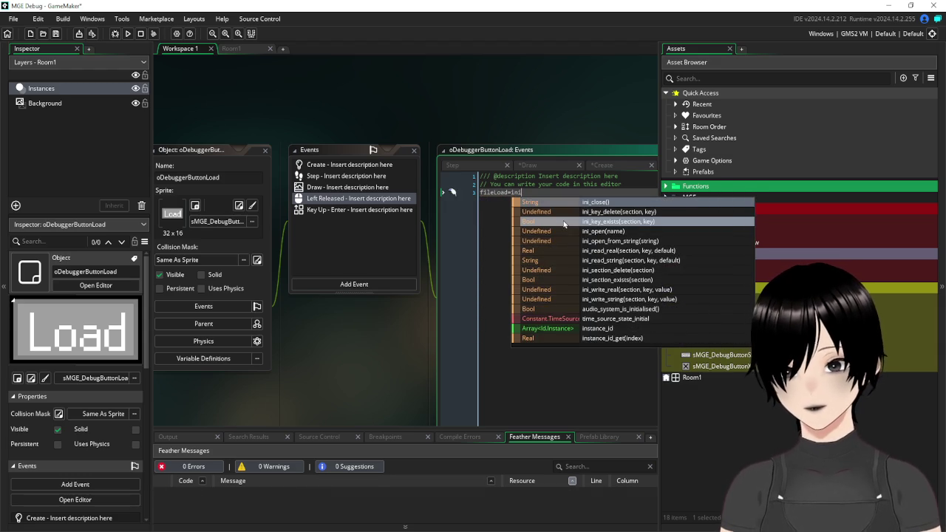
text(_)
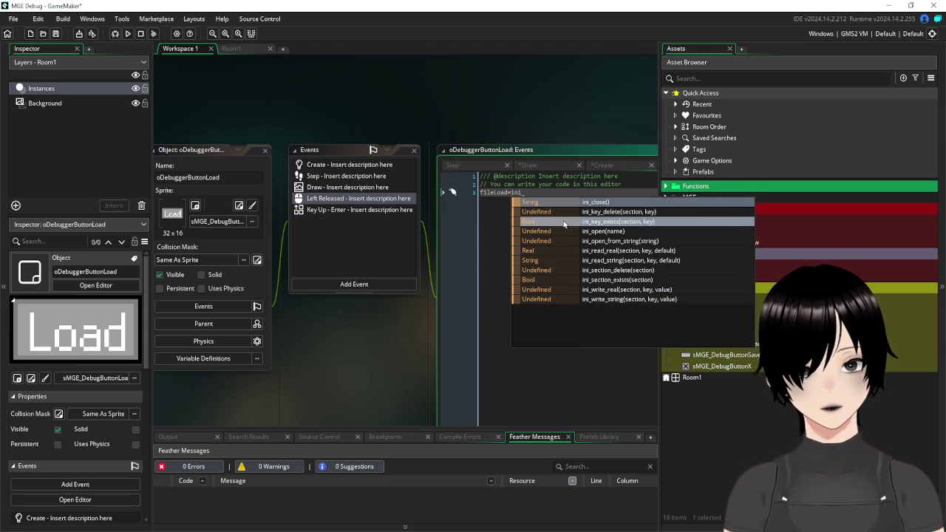
click(573, 231)
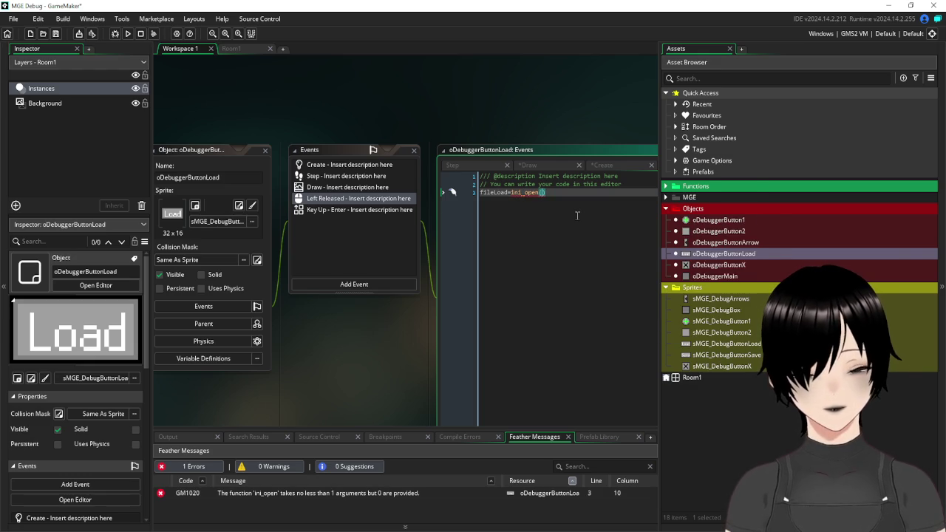
text(")
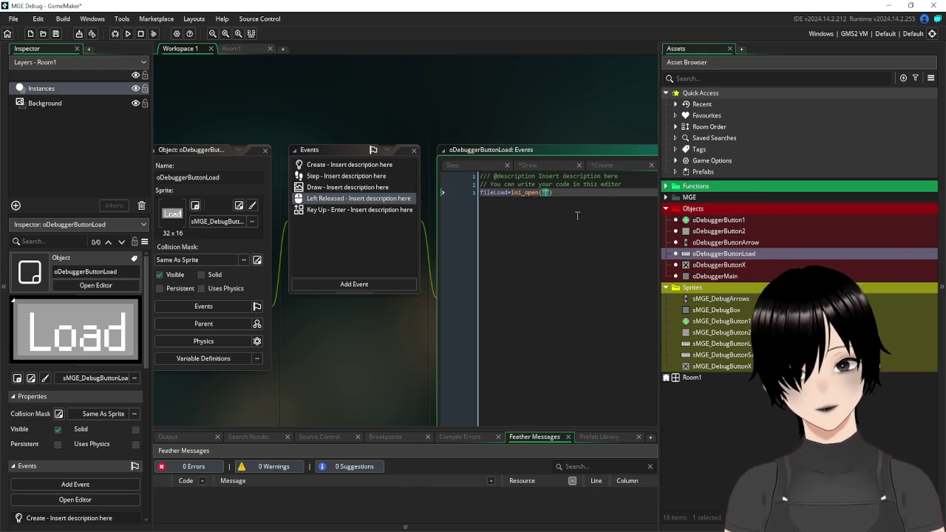
text(Debu)
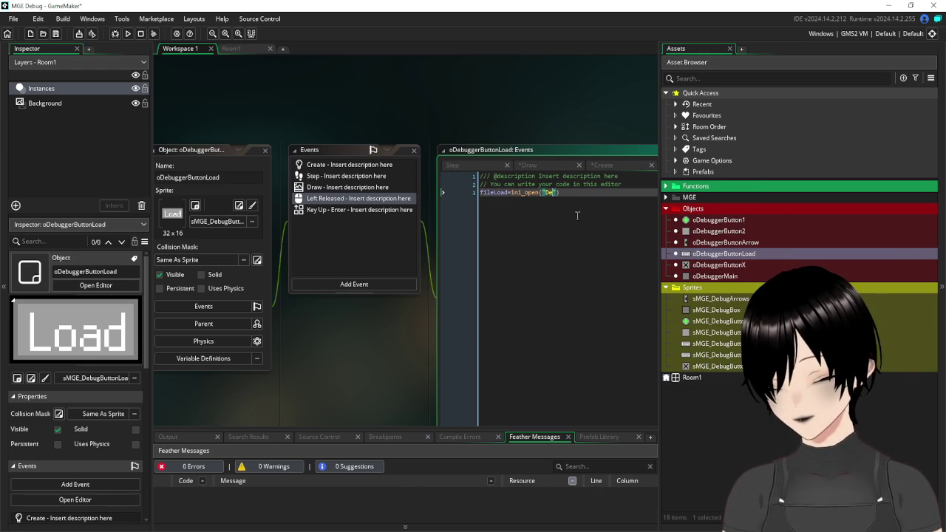
text(g.i)
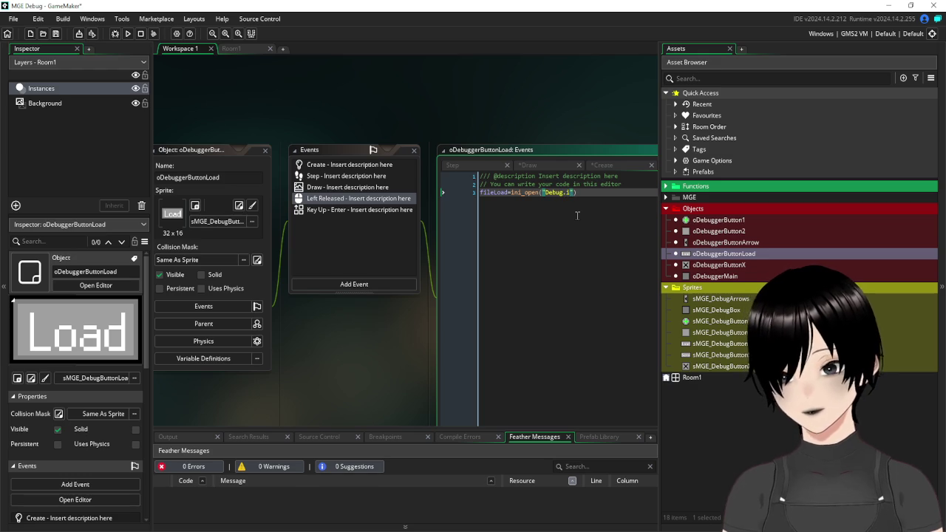
text(ni)
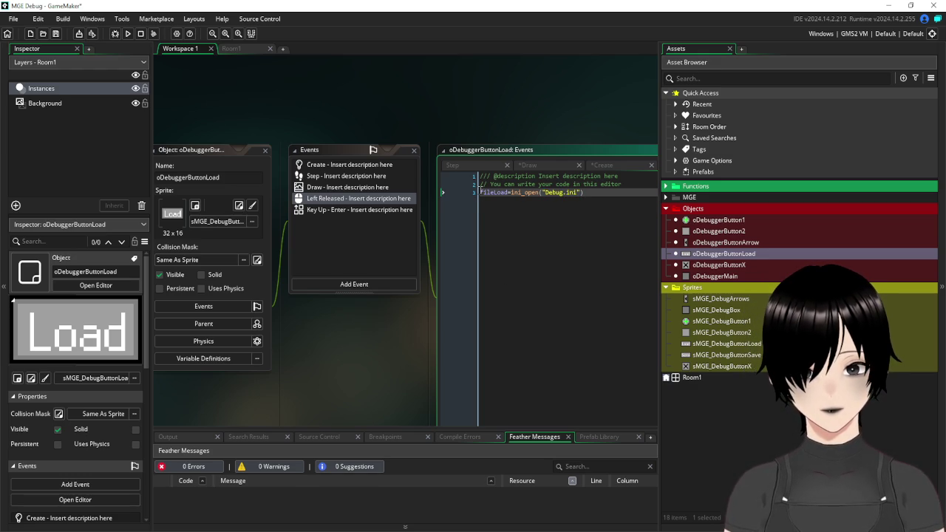
text(var)
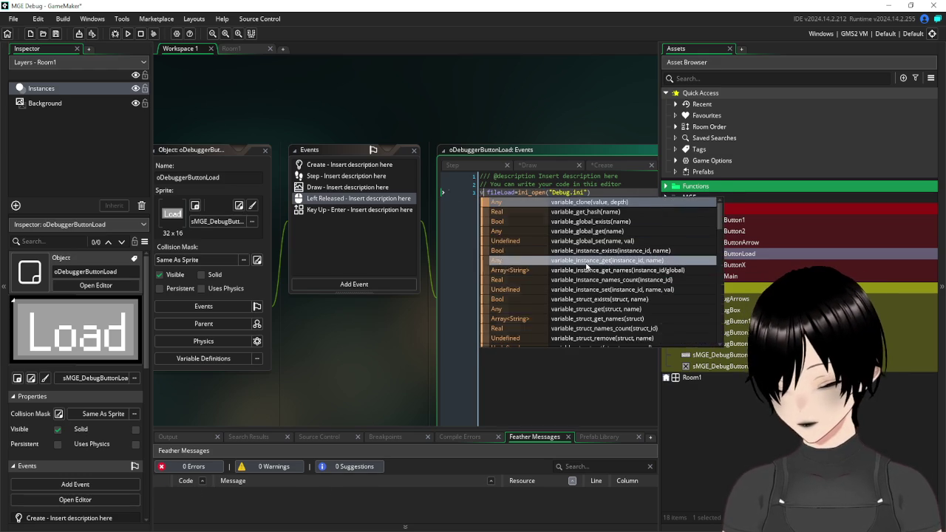
click(504, 119)
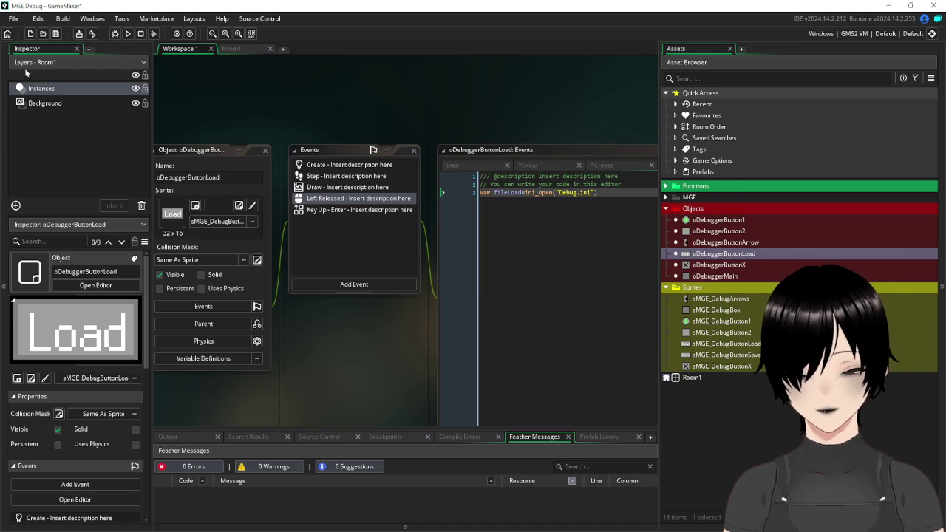
click(56, 34)
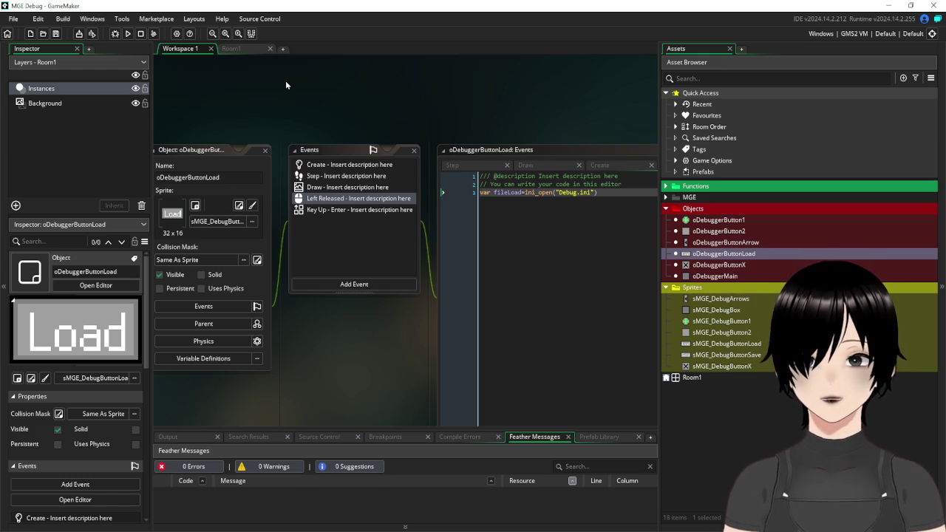
Leave one blank line 4 below the var fileLoad=ini_open("Debug.ini") line.
click(613, 208)
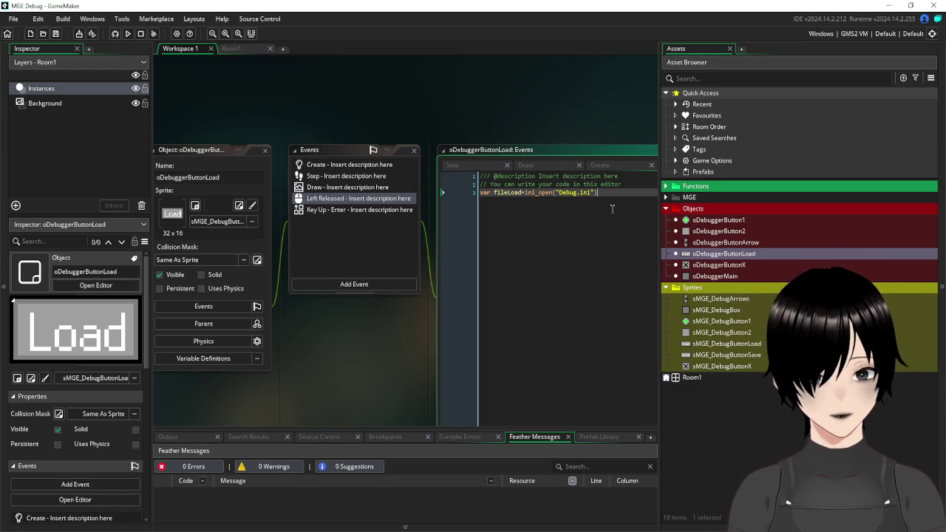
key(Return)
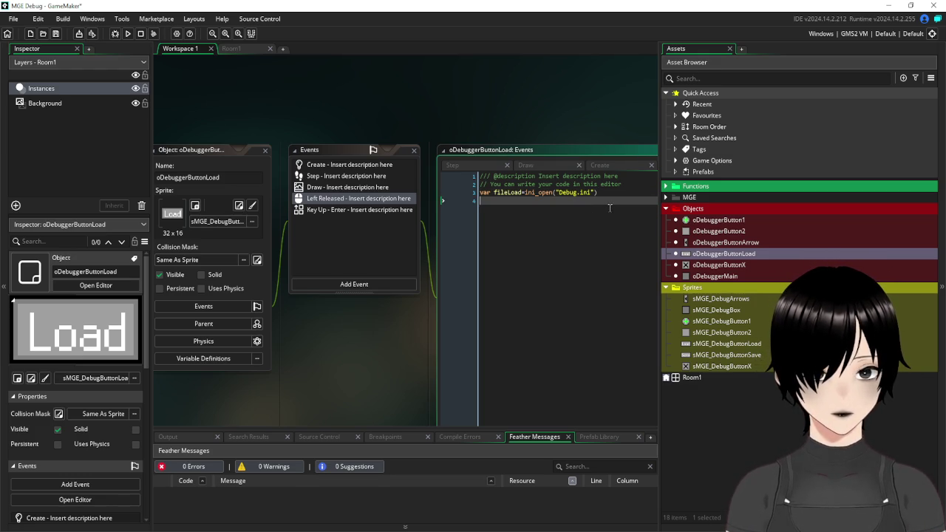
key(Return)
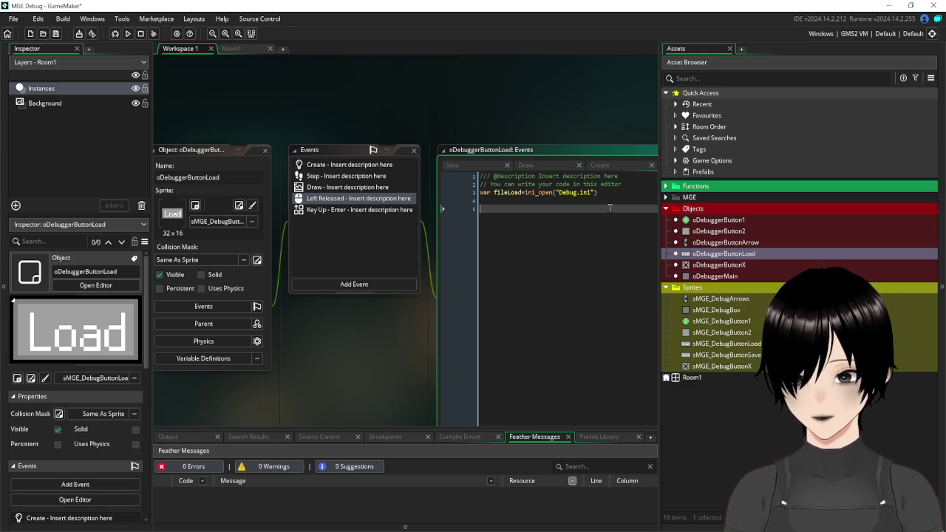
key(BackSpace)
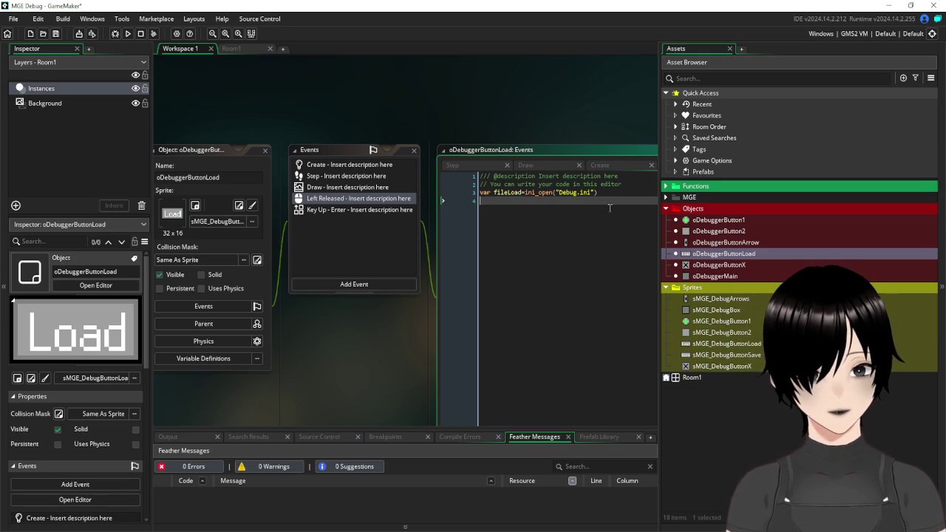
Open oDebuggerButton1's Create event, which sets image_index, image_speed and numb=fDebugGetNumb().
double_click(704, 220)
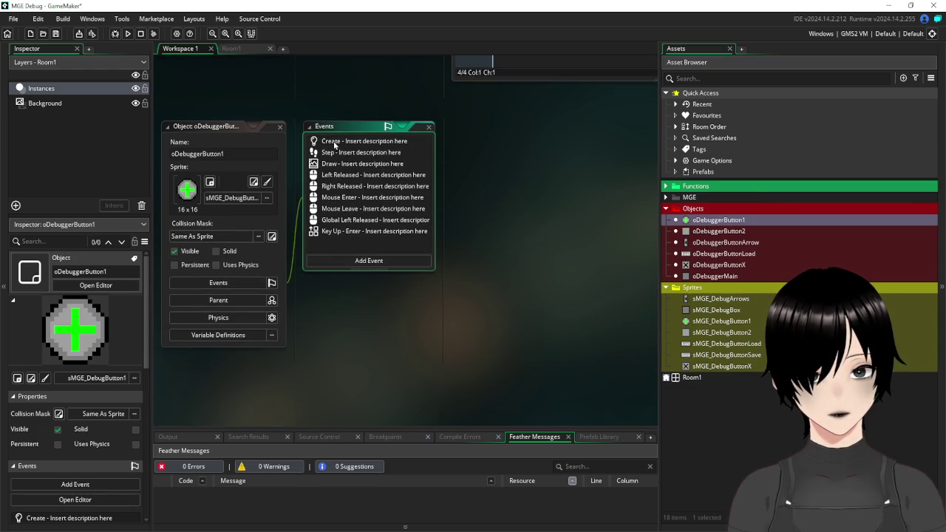
click(335, 143)
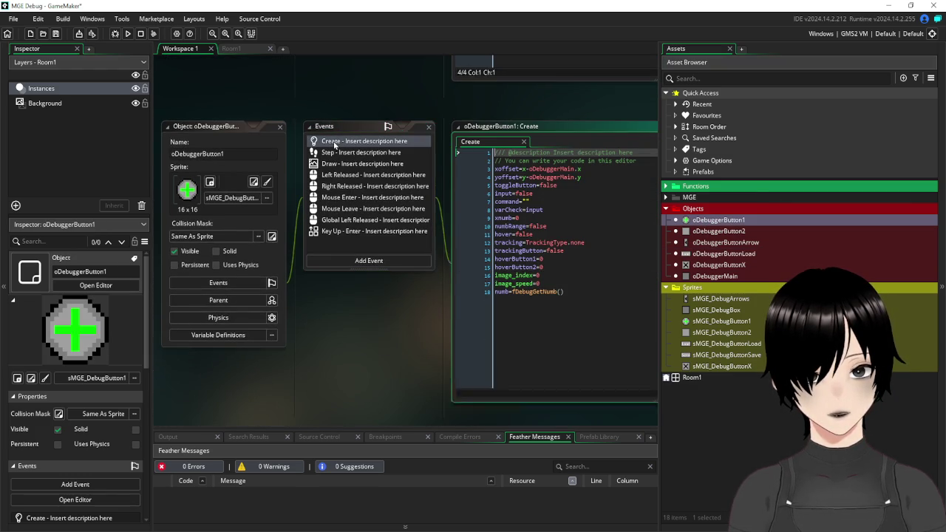
mouse_move(477, 94)
mouse_down()
mouse_move(384, 95)
mouse_move(454, 86)
mouse_up()
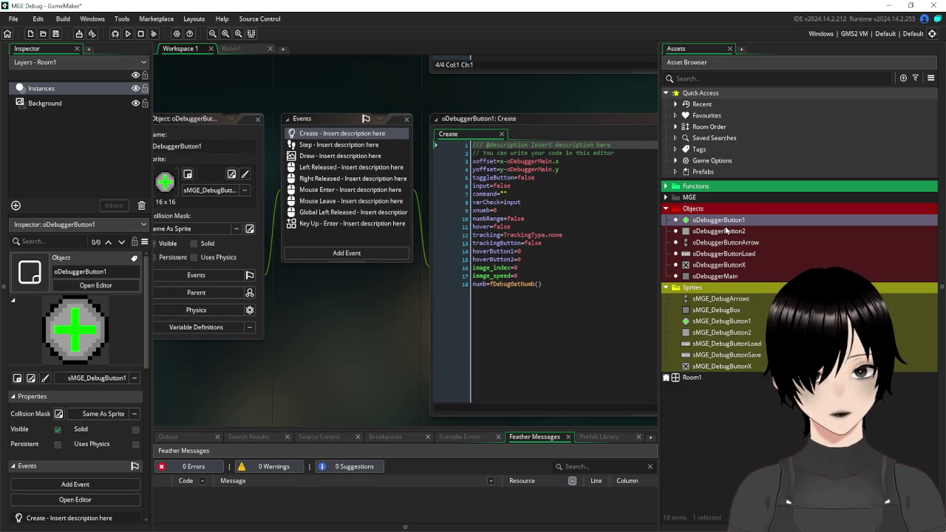
Collapse the Objects folder and expand the Functions folder in the Asset Browser.
click(666, 198)
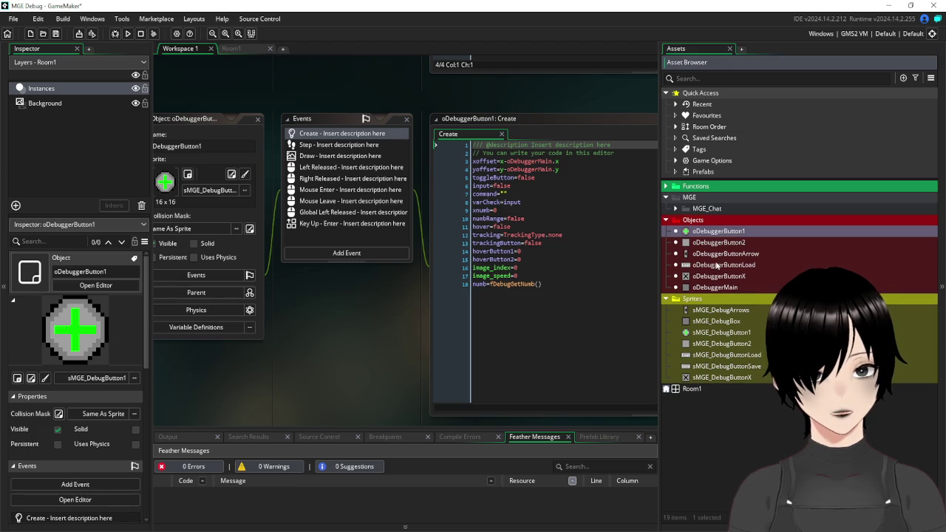
click(667, 197)
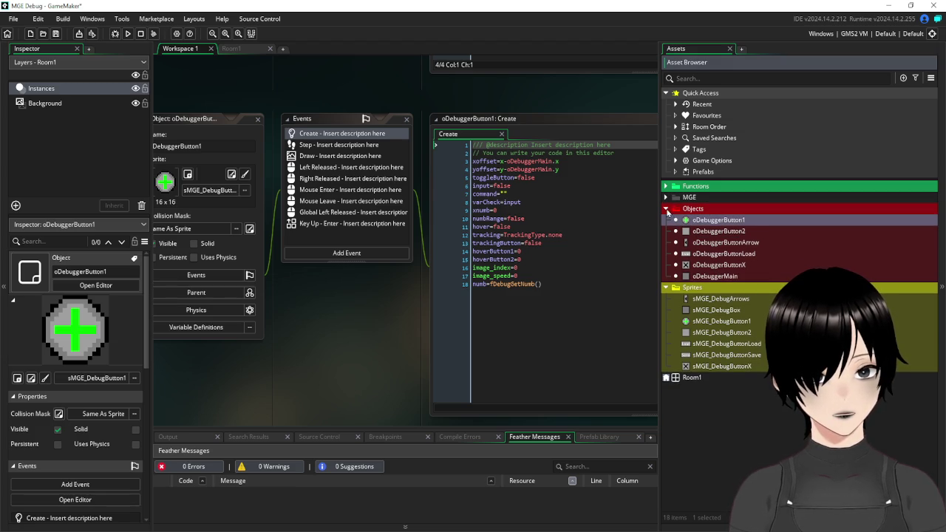
click(667, 209)
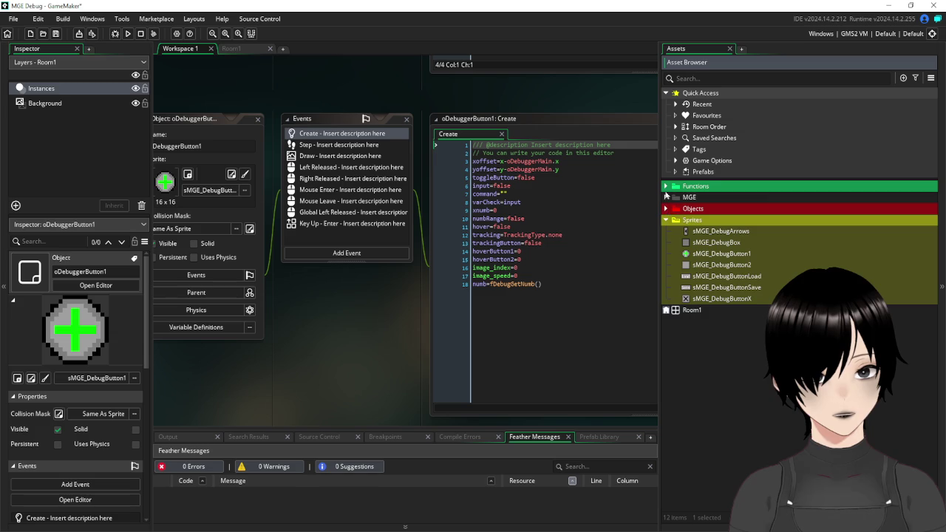
click(666, 186)
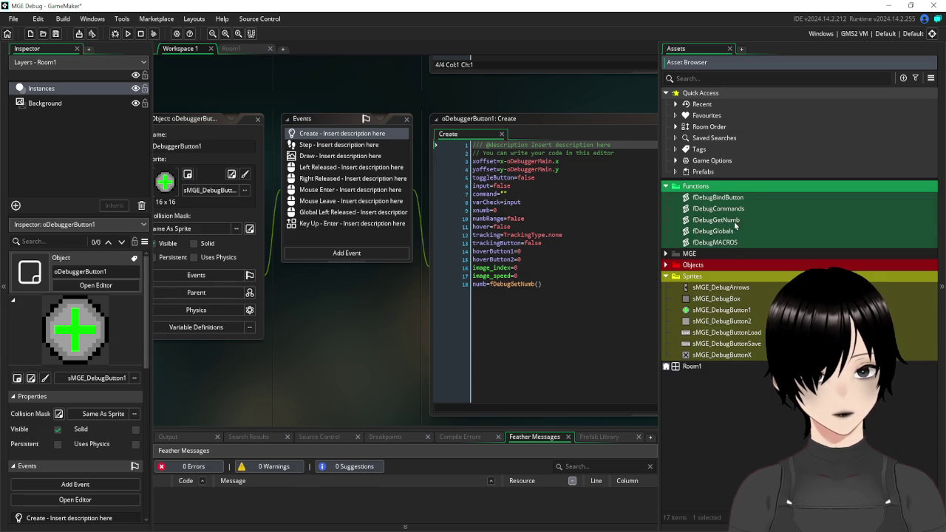
Enter 4 as fDebugGetNumb's static number value and run the game.
double_click(738, 220)
click(276, 123)
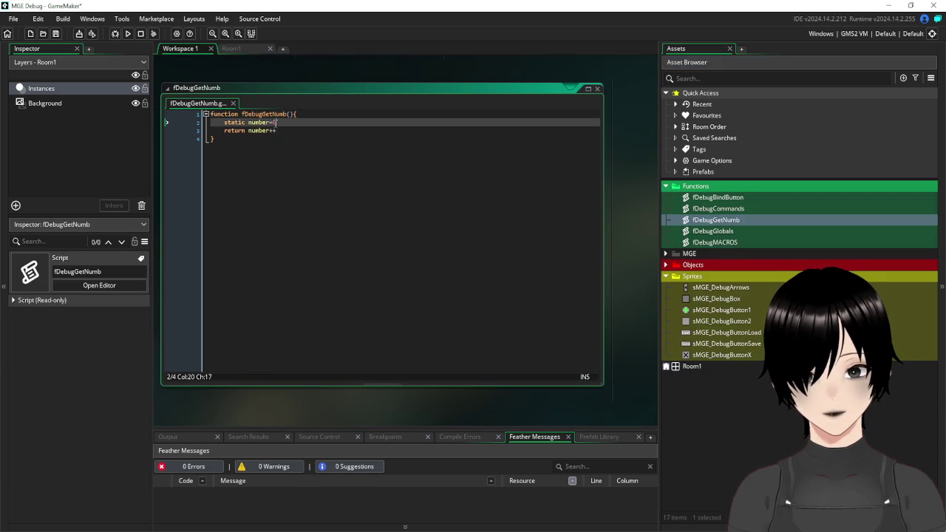
text(4)
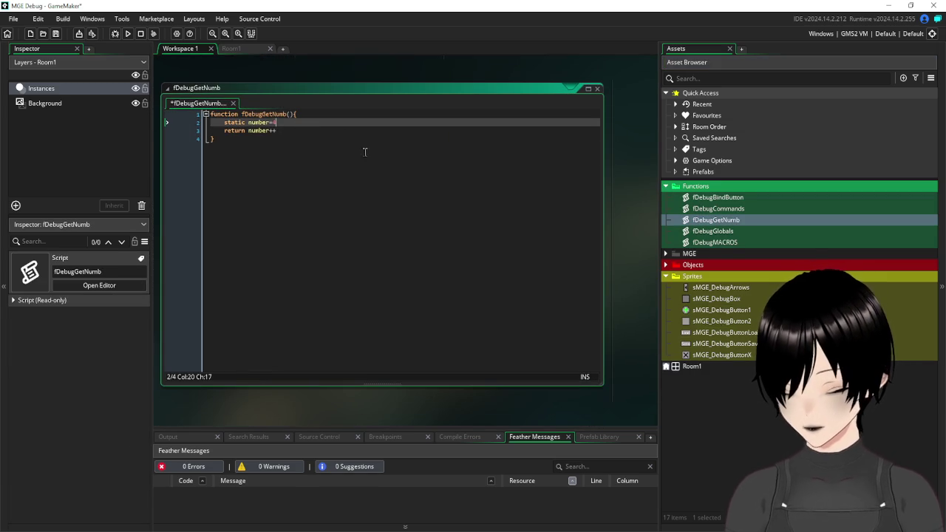
scroll(452, 163, up, 5)
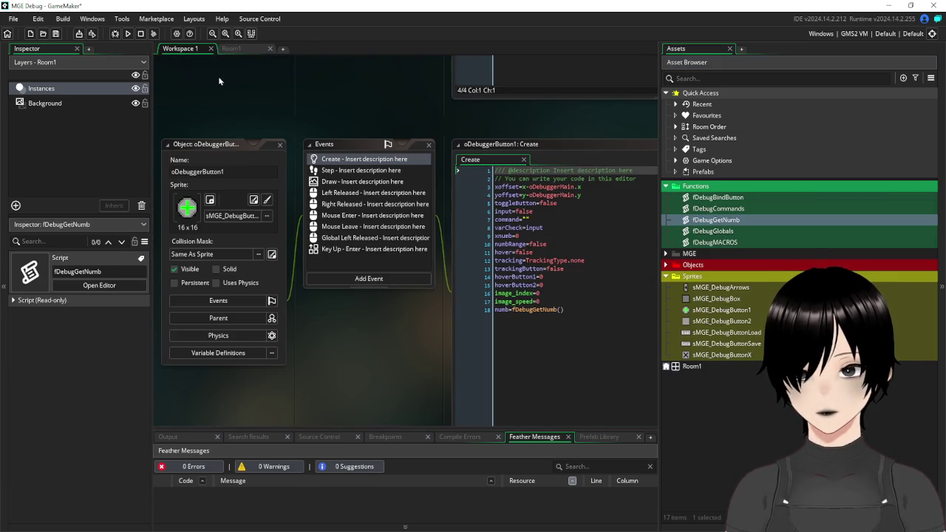
click(127, 34)
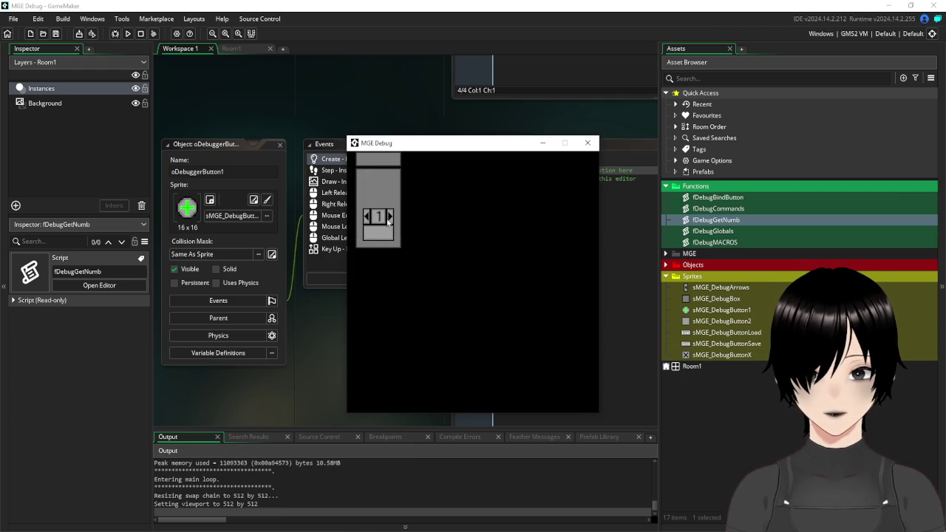
click(392, 216)
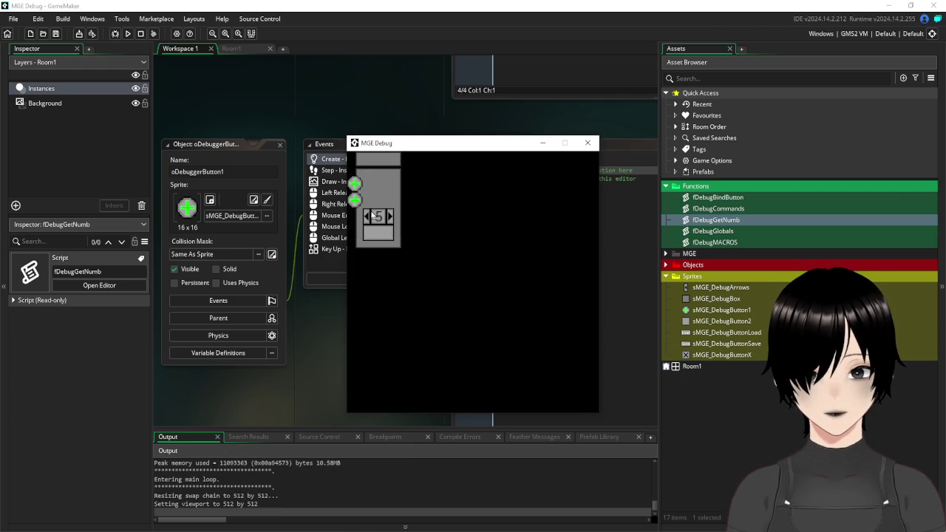
click(369, 218)
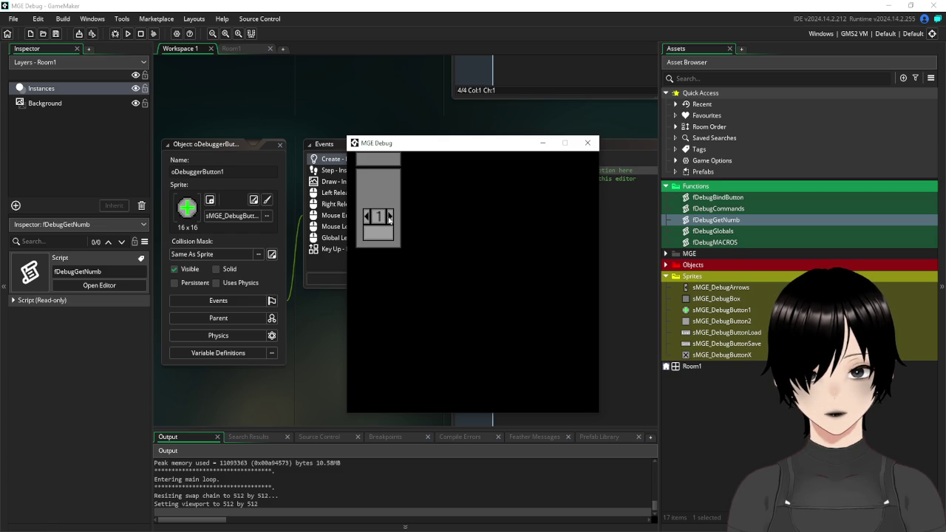
click(392, 216)
click(588, 143)
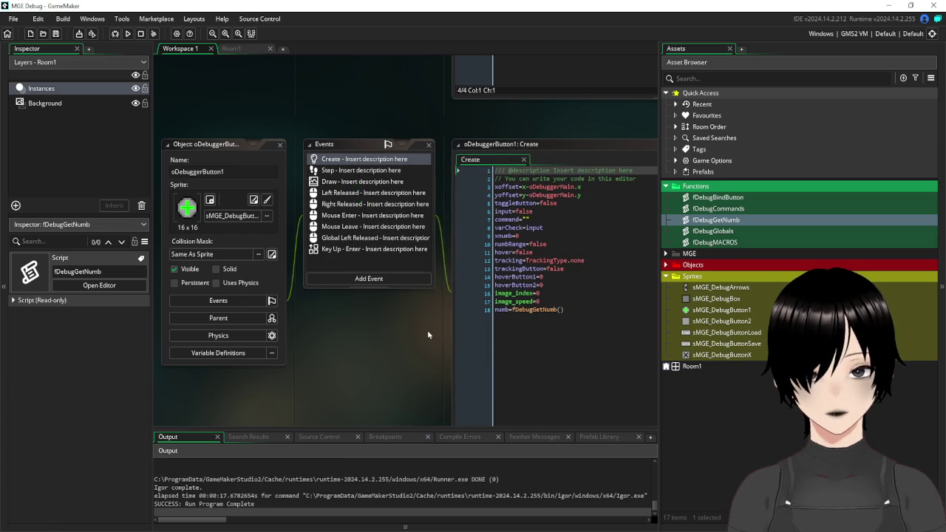
Preview the sMGE_DebugArrows sprite, then open oDebuggerButtonArrow from the Objects folder.
mouse_move(437, 319)
mouse_down()
mouse_move(343, 283)
mouse_move(415, 253)
mouse_move(413, 279)
mouse_up()
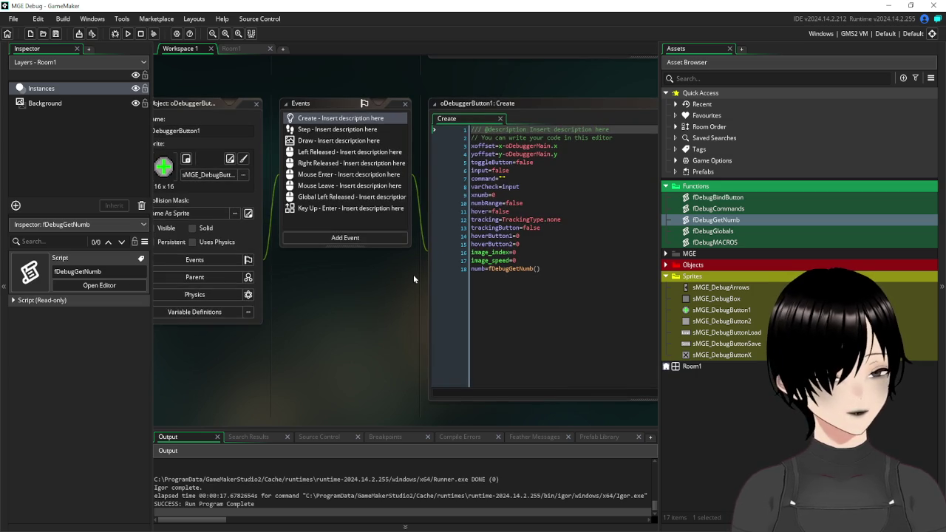
double_click(711, 288)
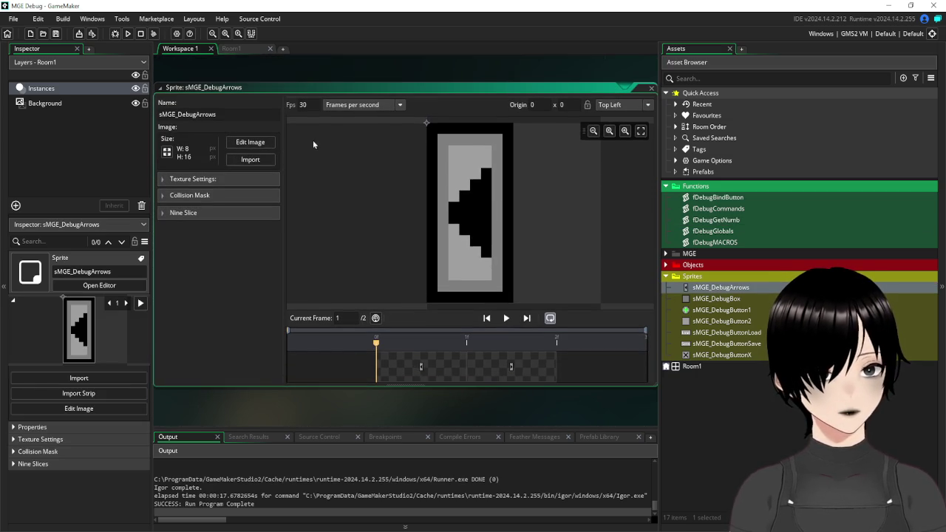
click(652, 89)
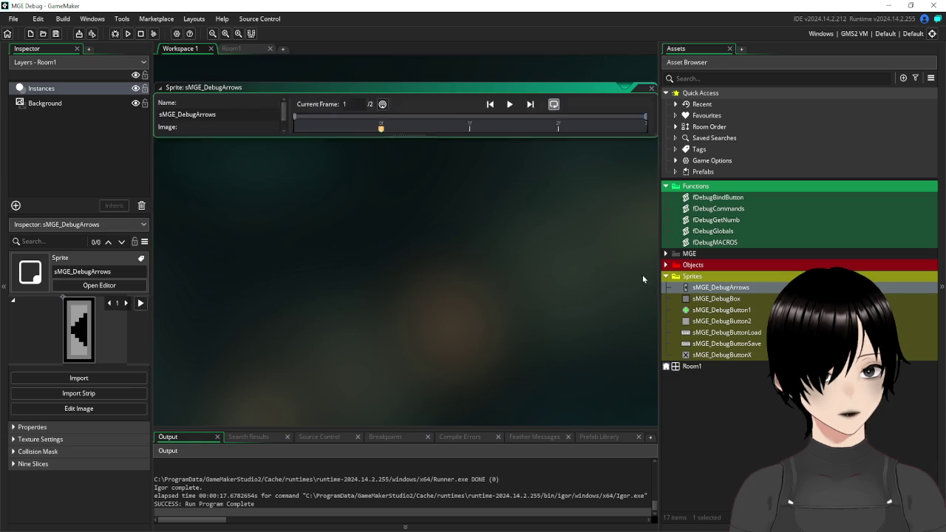
click(667, 266)
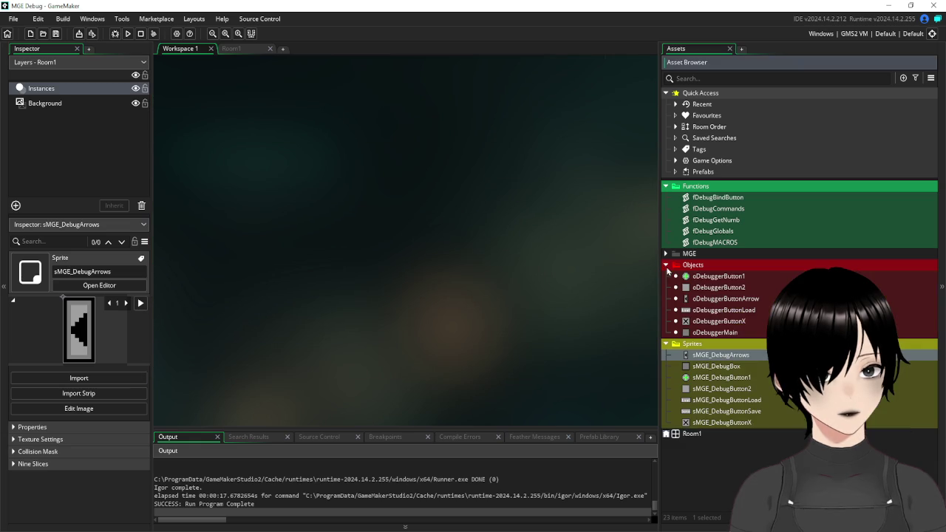
double_click(712, 299)
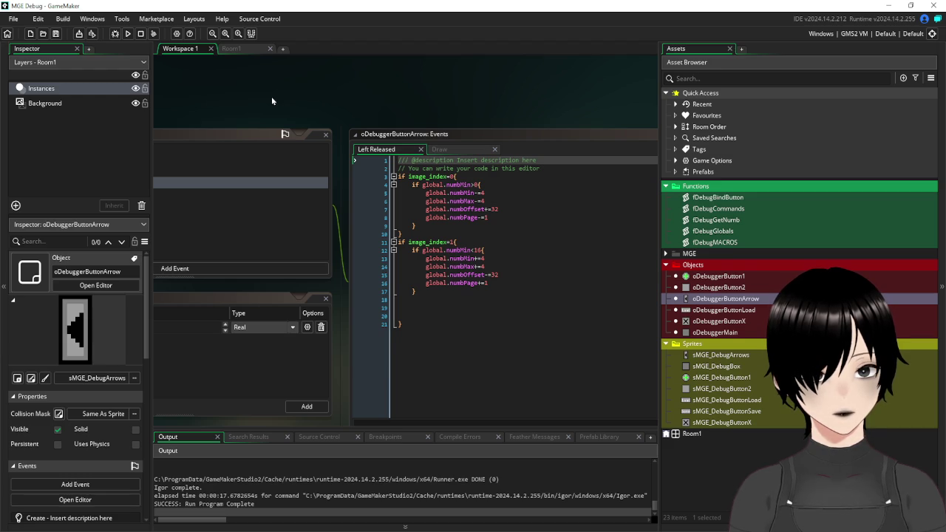
Type 4 into the numbMin check on line 4 of the arrow's Left Released code.
click(477, 186)
text(4)
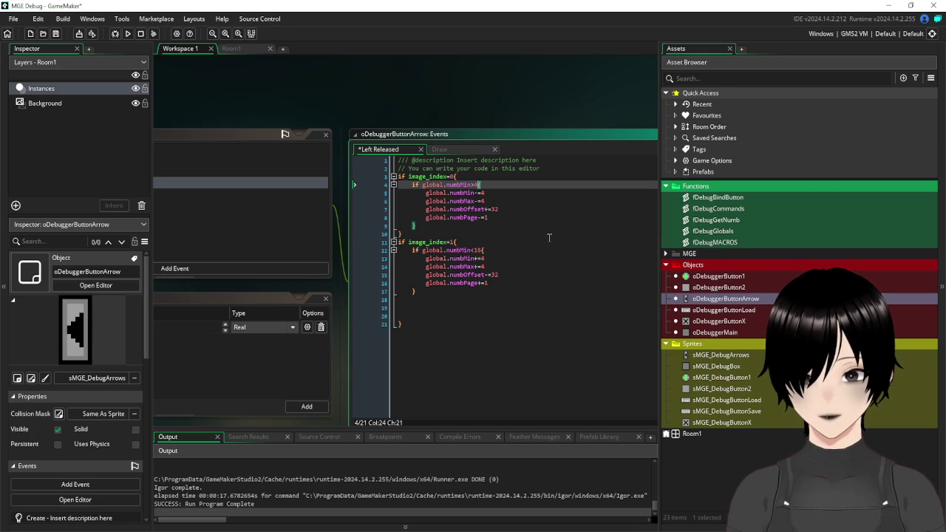
click(549, 238)
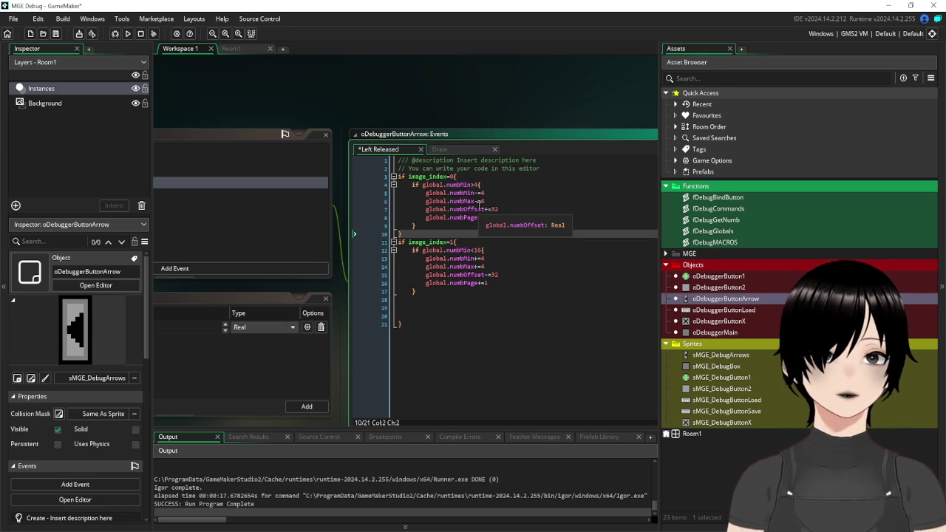
click(427, 210)
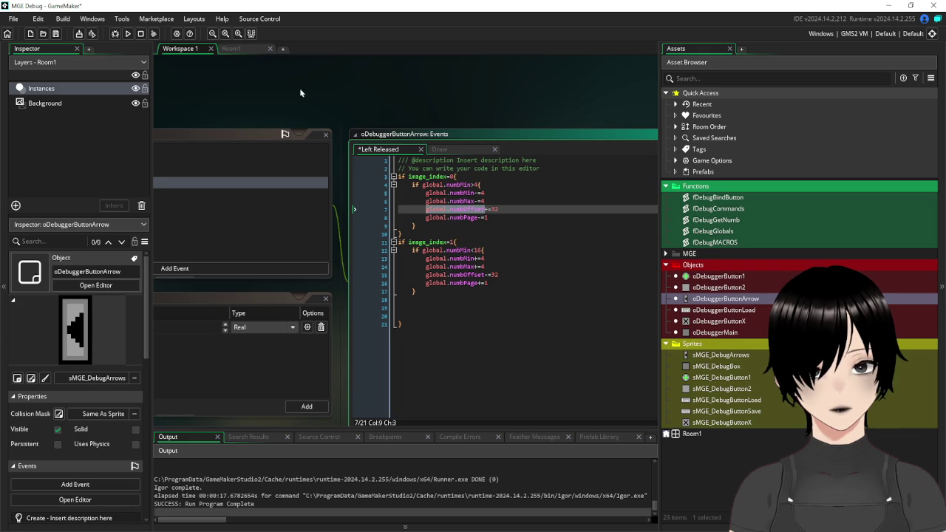
Show the arrow's Create event and open the oDebuggerMain object editor.
drag(302, 89, 380, 98)
click(320, 145)
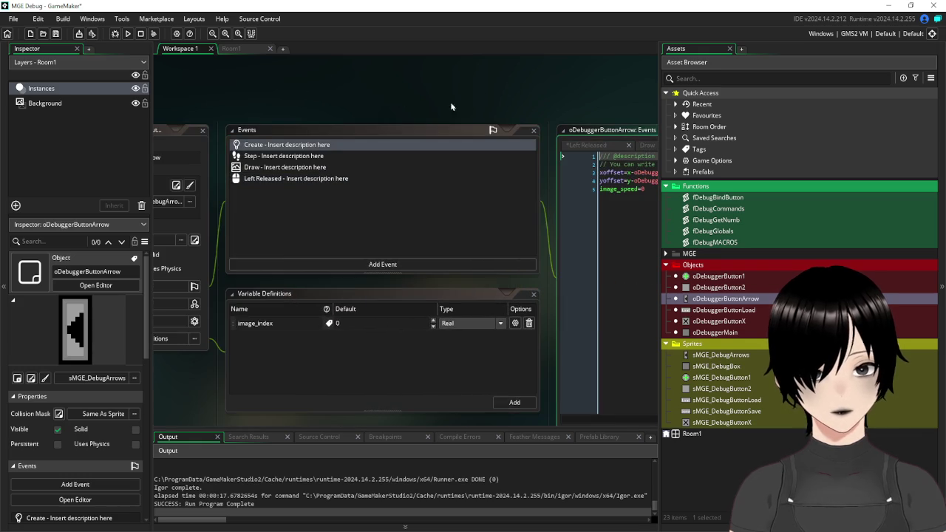
mouse_move(548, 93)
mouse_down()
mouse_move(442, 97)
mouse_move(559, 84)
mouse_move(554, 78)
mouse_up()
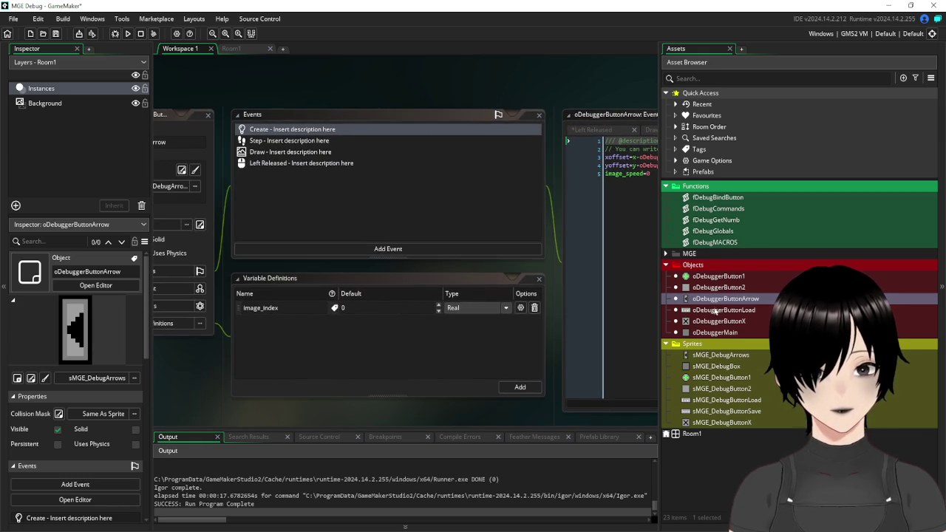
double_click(725, 337)
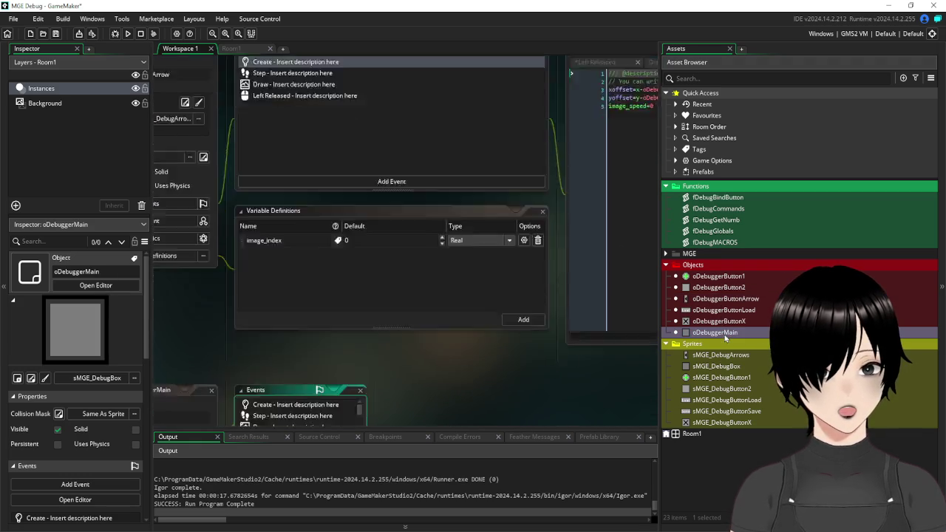
Bring up oDebuggerMain's Create code alongside the arrow's Left Released event.
click(354, 145)
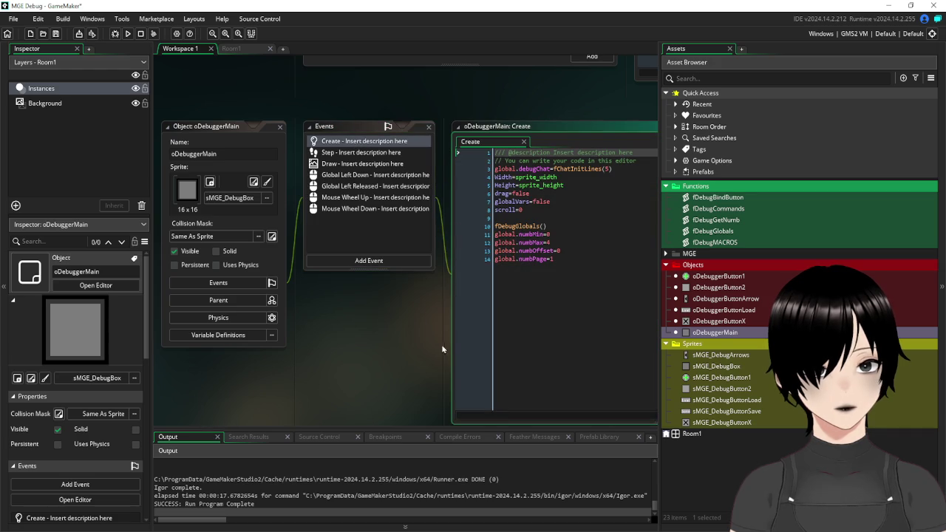
drag(422, 337, 349, 330)
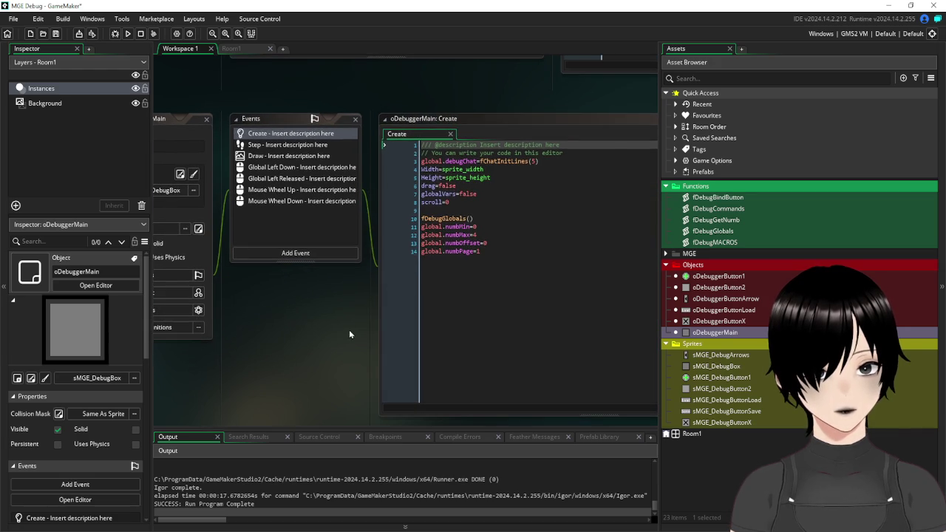
click(498, 242)
scroll(545, 138, up, 10)
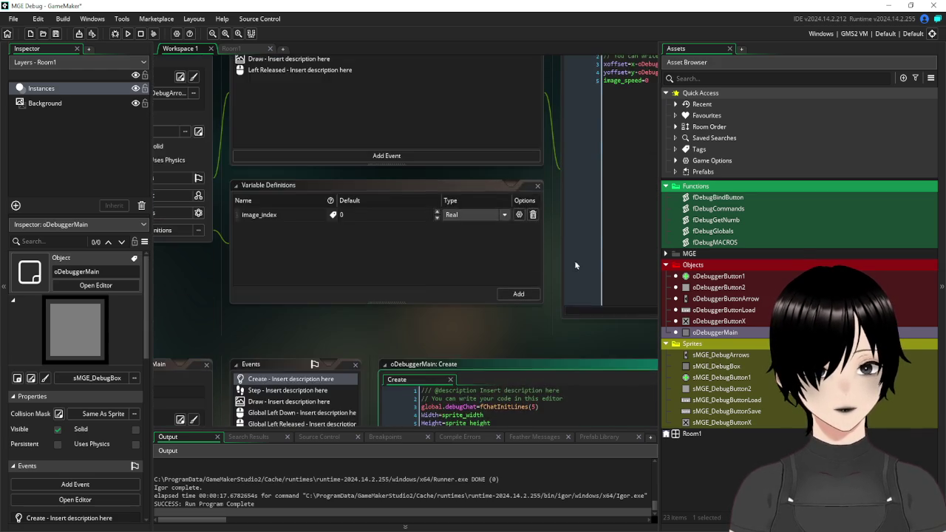
mouse_move(546, 236)
mouse_down()
mouse_move(409, 236)
mouse_move(437, 419)
mouse_move(588, 202)
mouse_move(563, 230)
mouse_move(635, 196)
mouse_move(504, 176)
mouse_up()
click(339, 123)
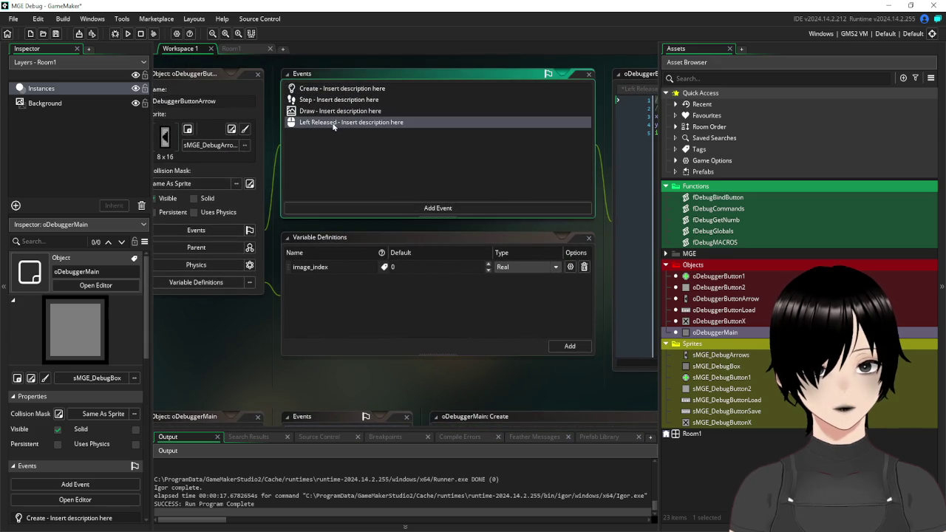
mouse_move(602, 222)
mouse_down()
mouse_move(430, 243)
mouse_move(549, 47)
mouse_up()
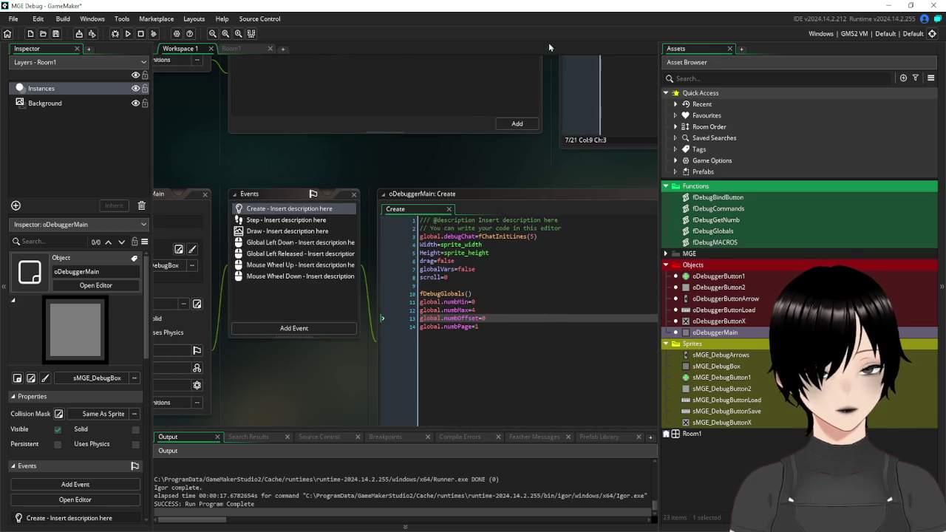
Set global.numbOffset to 32, keeping numbPage unchanged, then save and run the game.
click(491, 319)
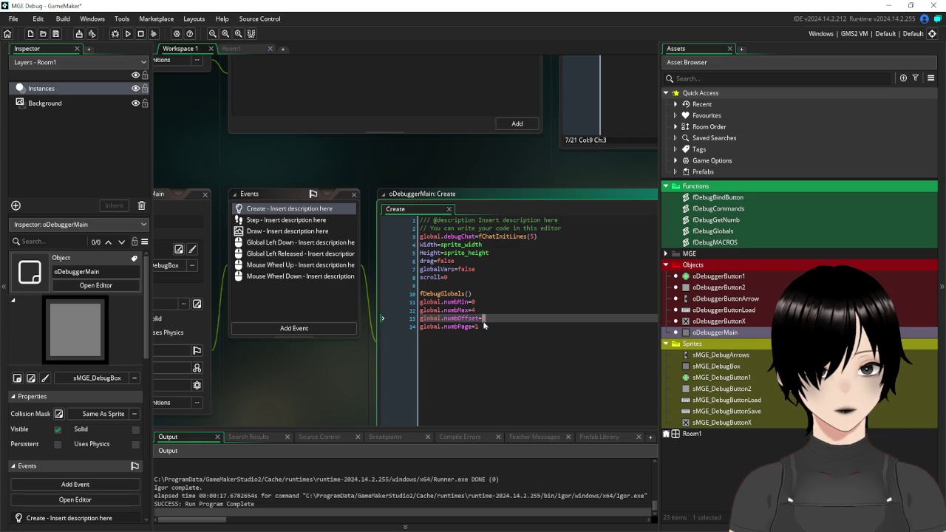
text(32)
key(Down)
key(BackSpace)
text(2)
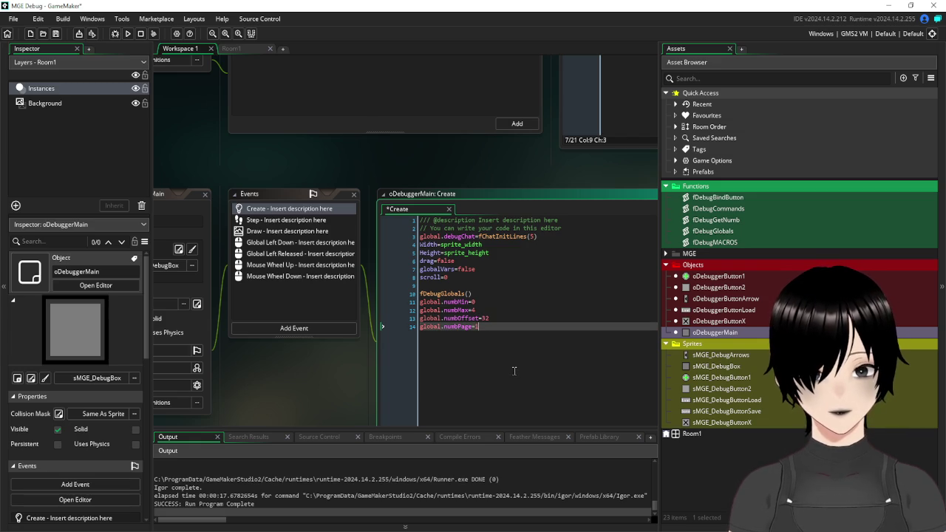
click(473, 303)
key(ctrl+z)
click(473, 310)
click(475, 301)
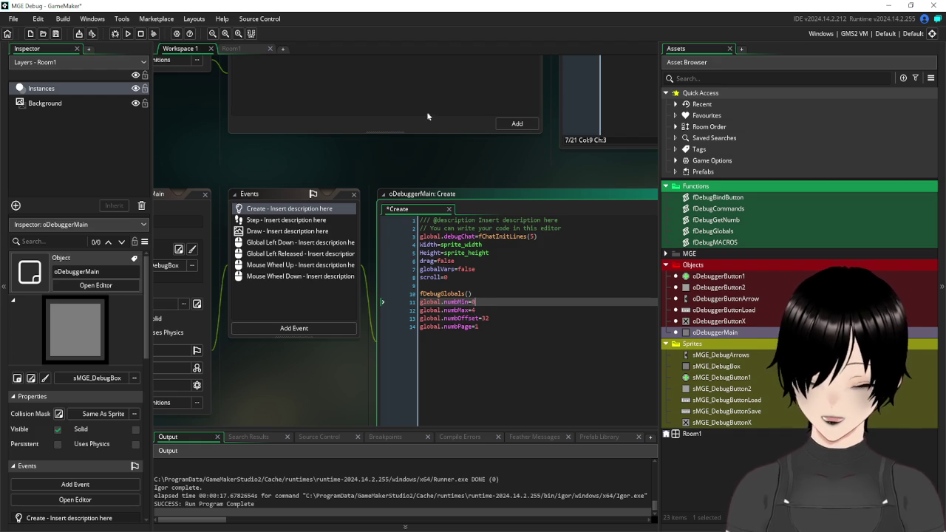
click(56, 34)
click(126, 34)
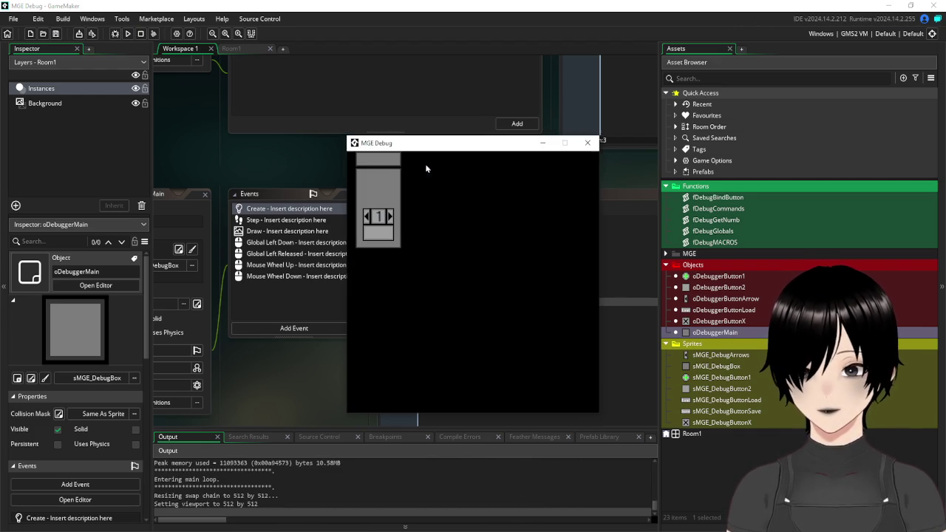
Page the debug overlay to 2, close the game, and return to the arrow's Left Released code.
click(391, 216)
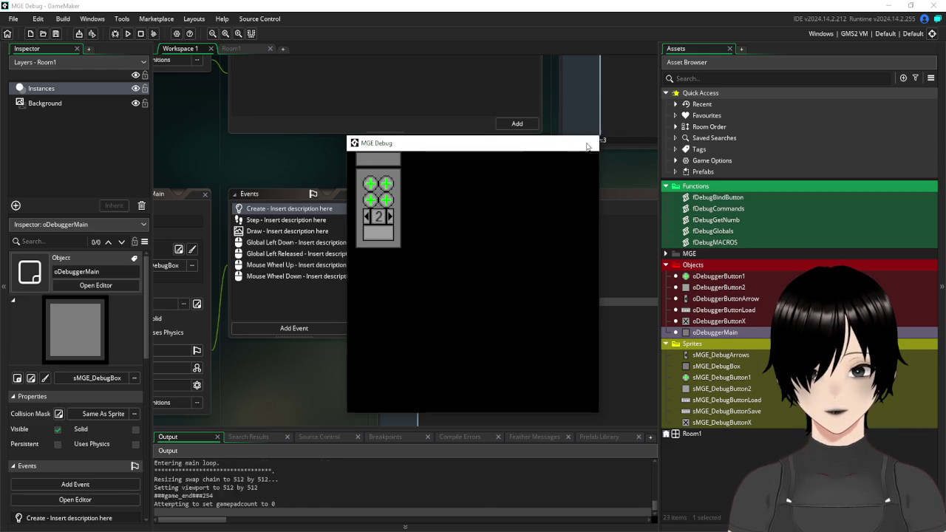
click(588, 143)
scroll(508, 190, up, 5)
scroll(513, 197, up, 3)
scroll(404, 104, right, 3)
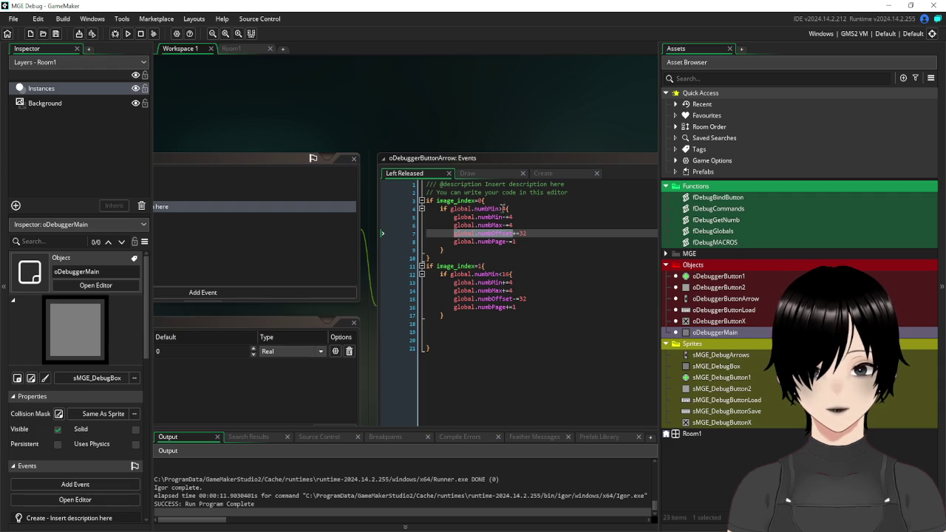
Change line 4's back-paging limit to numbMin>0, then test paging to 2 and back to 1.
click(503, 209)
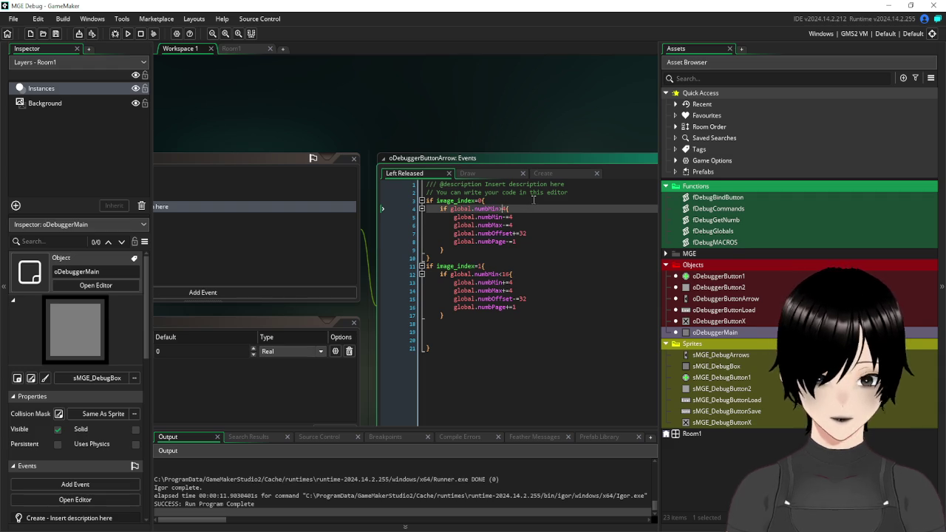
key(BackSpace)
text(0)
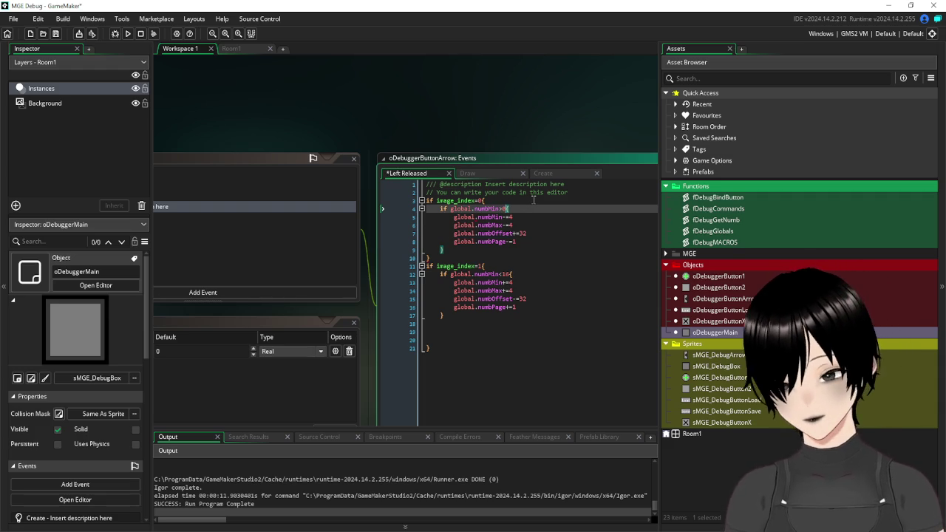
click(128, 34)
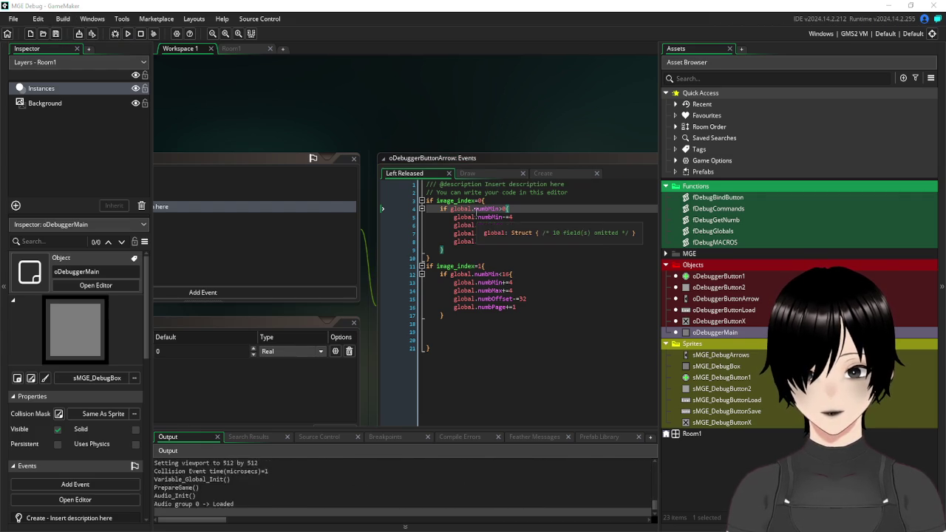
click(391, 216)
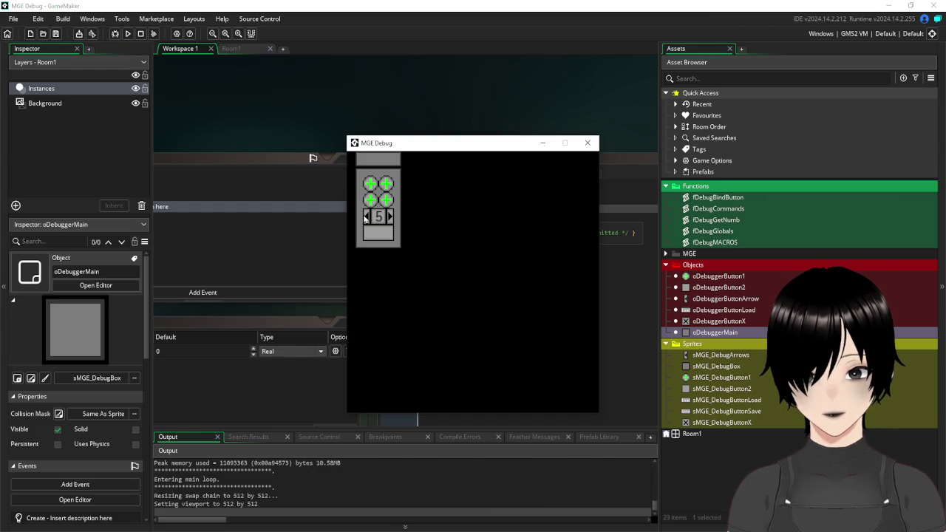
click(367, 216)
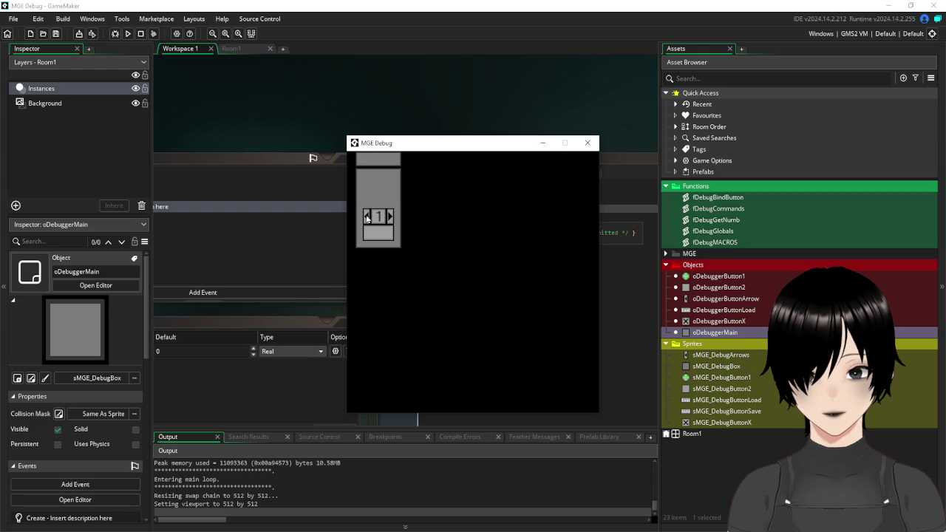
click(588, 143)
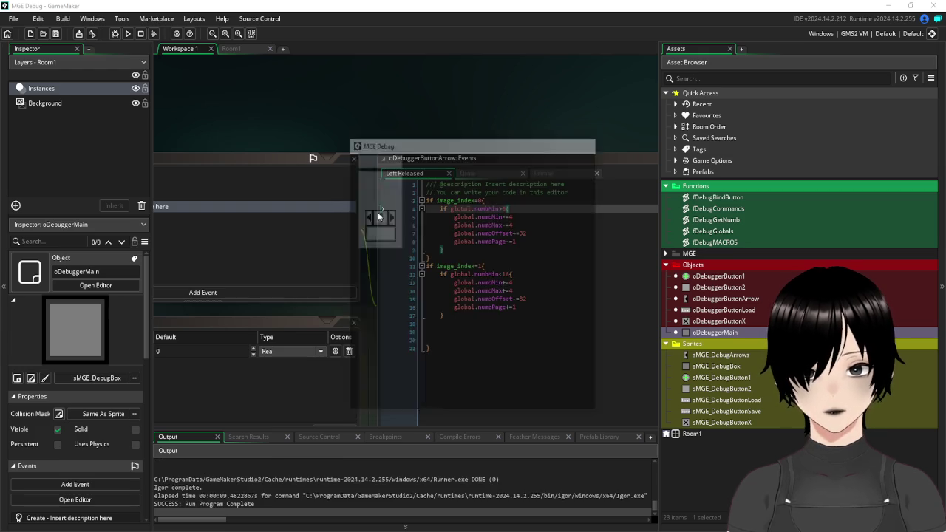
Raise line 12's forward-paging limit to numbMin<24, save, and run the game again.
click(509, 274)
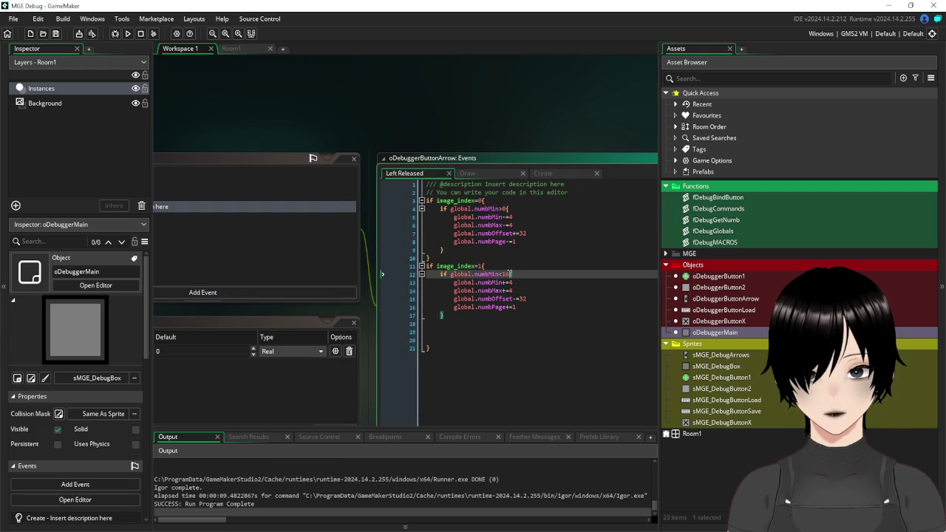
double_click(506, 275)
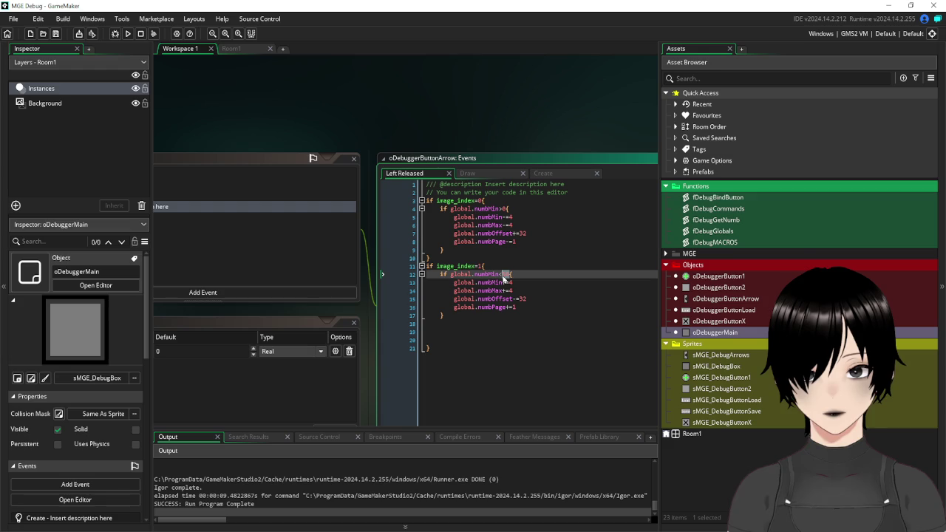
text(24)
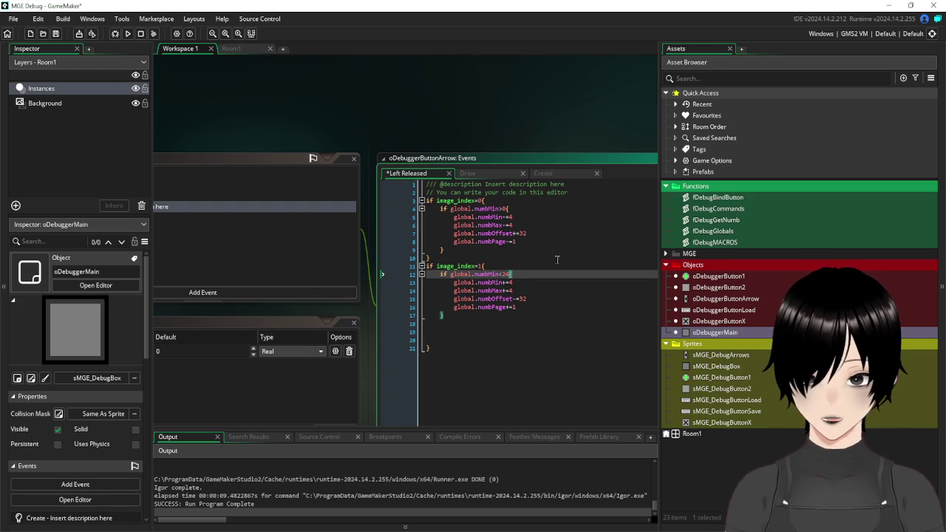
key(Up)
key(Up)
click(56, 34)
click(128, 33)
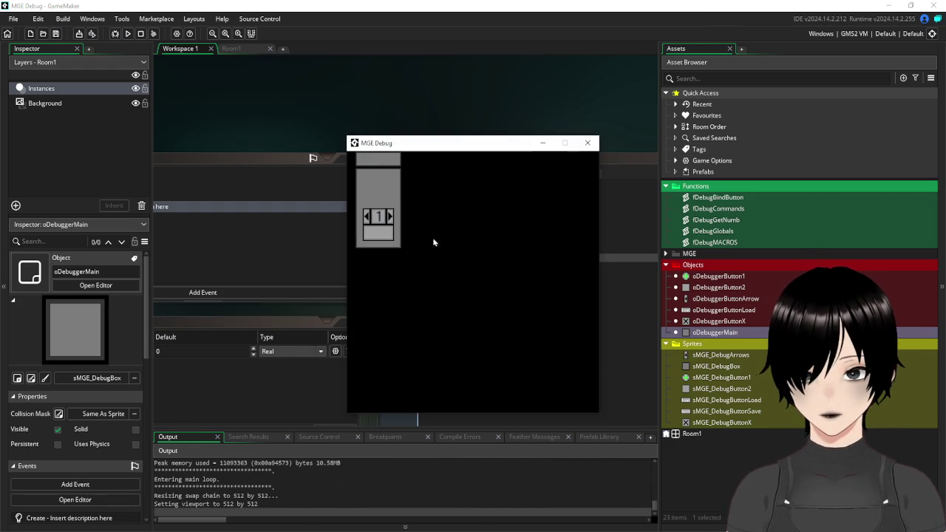
click(392, 217)
click(392, 216)
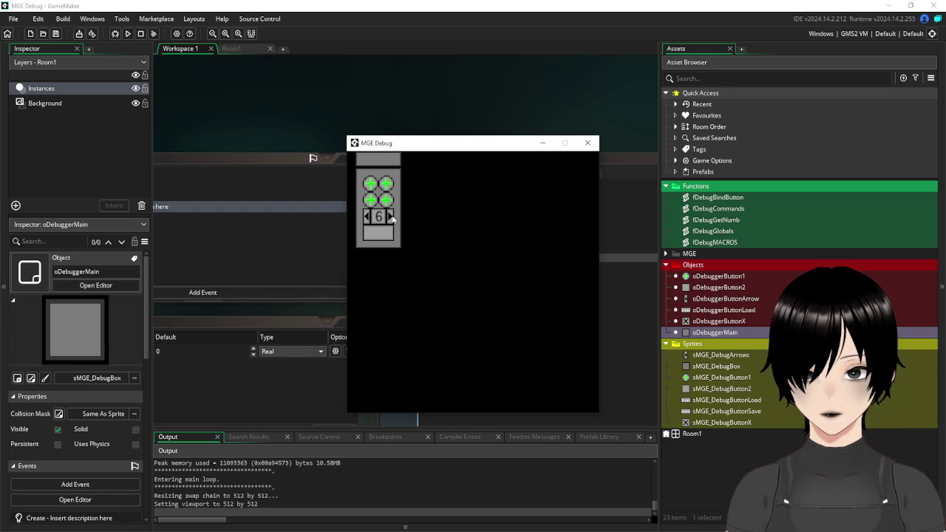
click(393, 217)
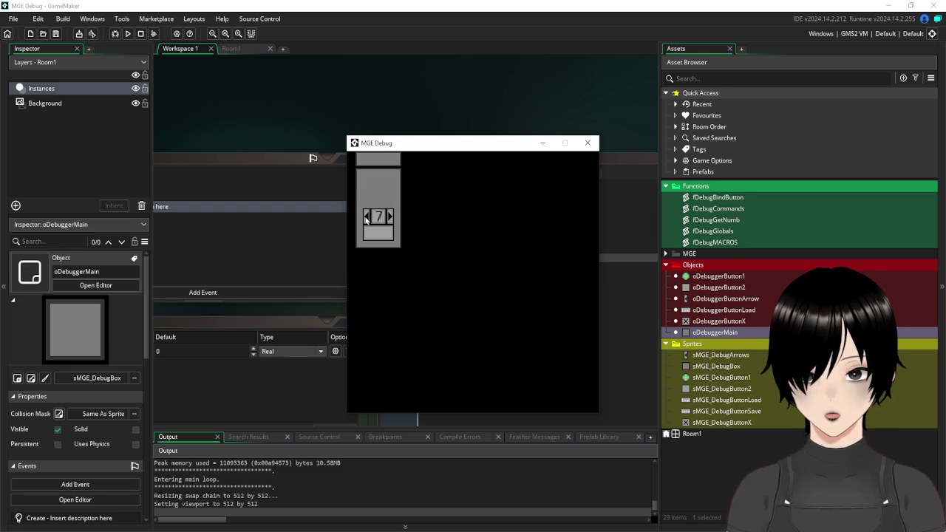
double_click(366, 217)
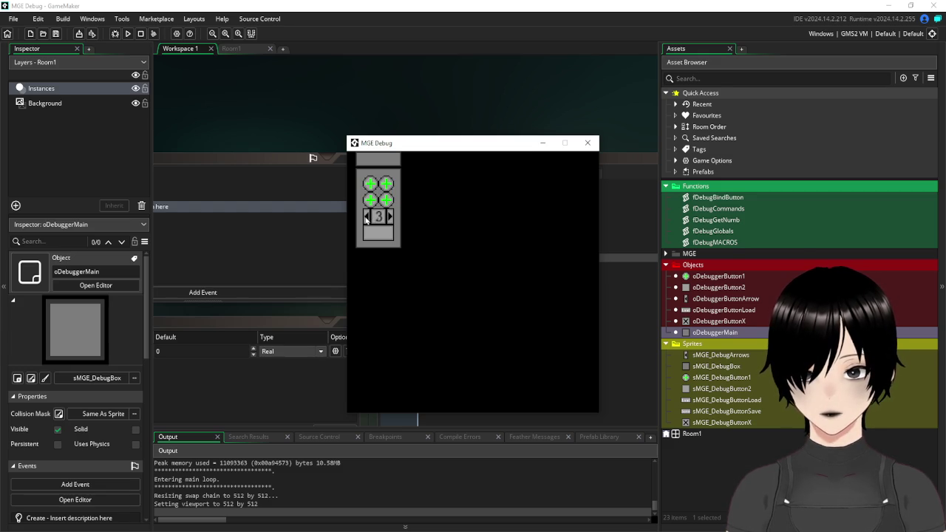
click(366, 216)
click(588, 143)
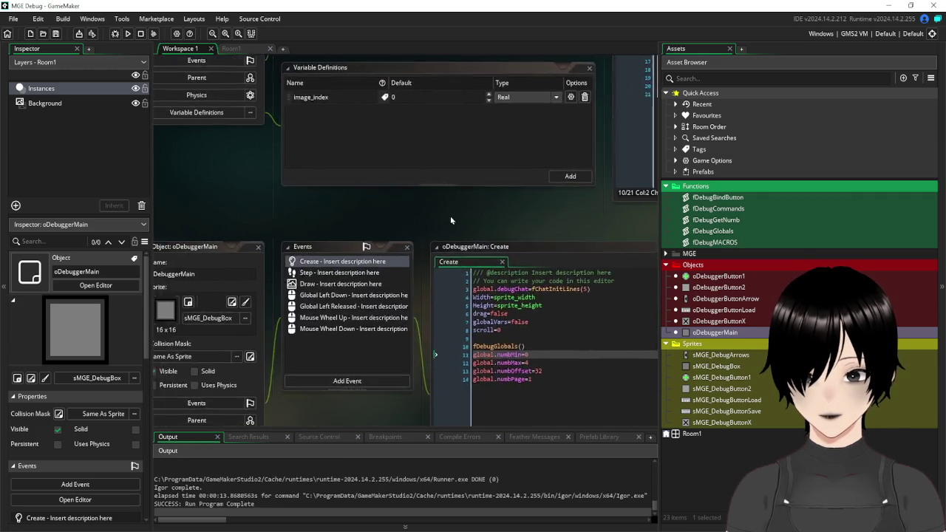
mouse_move(508, 140)
mouse_down()
mouse_move(390, 205)
mouse_move(260, 300)
mouse_move(319, 361)
mouse_move(583, 258)
mouse_move(435, 304)
mouse_move(225, 69)
mouse_up()
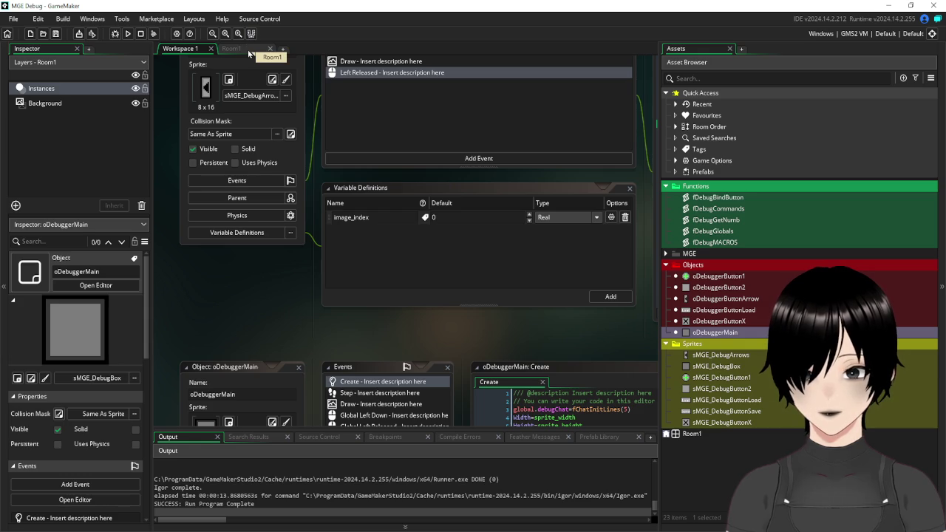
click(248, 50)
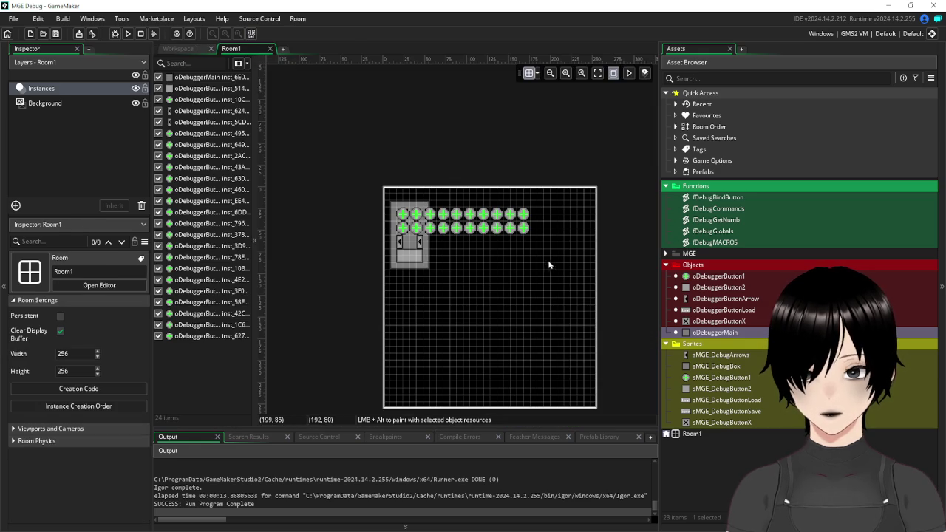
Box-select the 16 buttons right of the grey panel and shift them 24 units right.
scroll(532, 253, up, 1)
scroll(542, 267, down, 1)
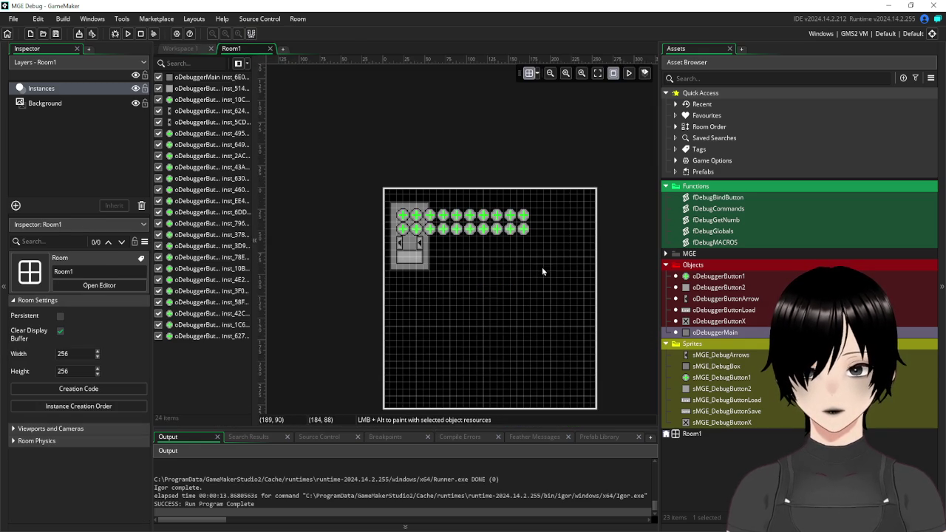
click(403, 216)
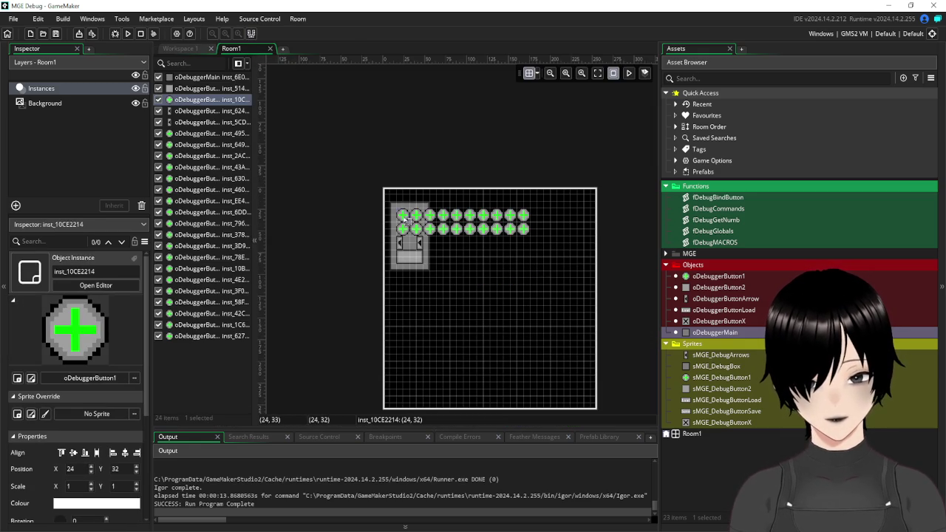
click(538, 205)
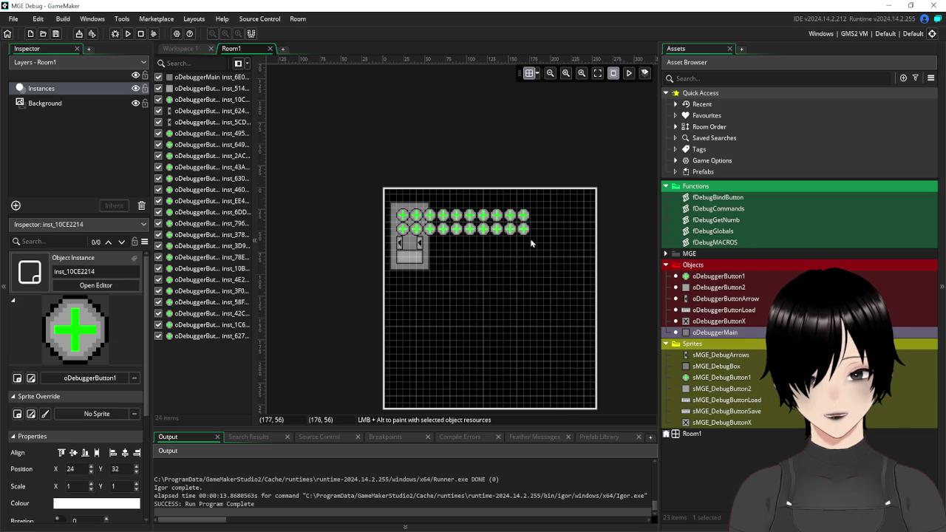
mouse_move(556, 197)
mouse_down()
mouse_move(533, 244)
mouse_move(434, 245)
mouse_up()
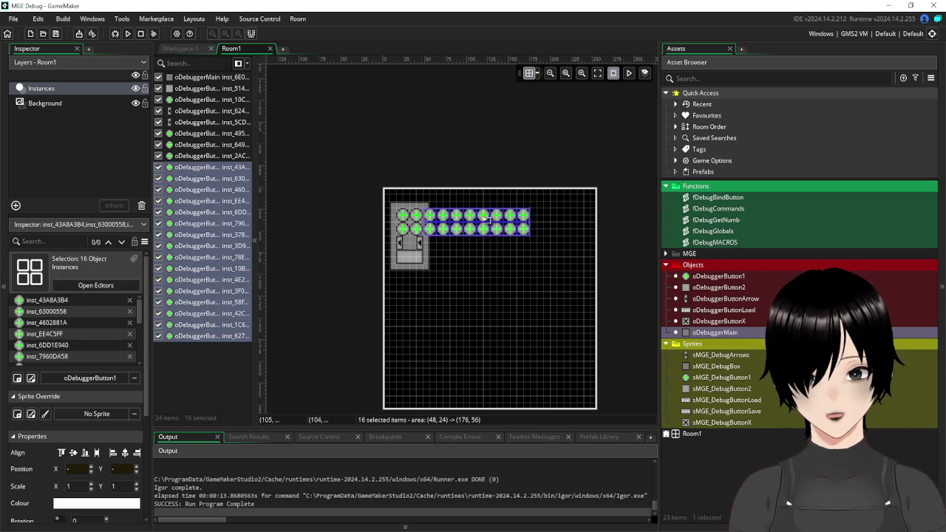
scroll(507, 250, up, 1)
scroll(485, 296, up, 4)
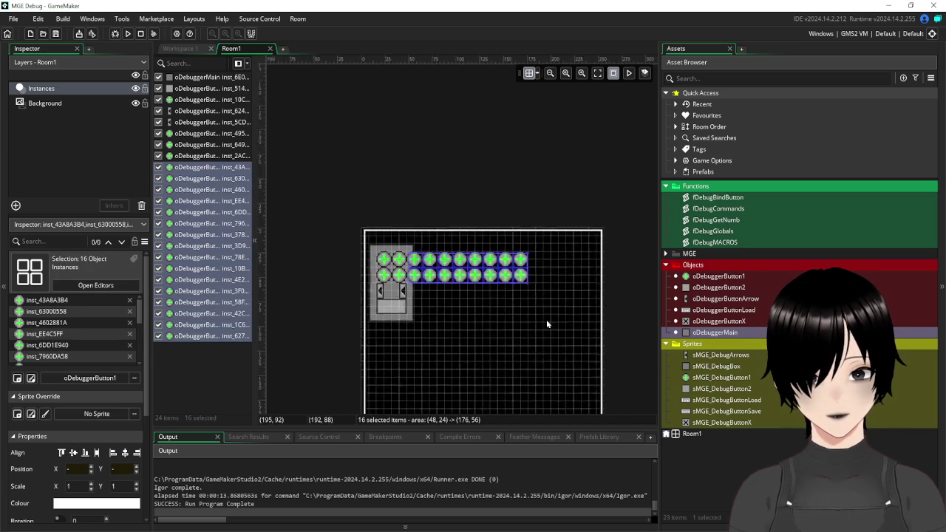
scroll(412, 286, up, 1)
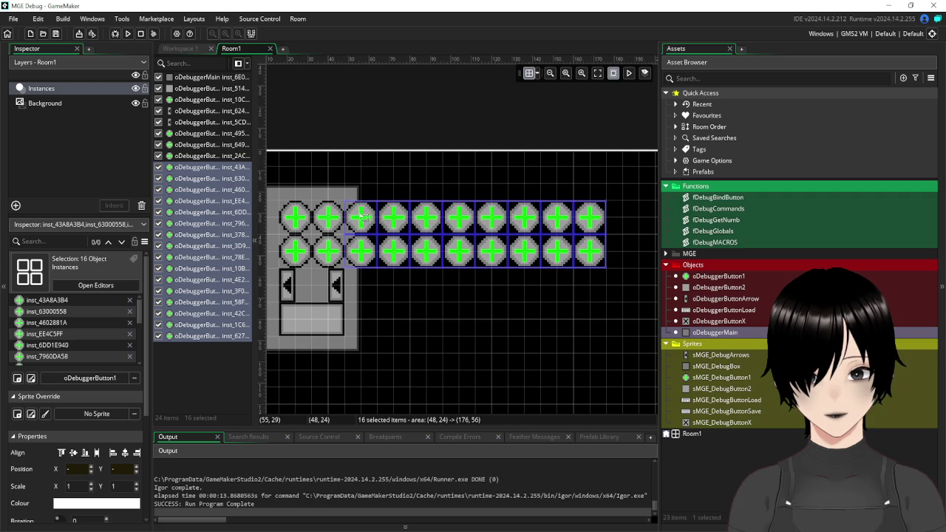
drag(362, 216, 428, 219)
Move the four plus buttons inside the grey panel out beside the button rows.
click(293, 224)
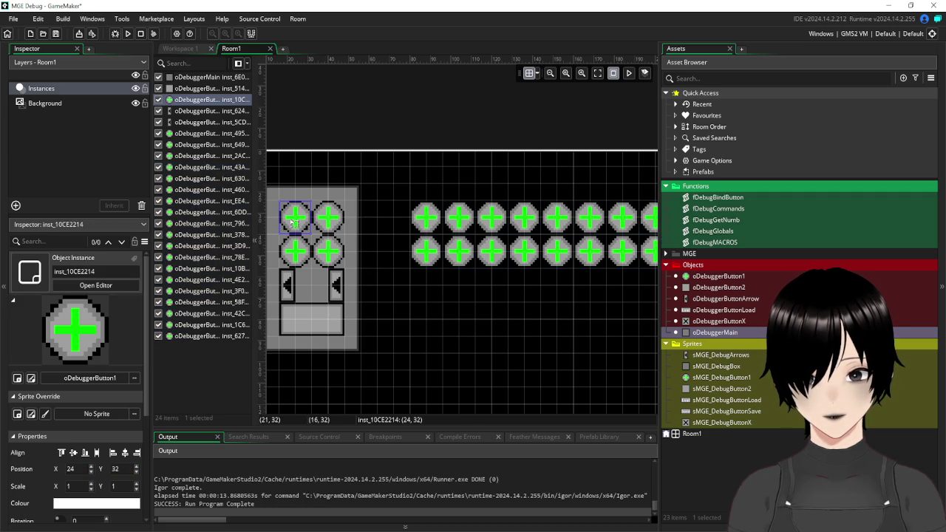
click(294, 254)
click(296, 217)
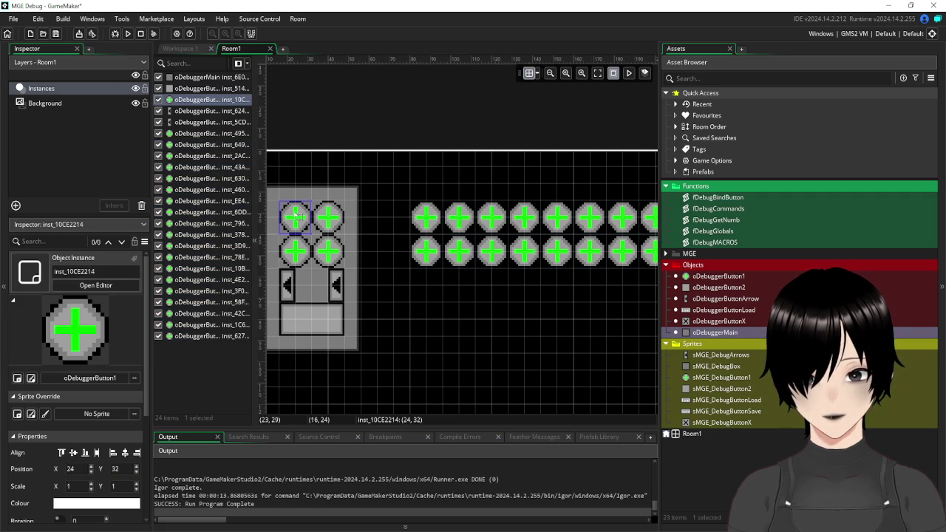
shift+click(332, 221)
shift+click(298, 255)
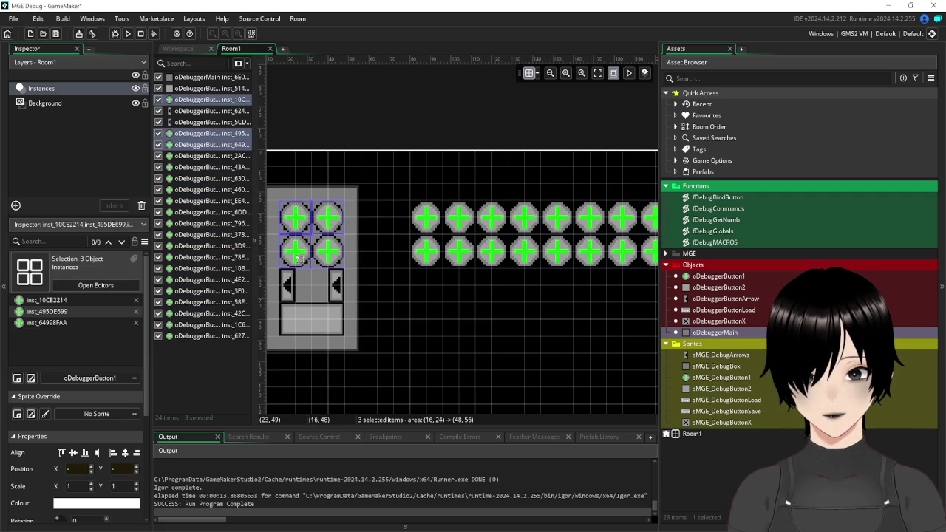
shift+click(342, 255)
drag(303, 222, 359, 222)
click(458, 346)
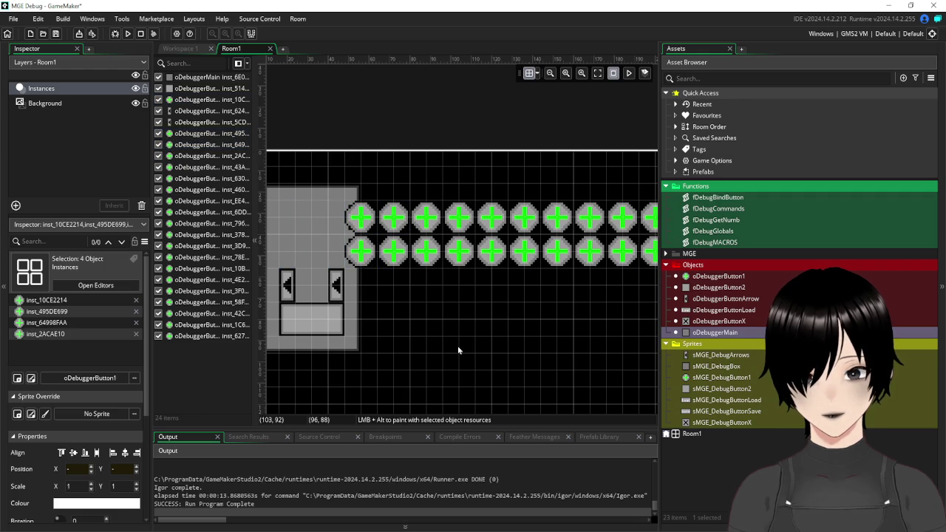
click(130, 34)
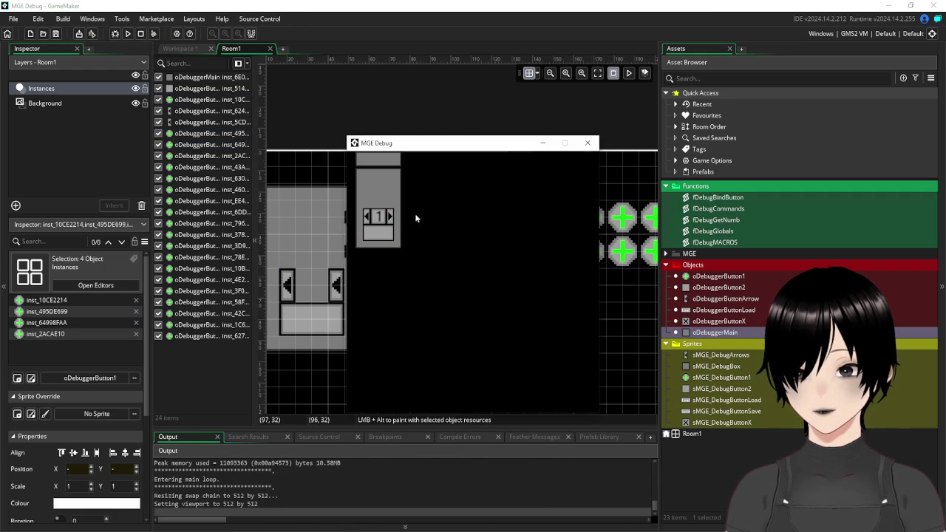
click(391, 217)
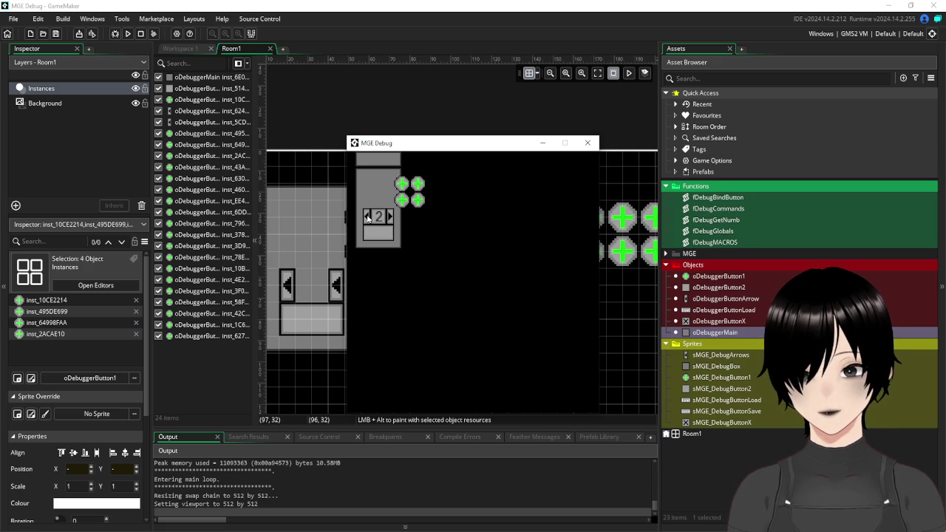
click(368, 217)
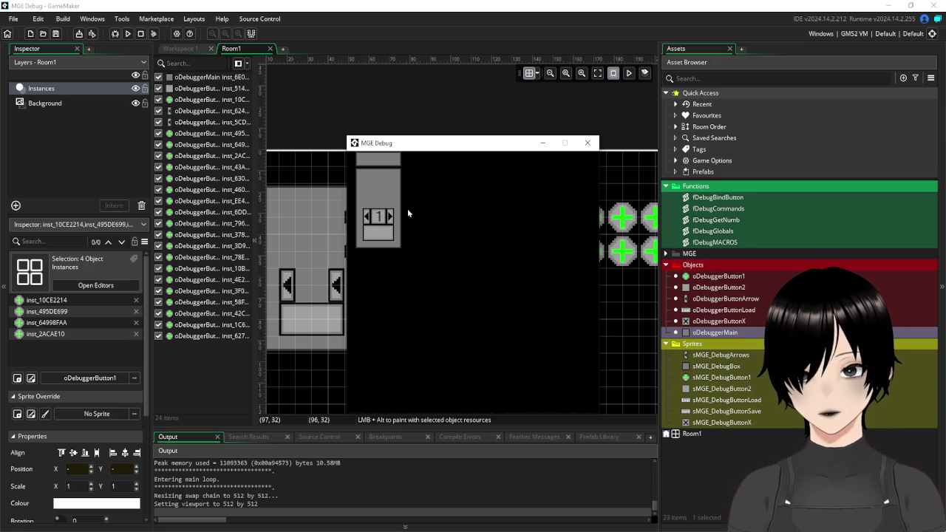
click(595, 145)
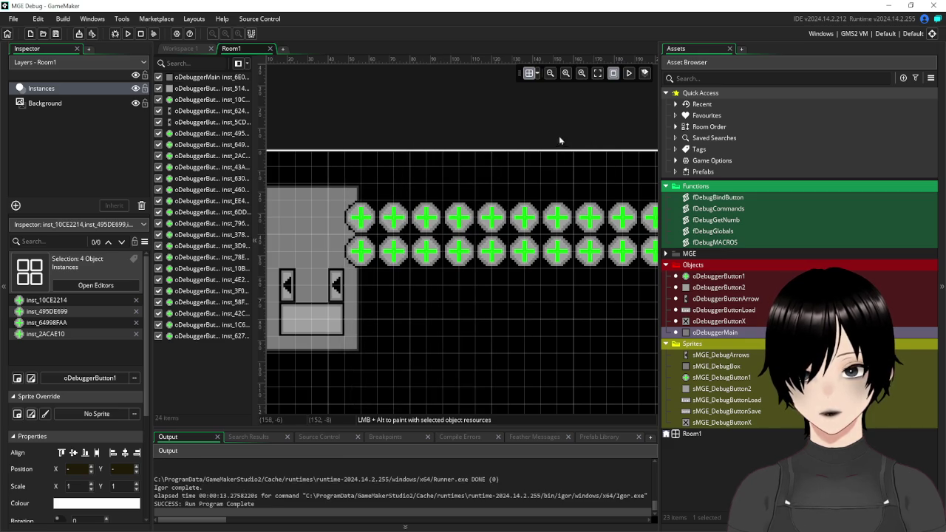
click(201, 50)
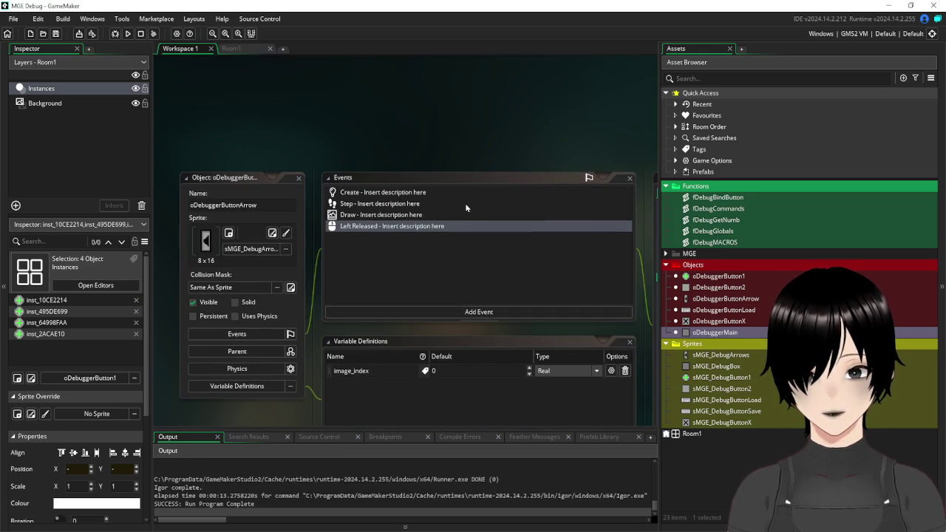
Change global.numbOffset on line 13 of oDebuggerMain Create from 32 to 0 and save.
scroll(466, 208, down, 5)
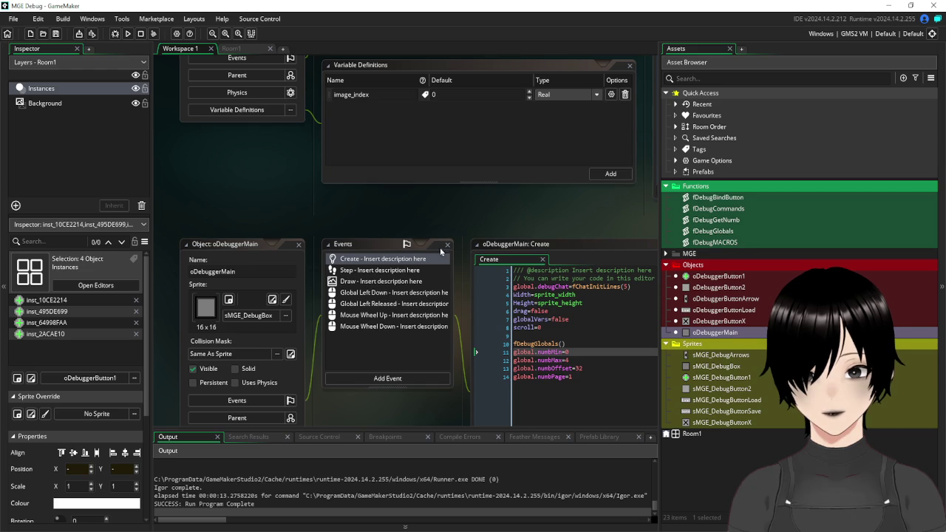
double_click(579, 368)
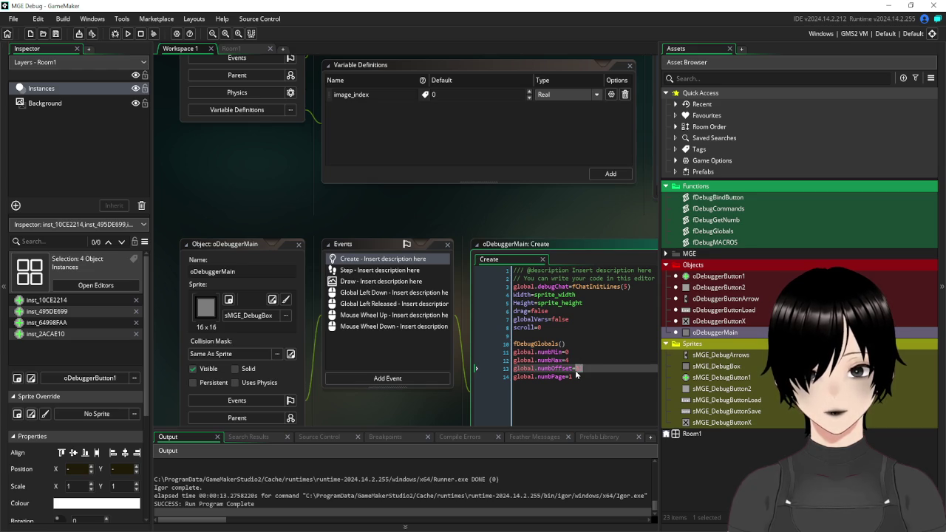
text(0)
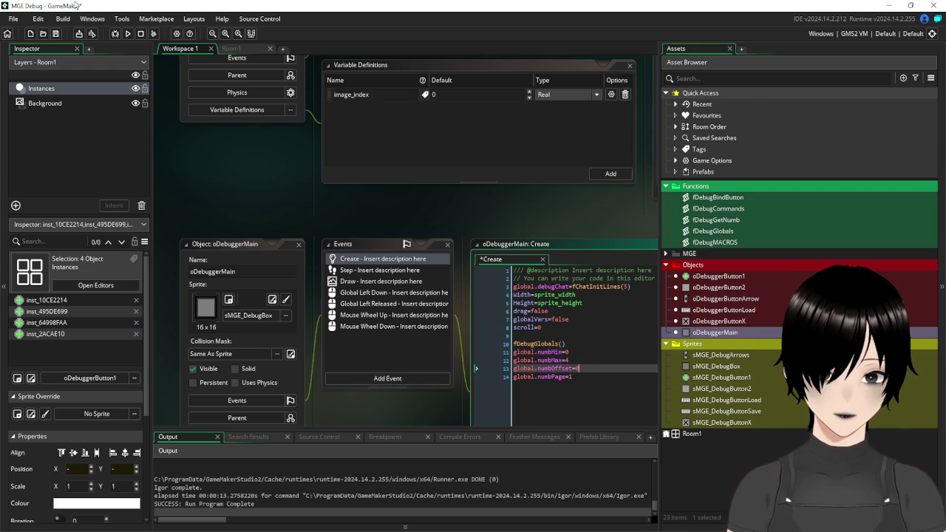
click(56, 33)
Run the game, page the counter forward to 4 and 7, then close it.
click(128, 33)
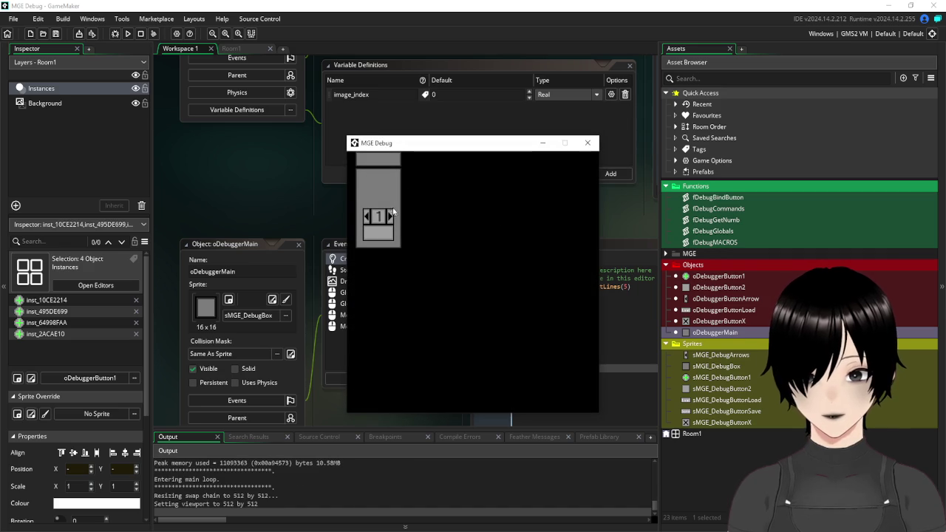
click(391, 216)
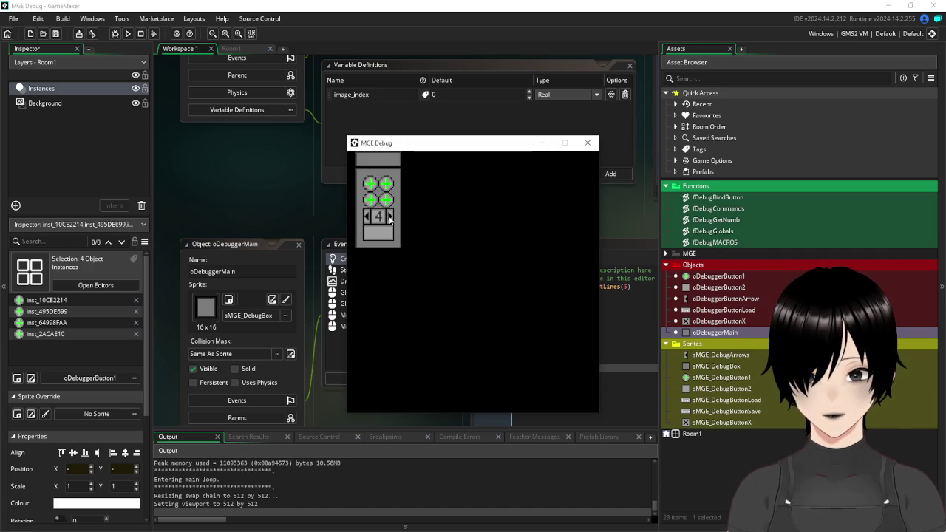
double_click(391, 216)
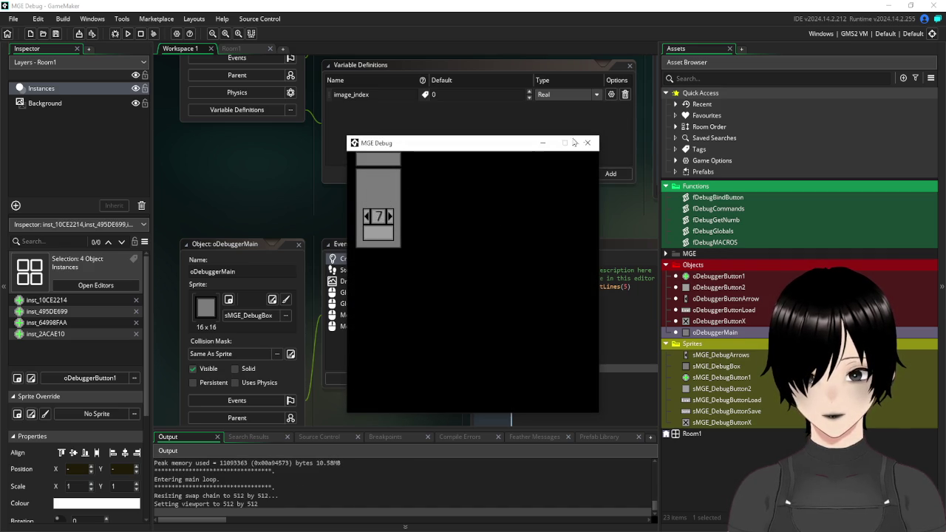
click(588, 142)
scroll(351, 241, up, 5)
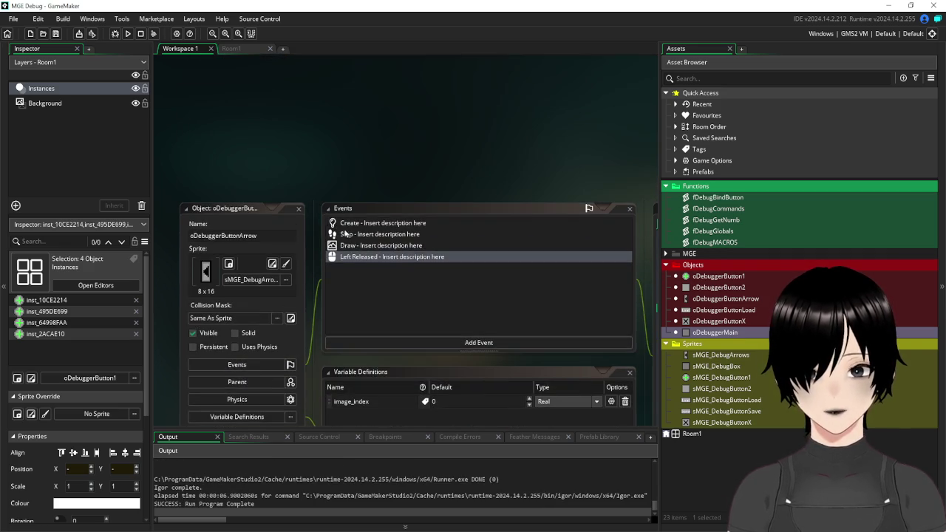
Place an oDebuggerButtonLoad instance inside the grey debugger panel in Room1.
click(298, 211)
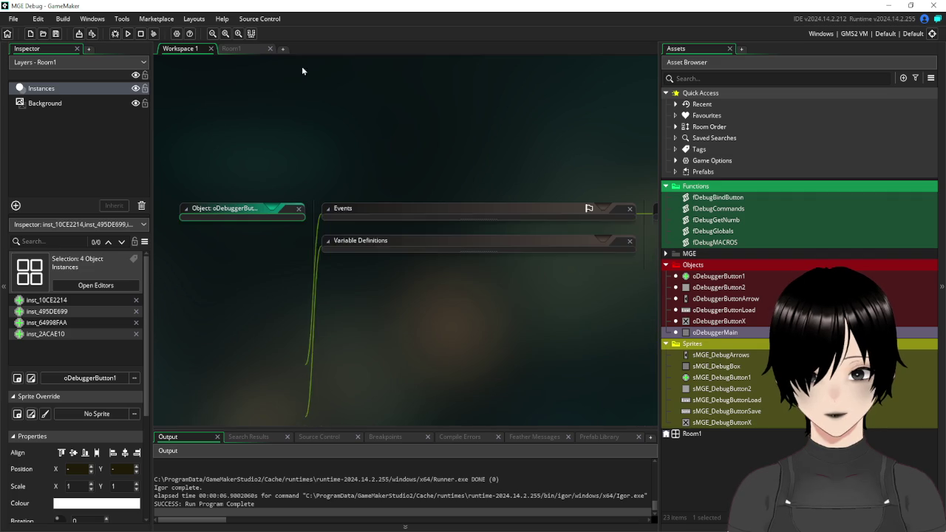
click(247, 47)
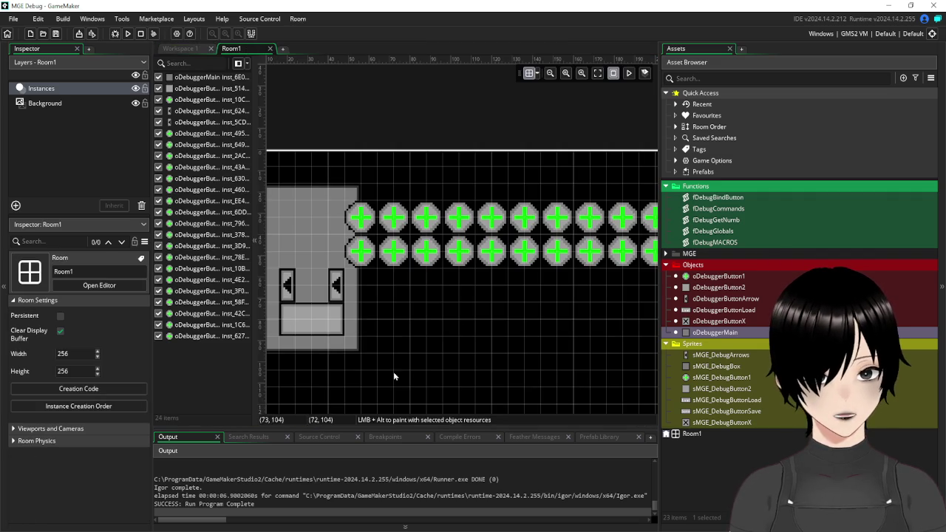
drag(395, 376, 442, 366)
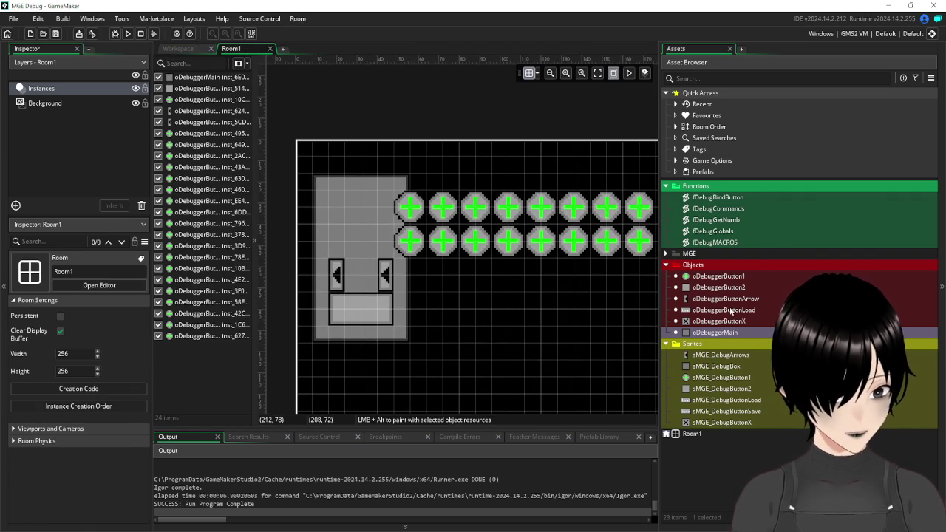
double_click(732, 311)
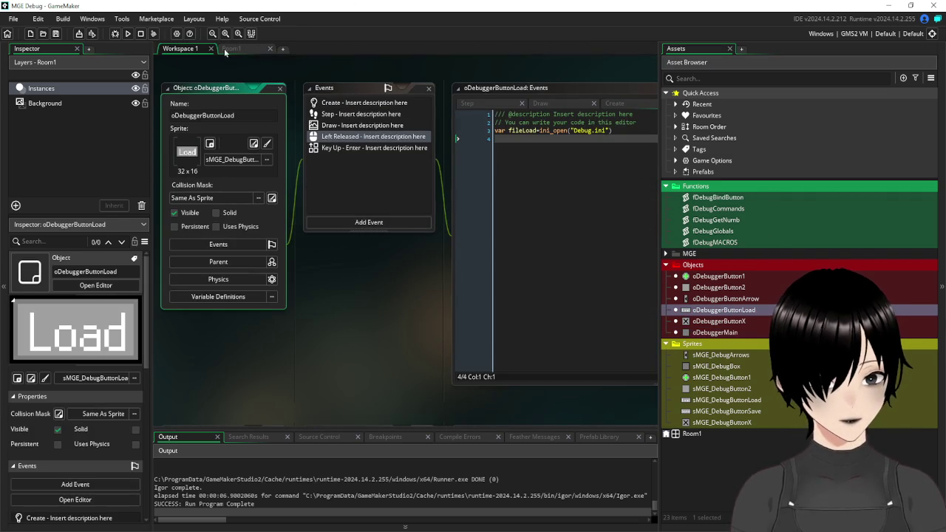
click(238, 47)
mouse_move(714, 314)
mouse_down()
mouse_move(337, 209)
mouse_move(363, 222)
mouse_move(364, 243)
mouse_up()
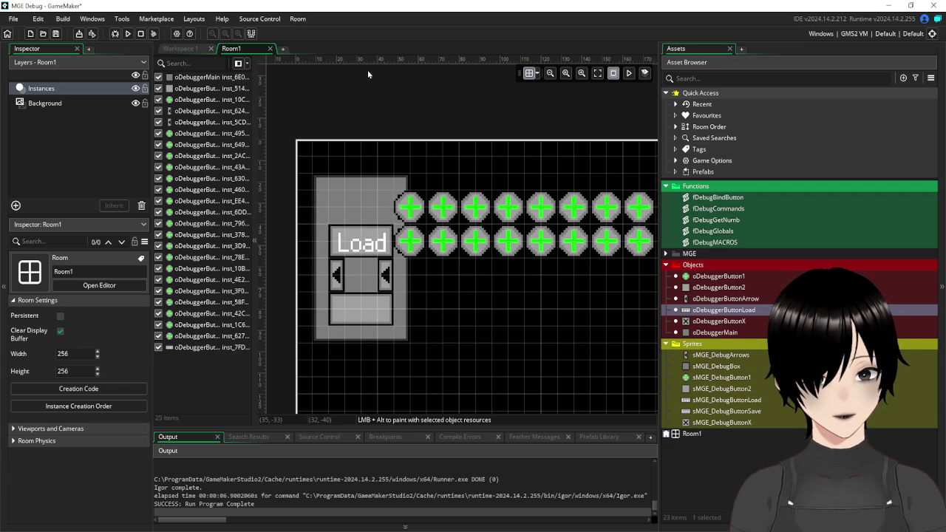
Test-run the game to see the Load panel at 1, then close it and return to the workspace.
click(125, 35)
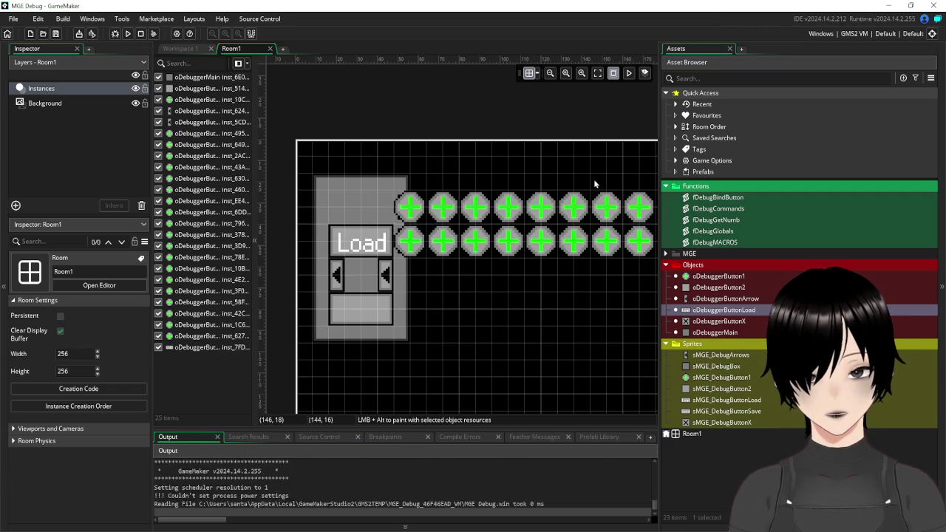
mouse_move(401, 179)
mouse_down()
mouse_move(423, 192)
mouse_move(403, 194)
mouse_up()
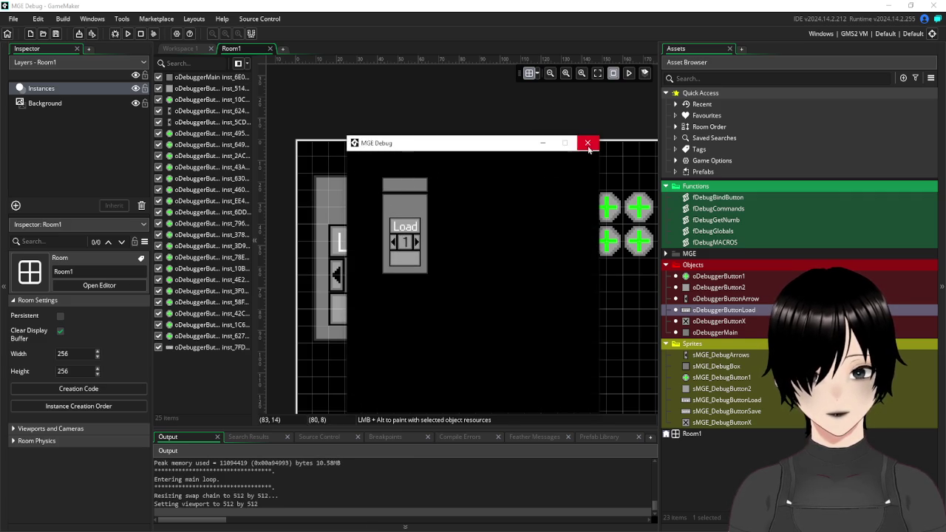
click(588, 146)
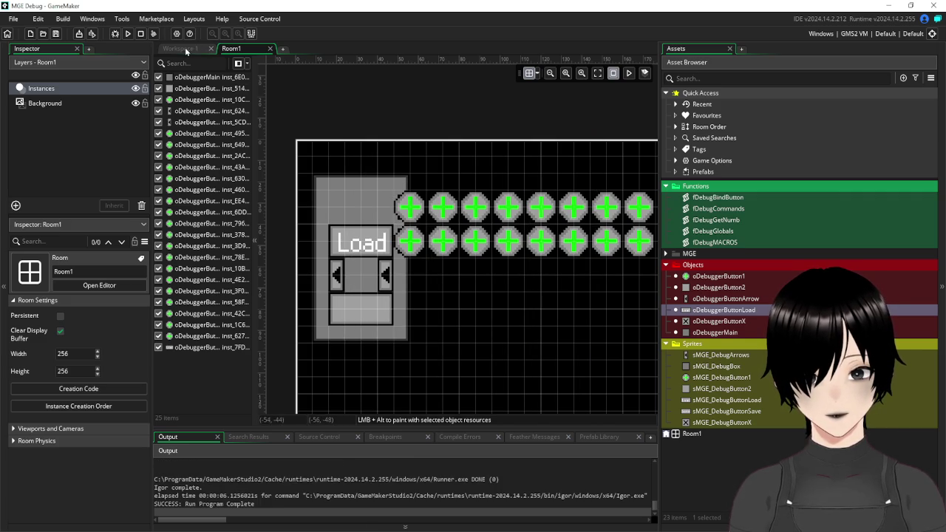
click(185, 48)
mouse_move(412, 264)
mouse_down()
mouse_move(394, 315)
mouse_move(508, 282)
mouse_move(432, 309)
mouse_up()
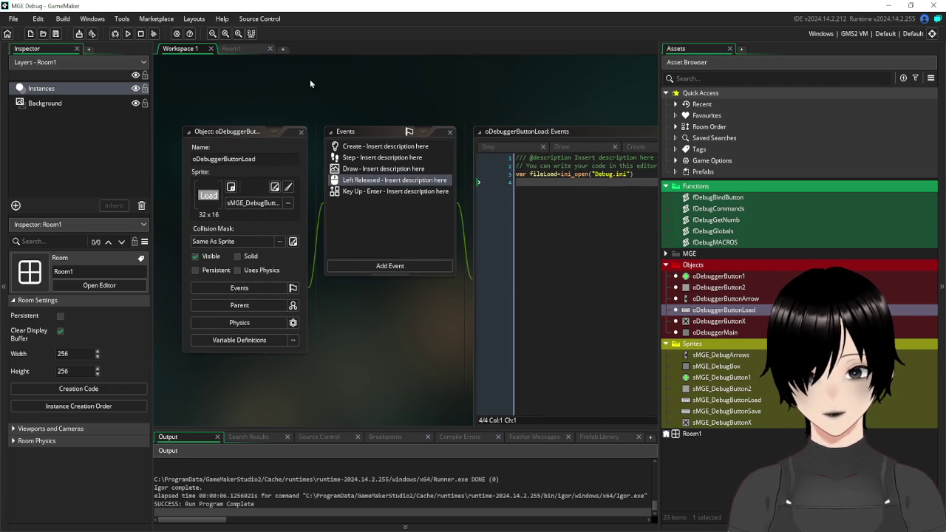
Close the open workspace editors and open the oDebuggerButtonLoad object editor.
drag(296, 132, 451, 187)
key(ctrl+w)
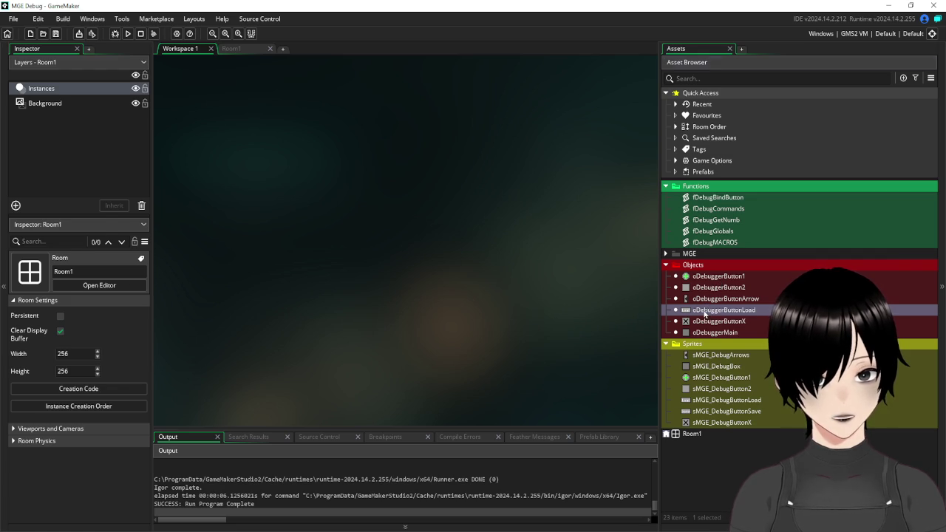
double_click(707, 310)
drag(409, 134, 227, 78)
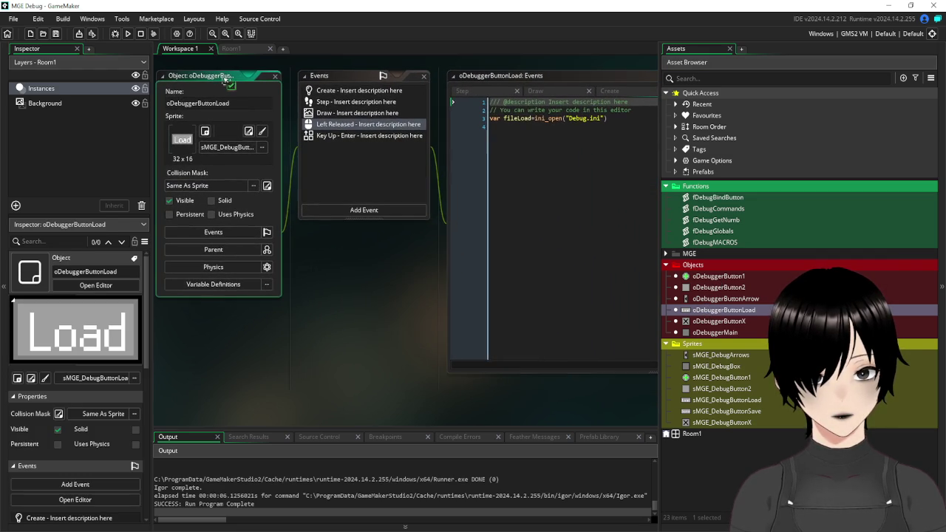
Delete oDebuggerButtonLoad's Key Up - Enter event and close its editor.
click(343, 135)
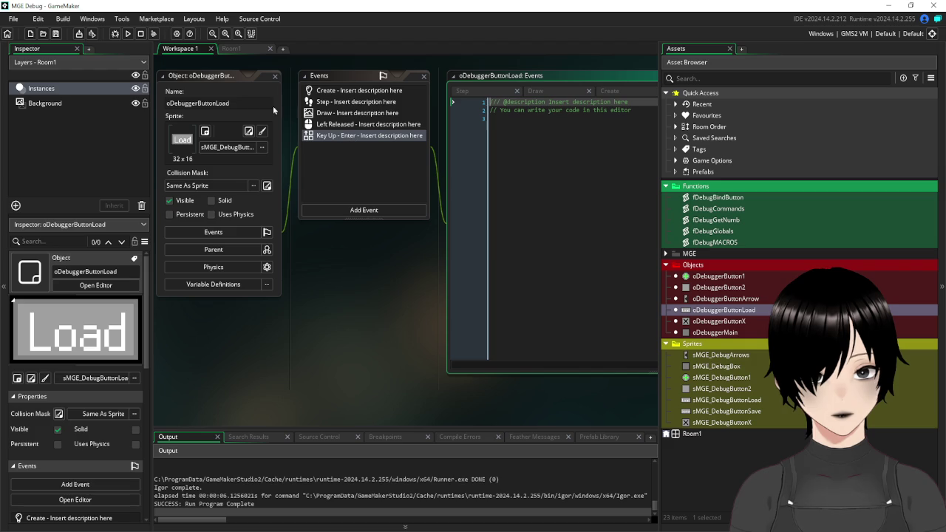
right_click(330, 137)
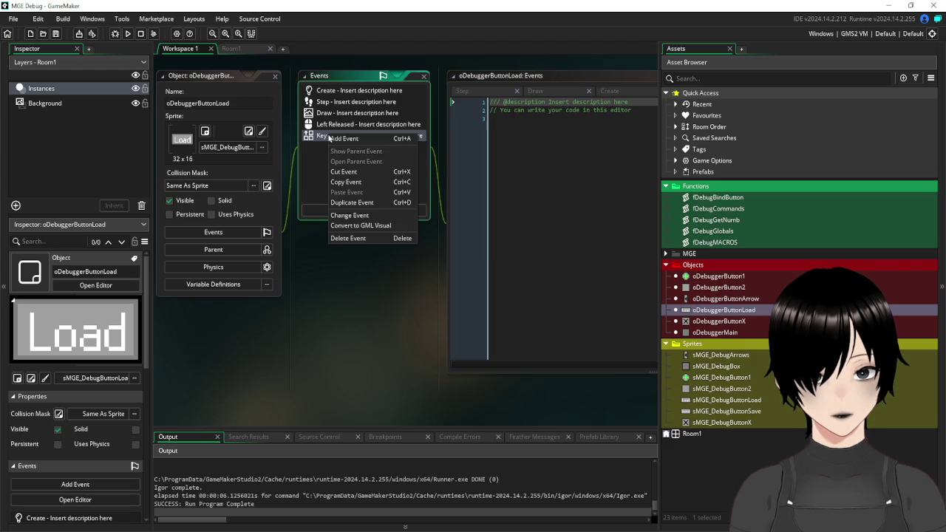
click(367, 239)
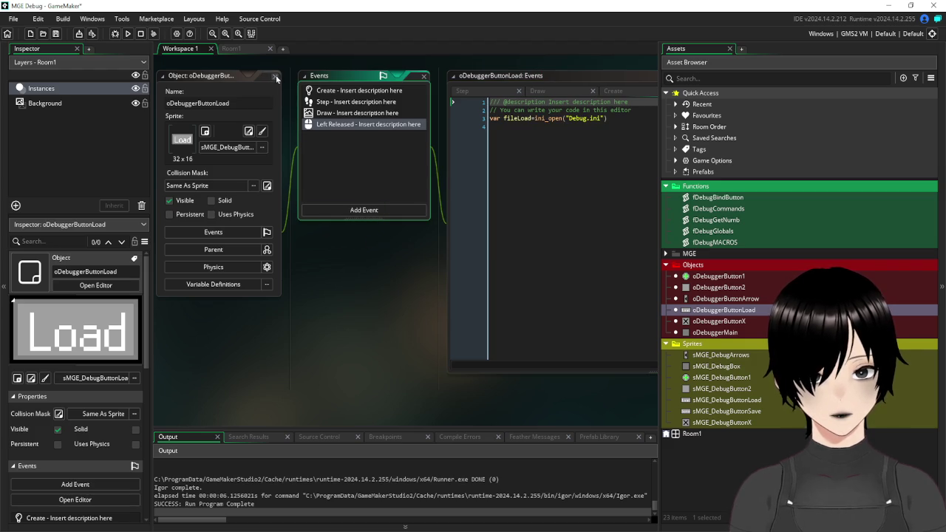
click(275, 76)
right_click(725, 316)
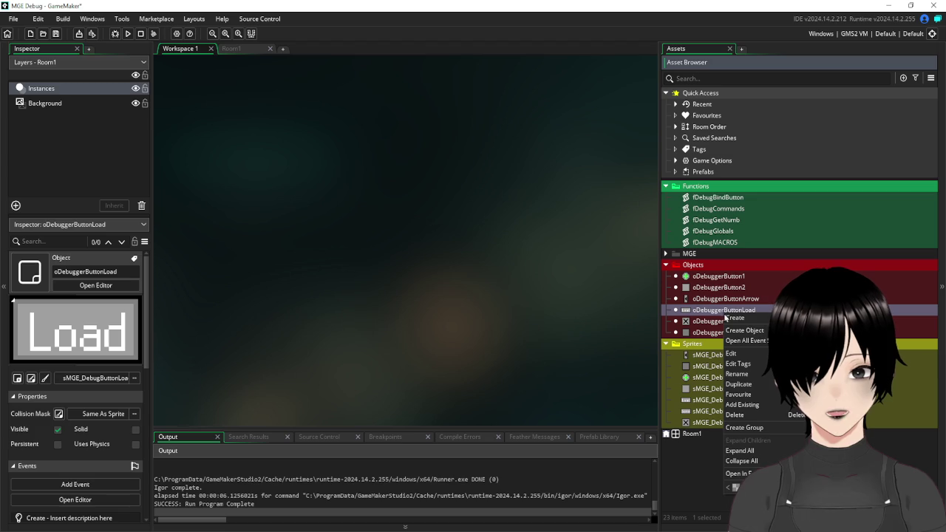
Duplicate oDebuggerButtonLoad and name the copy oDebuggerButtonSave.
click(740, 385)
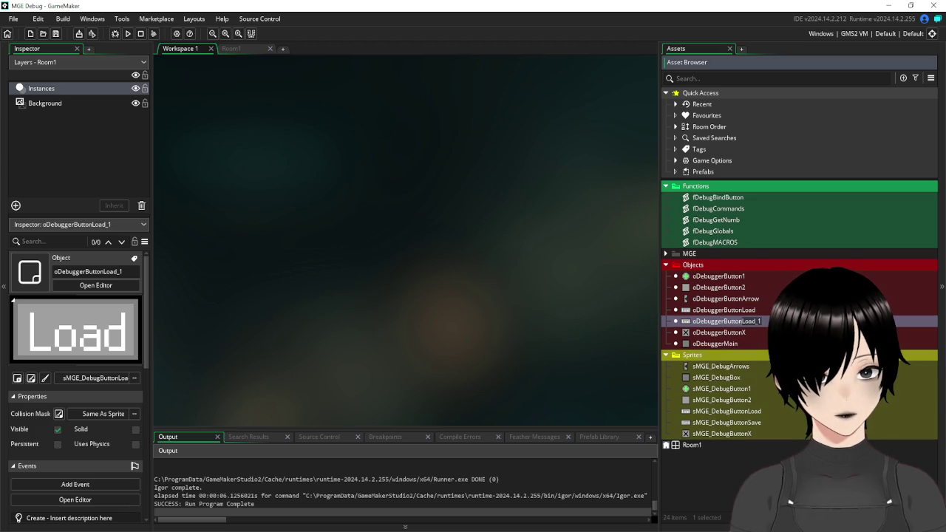
text(Save)
key(Return)
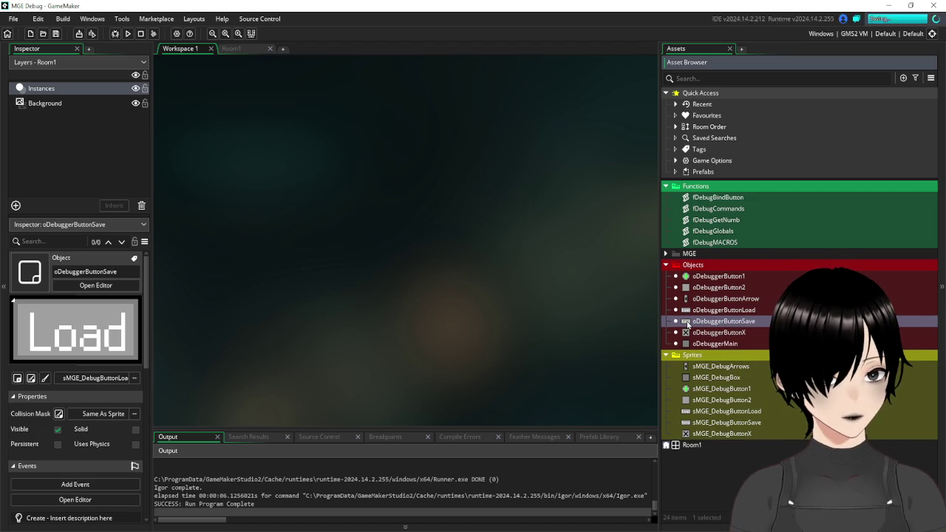
Assign the sMGE_DebugButtonSave sprite to oDebuggerButtonSave and return to Room1.
double_click(721, 321)
click(436, 199)
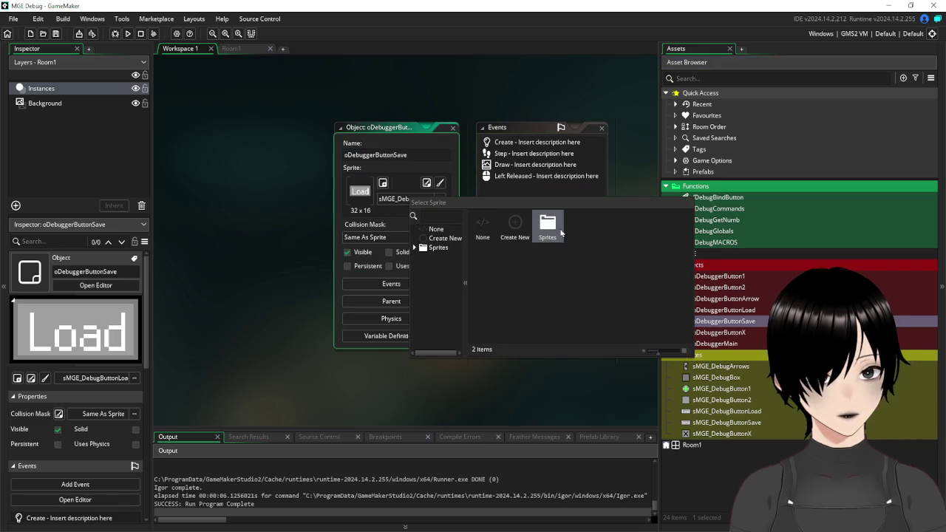
double_click(548, 224)
click(482, 272)
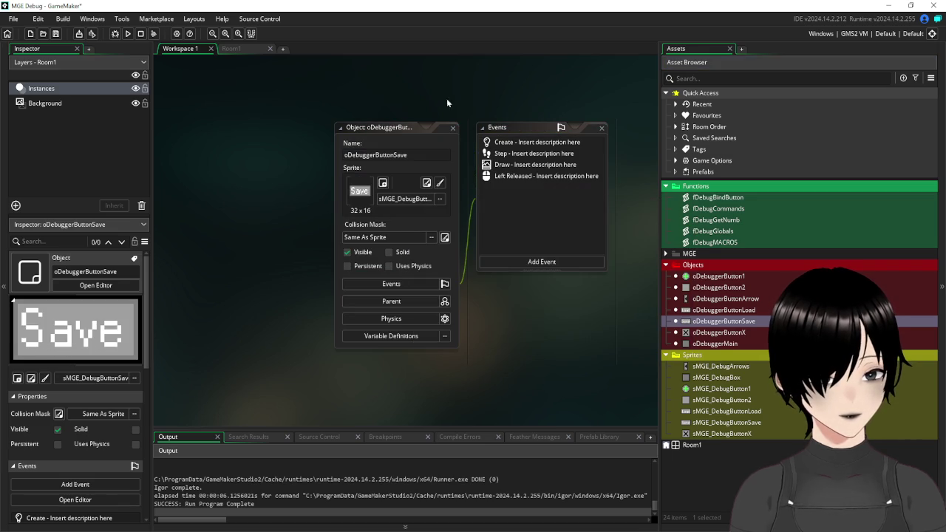
click(452, 129)
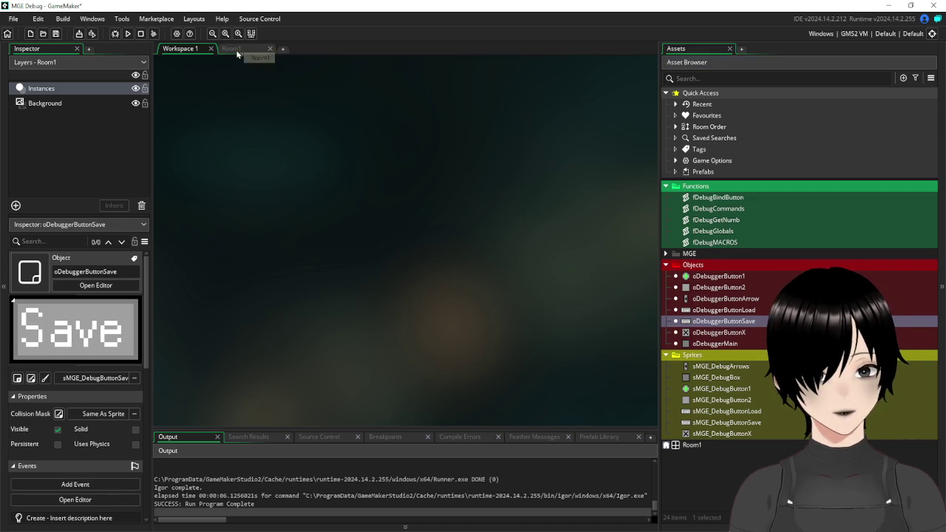
click(235, 49)
Place an oDebuggerButtonSave instance above Load, save, and check both buttons in a test run.
mouse_move(739, 326)
mouse_down()
mouse_move(309, 190)
mouse_move(363, 209)
mouse_up()
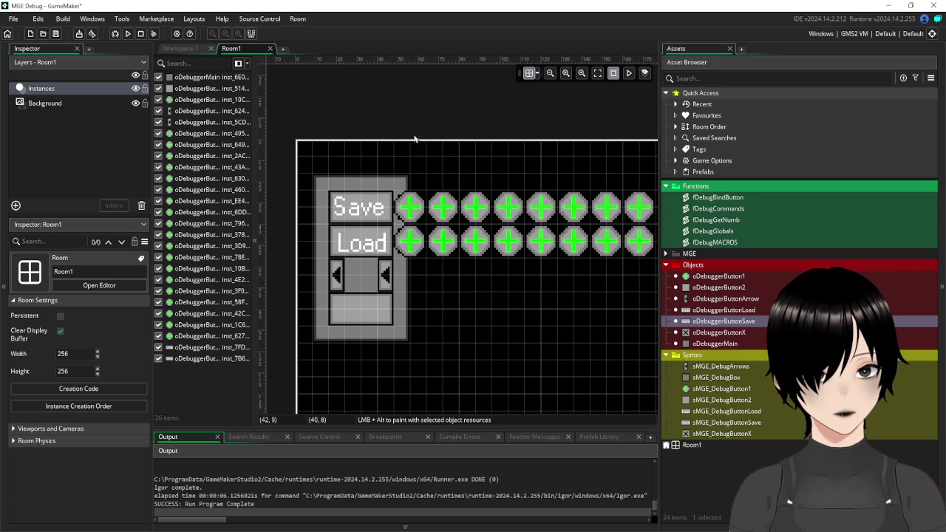
click(57, 36)
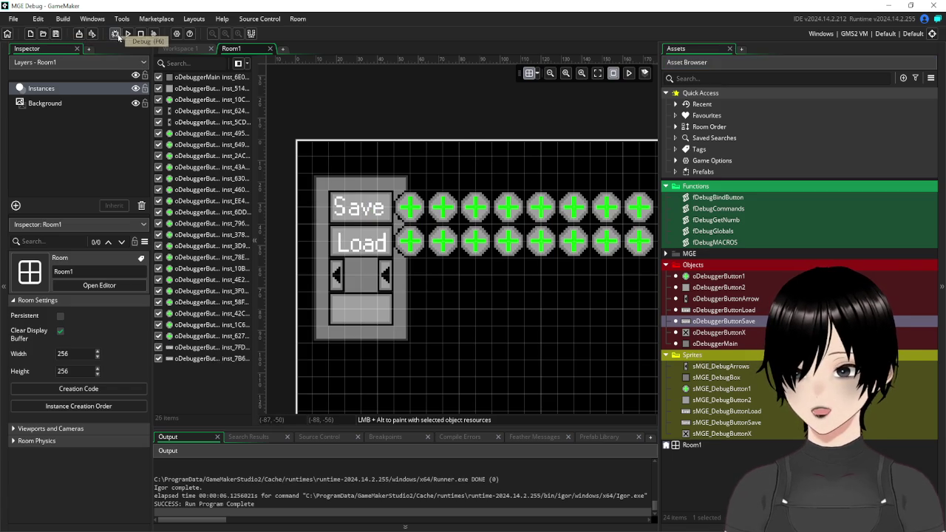
click(128, 34)
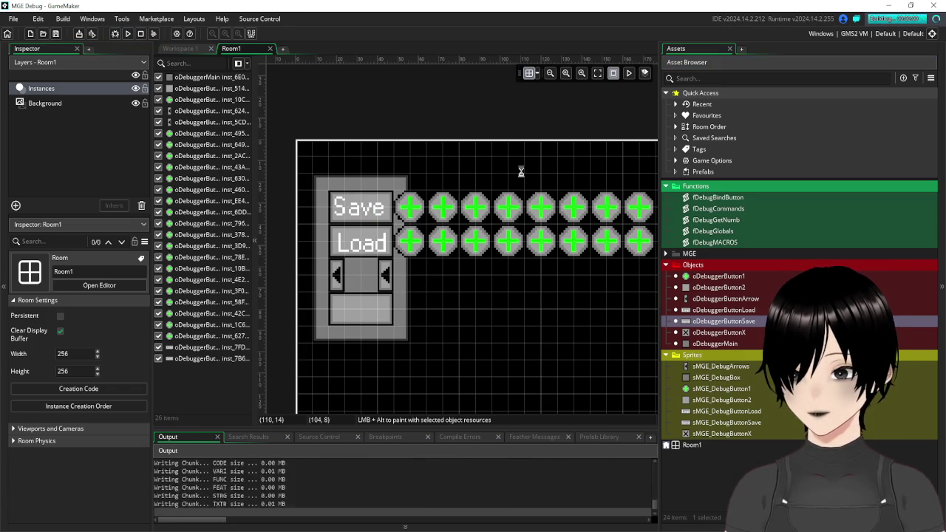
mouse_move(378, 161)
mouse_down()
mouse_move(468, 174)
mouse_move(439, 184)
mouse_up()
click(588, 143)
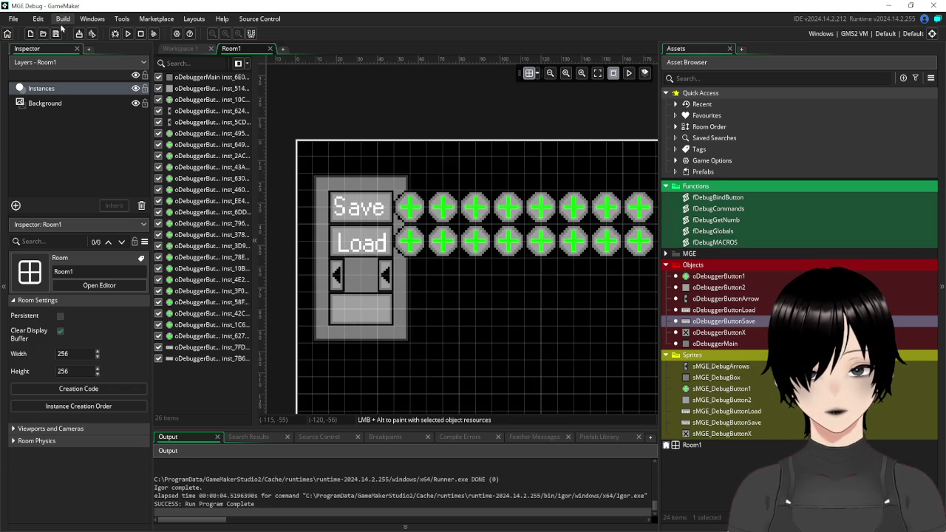
click(169, 50)
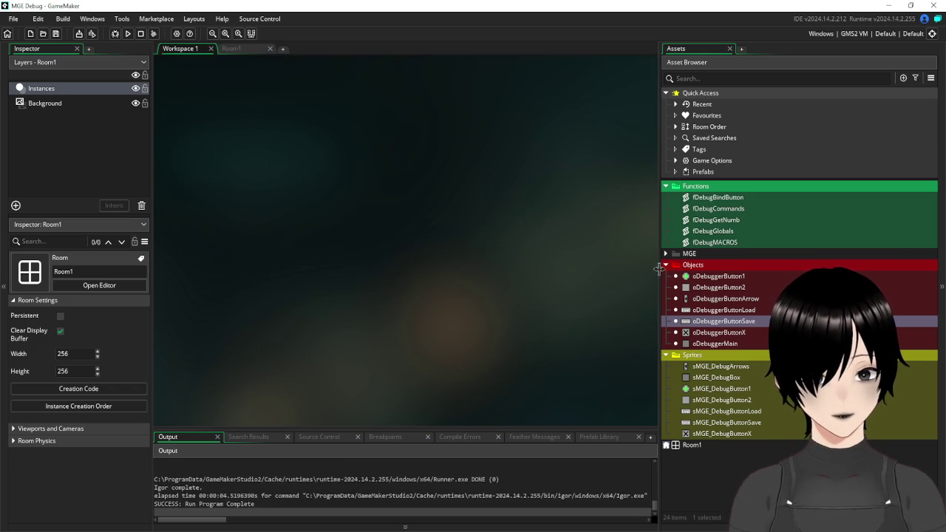
Check global.numbMin in the arrow's code, then open oDebuggerButtonLoad's Draw event.
mouse_move(660, 271)
mouse_down()
mouse_move(627, 271)
mouse_move(652, 270)
mouse_up()
double_click(704, 300)
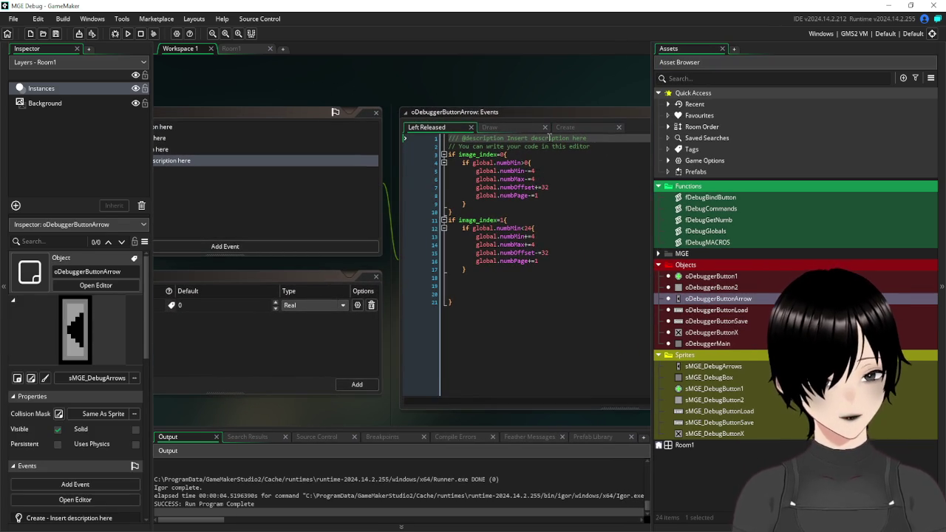
drag(522, 163, 473, 162)
mouse_move(313, 87)
mouse_down()
mouse_move(333, 116)
mouse_move(507, 159)
mouse_move(509, 121)
mouse_up()
double_click(703, 314)
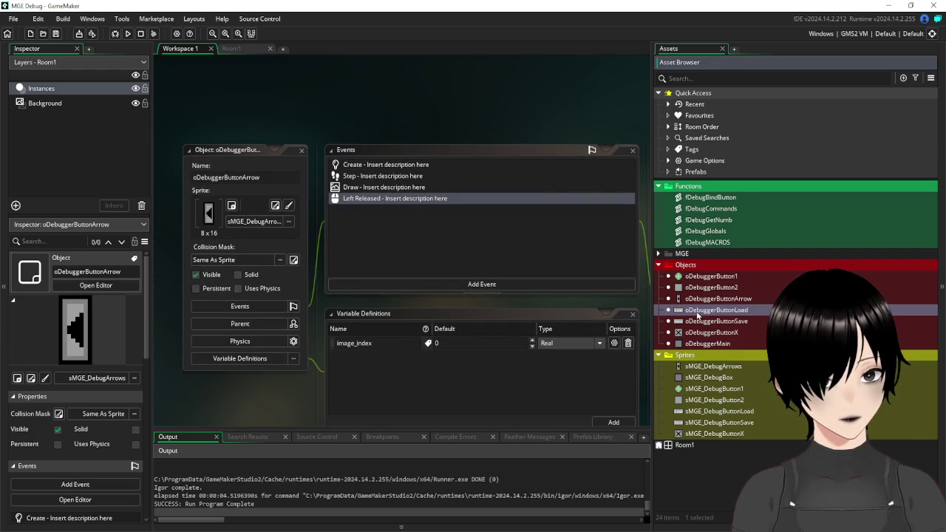
click(375, 125)
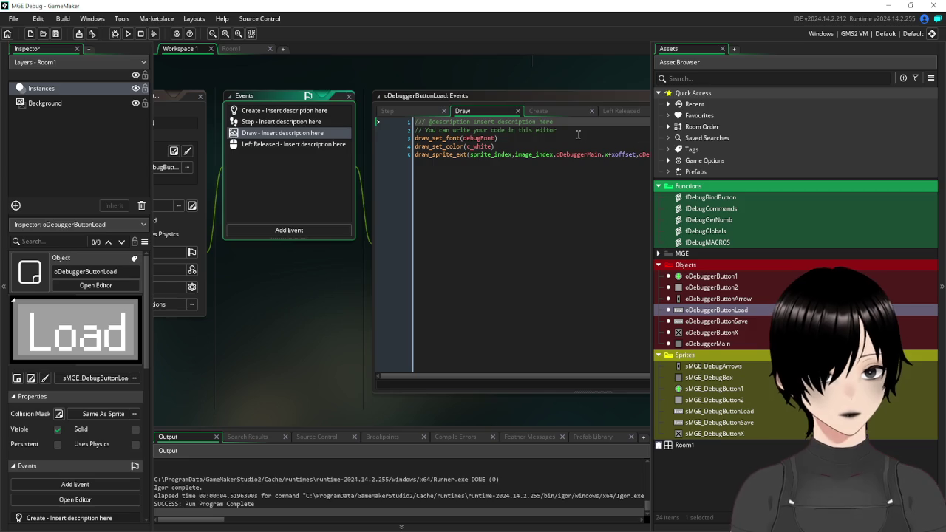
Wrap the debugFont, c_white and sprite-drawing lines in an indented if global.numbMin<4 block.
click(566, 130)
key(Return)
text(if )
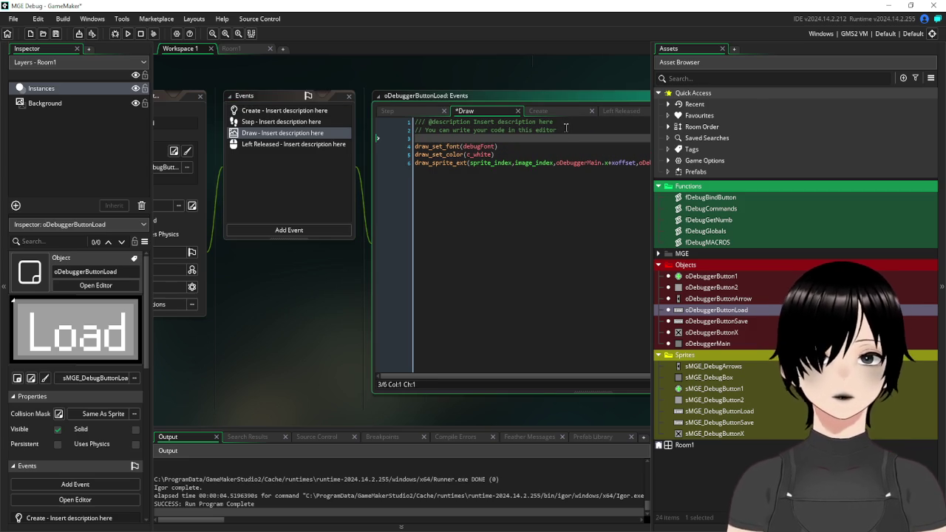
text(global.numbMin)
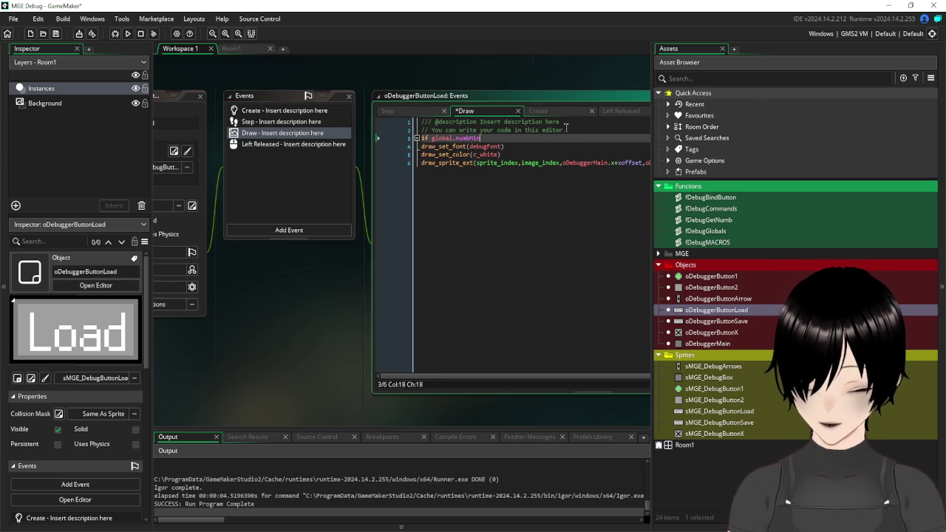
text( 4)
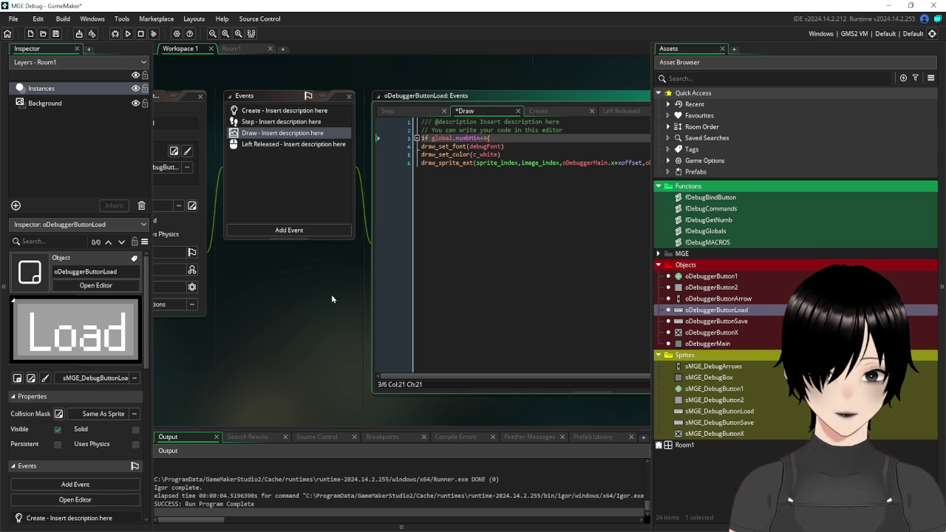
scroll(328, 293, right, 3)
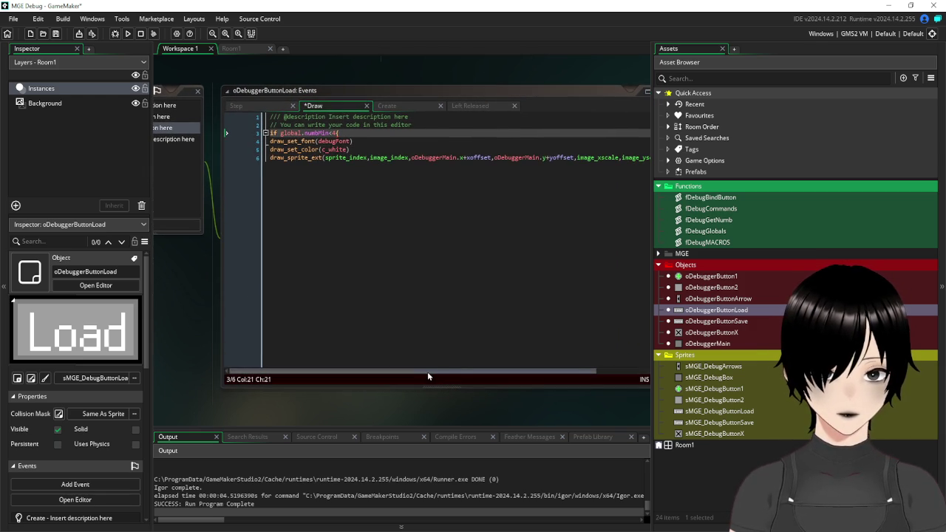
drag(427, 372, 561, 359)
click(633, 157)
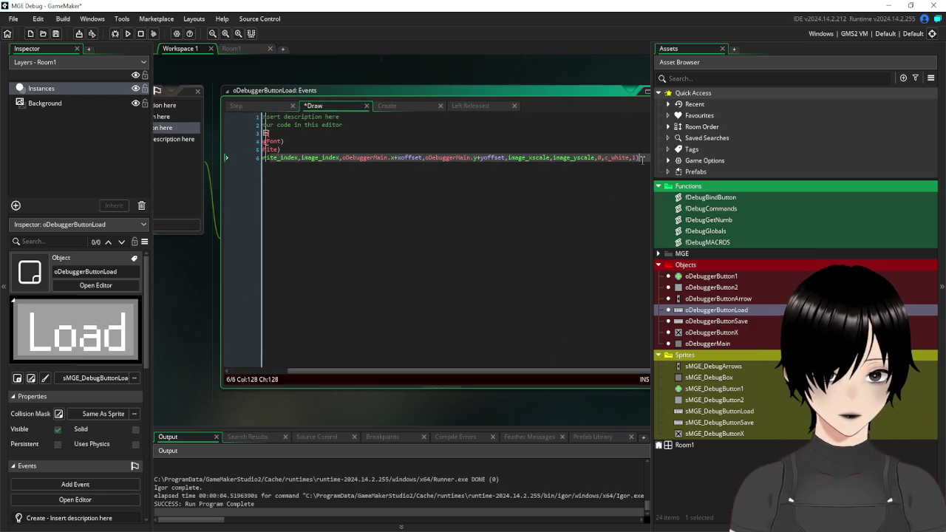
key(Return)
text(})
mouse_move(270, 142)
mouse_down()
mouse_move(306, 159)
mouse_move(683, 167)
mouse_up()
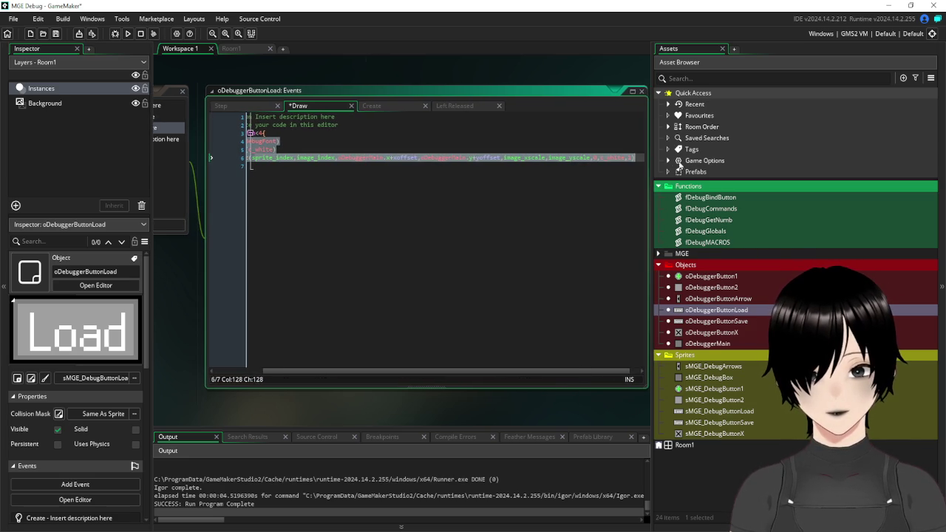
key(Tab)
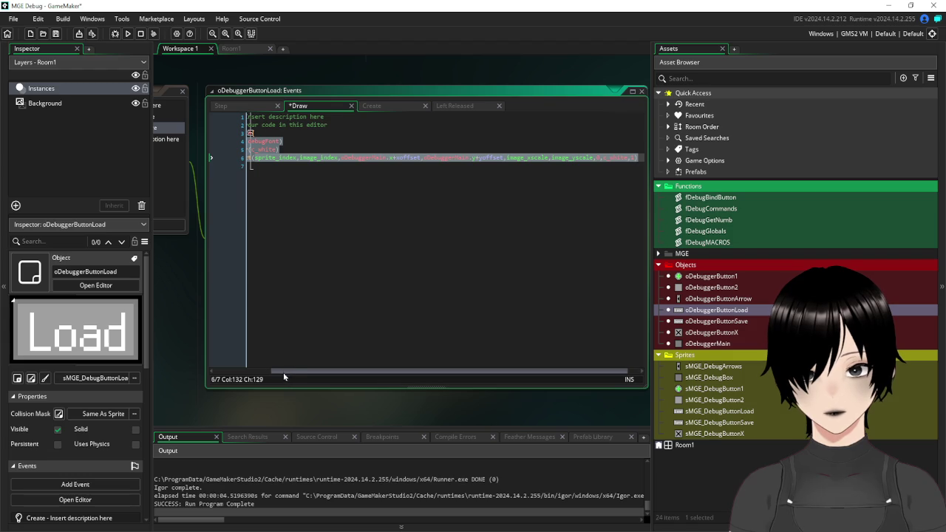
drag(283, 372, 236, 373)
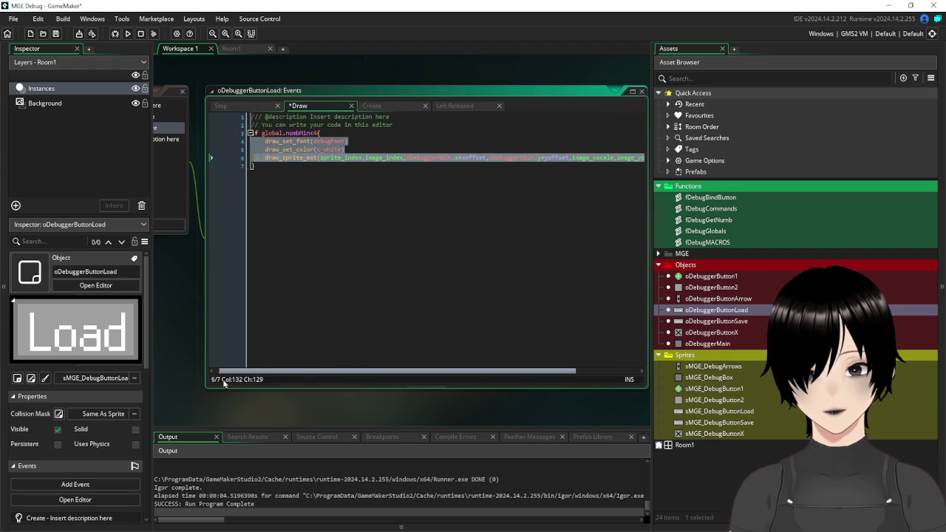
click(371, 149)
Add var drawX holding the sprite's x expression and pass drawX to the sprite call.
key(Return)
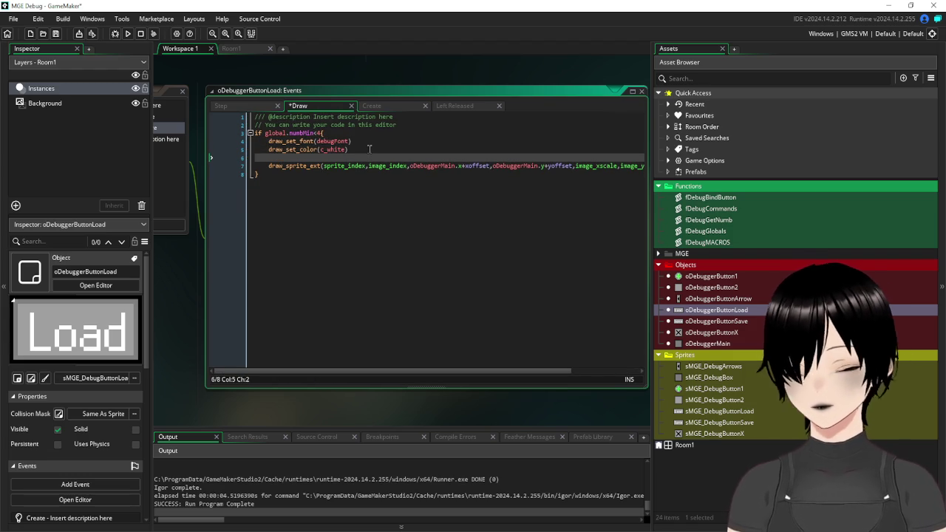
text(var draw)
text(X)
text(X=)
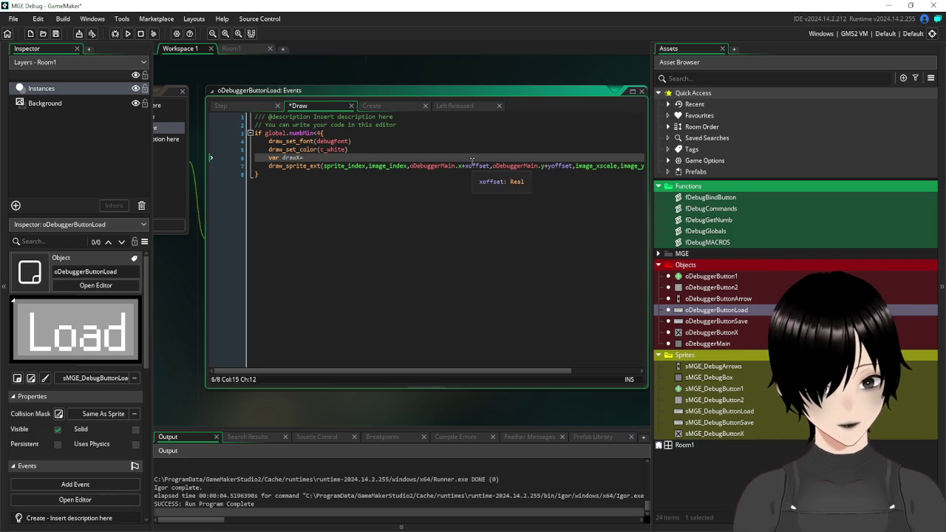
drag(490, 165, 410, 166)
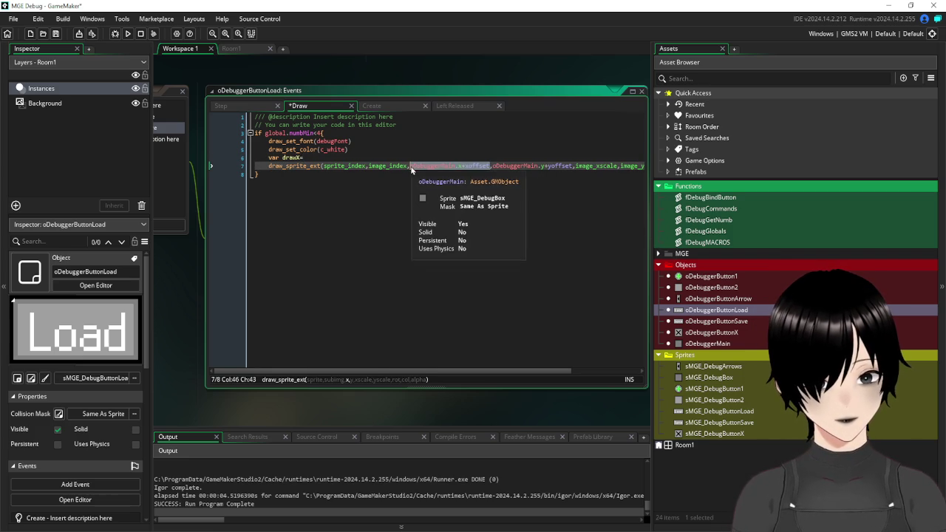
key(ctrl+c)
click(336, 156)
key(ctrl+v)
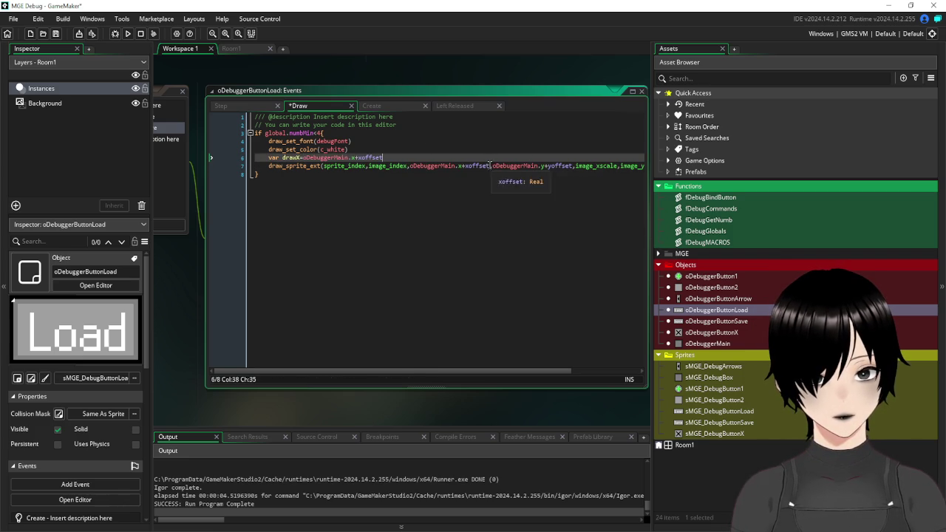
drag(490, 166, 410, 165)
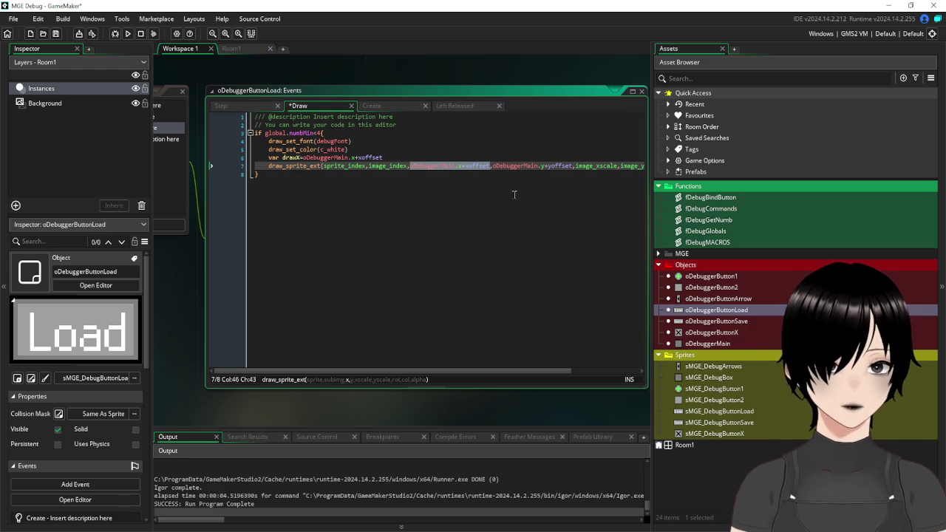
key(BackSpace)
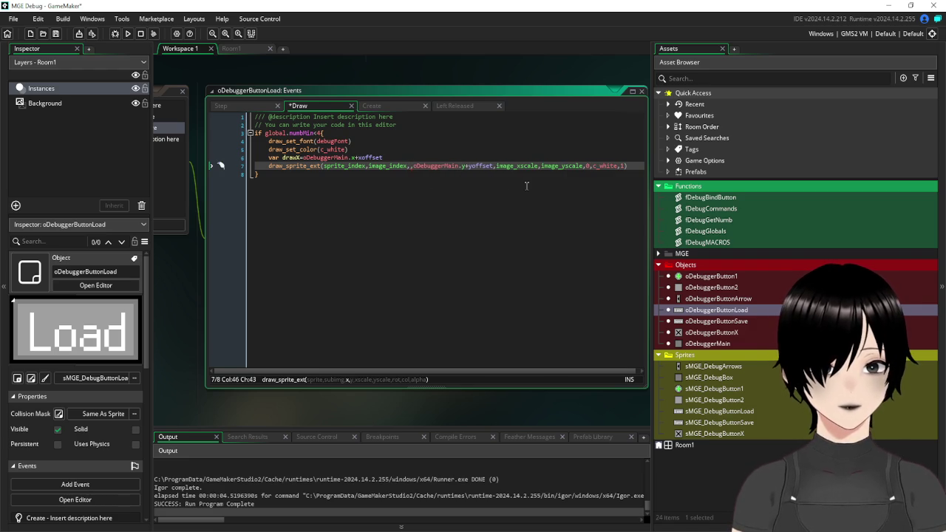
text(drawX)
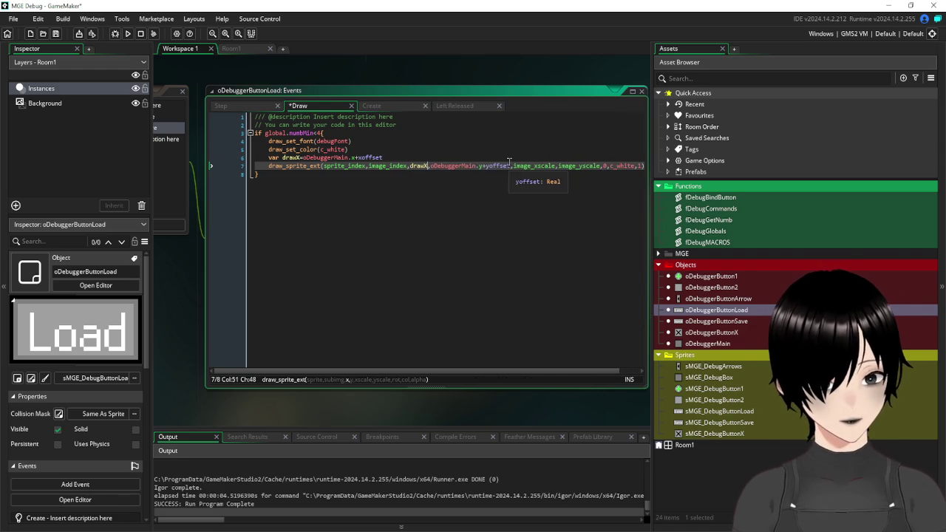
Add var drawY holding the y expression and pass drawY to the sprite call.
drag(510, 165, 432, 170)
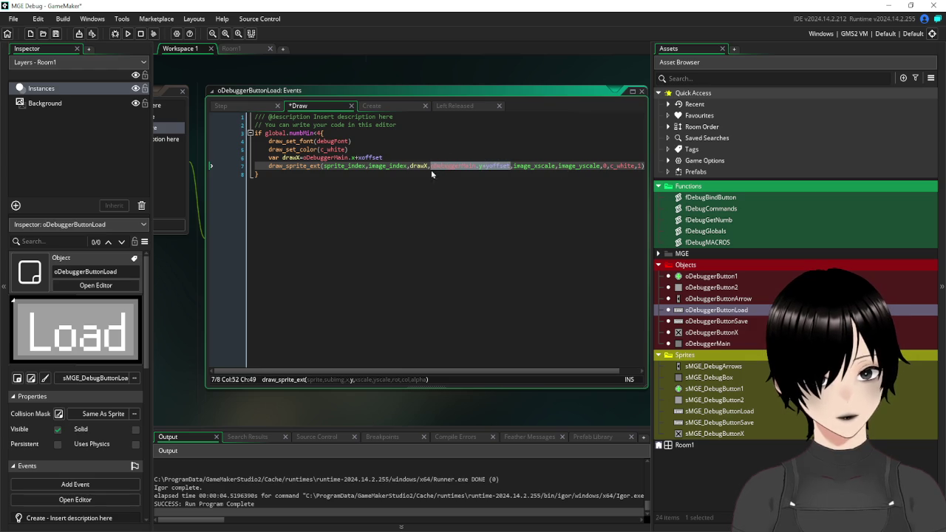
click(412, 157)
key(Return)
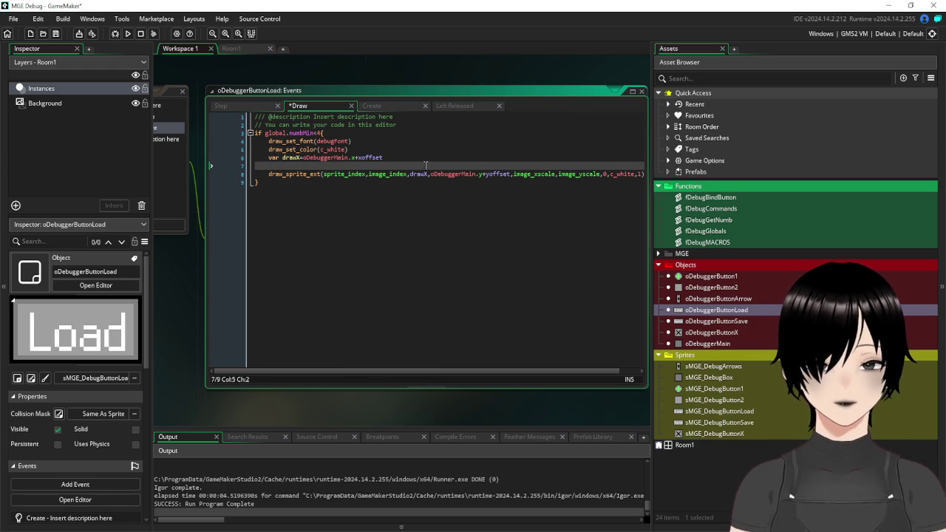
text(var )
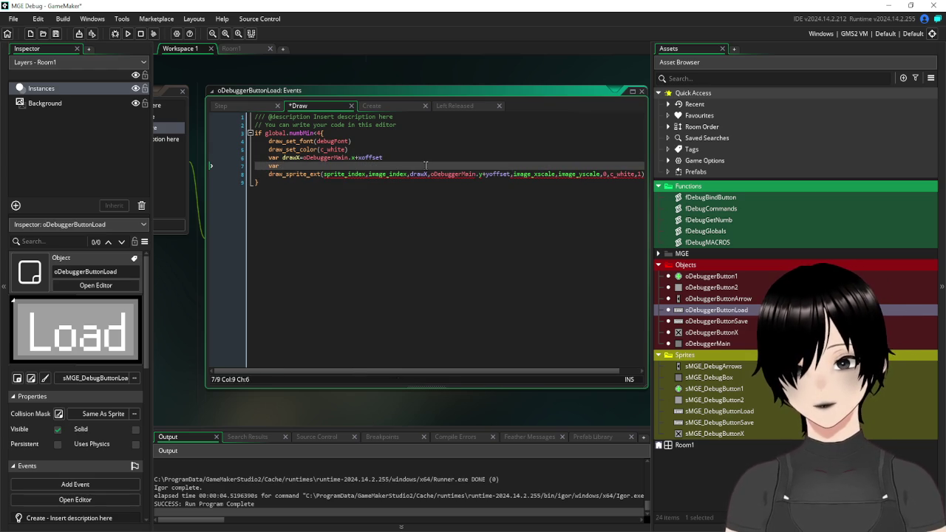
text(drawY=)
key(ctrl+v)
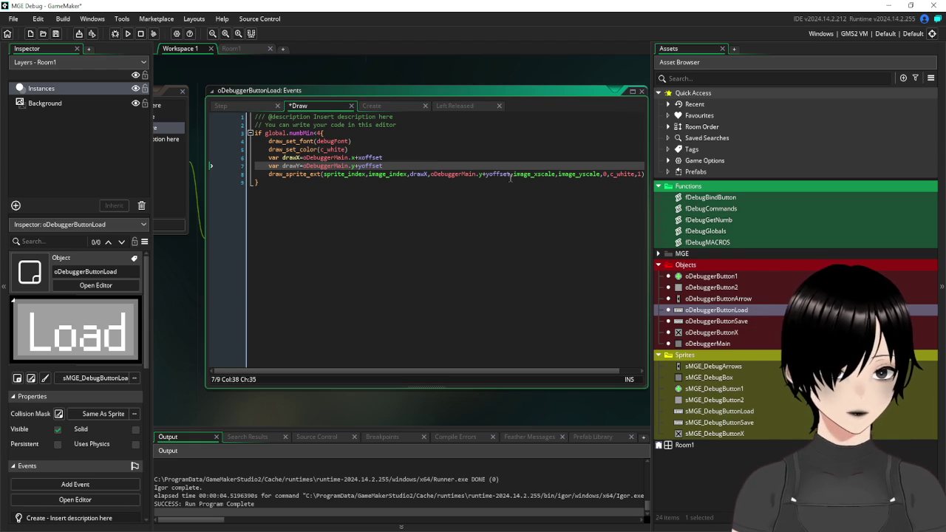
drag(510, 174, 431, 174)
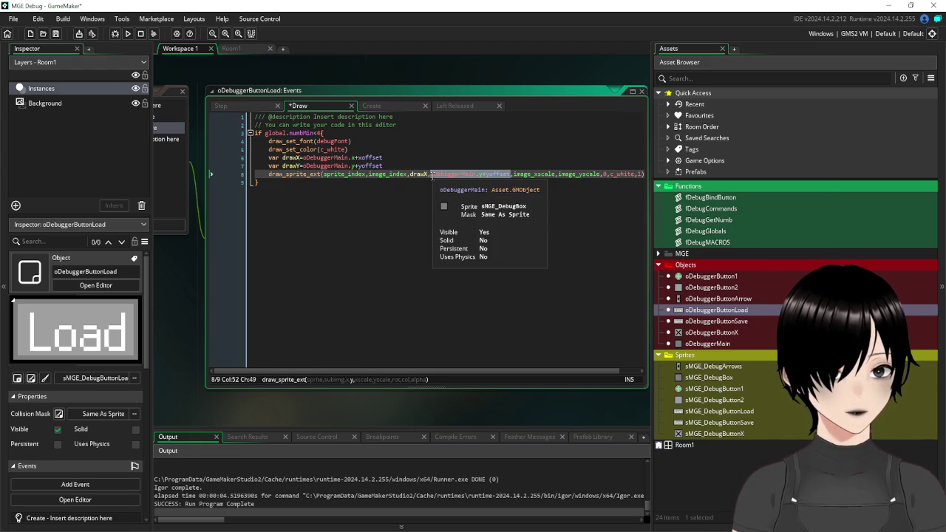
key(BackSpace)
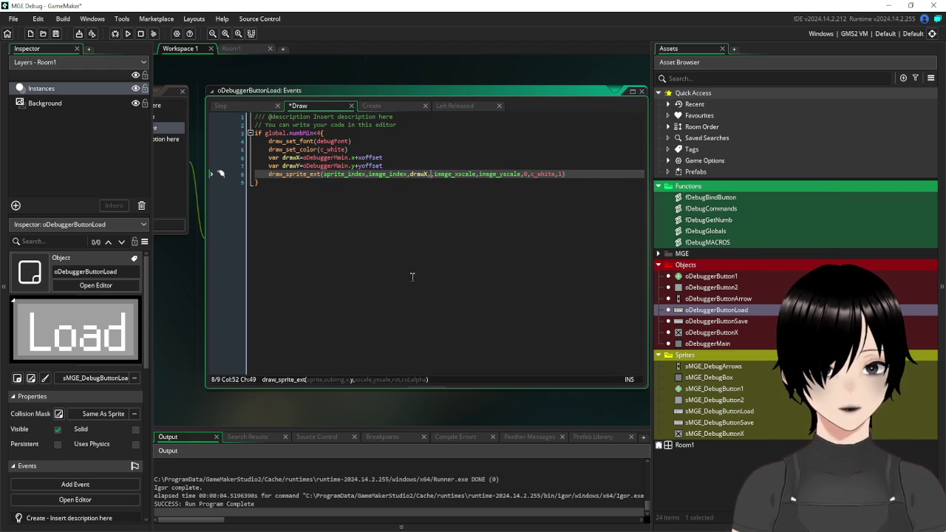
text(drawY)
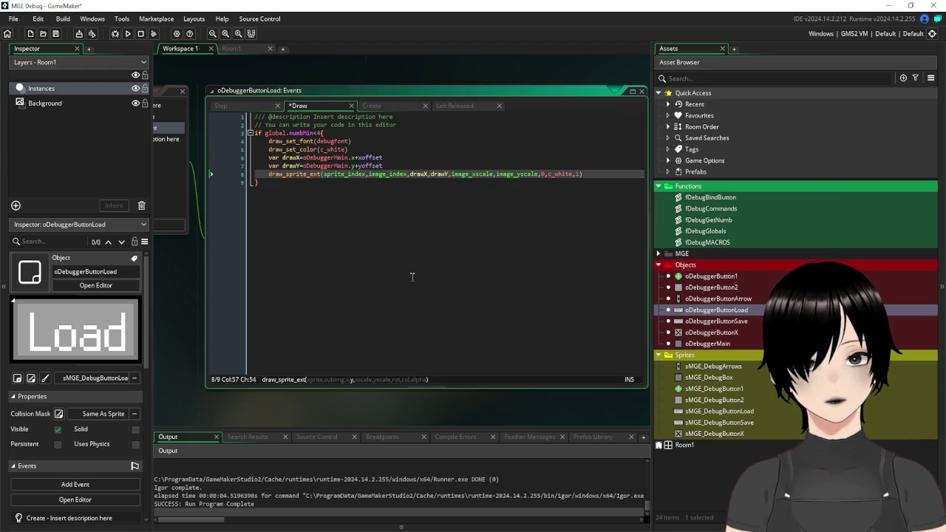
key(Down)
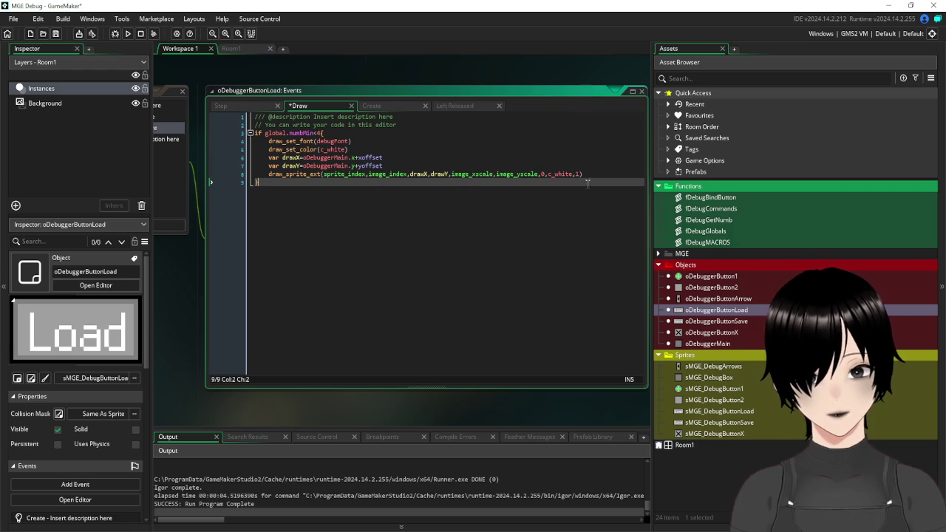
Change draw_sprite_ext to draw_sprite, deleting the scale, colour and alpha arguments.
click(494, 174)
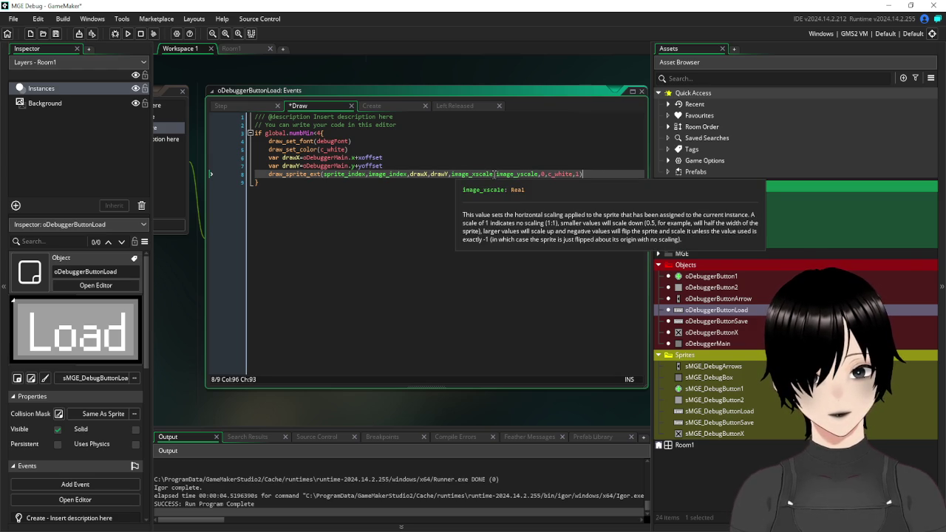
drag(493, 173, 452, 174)
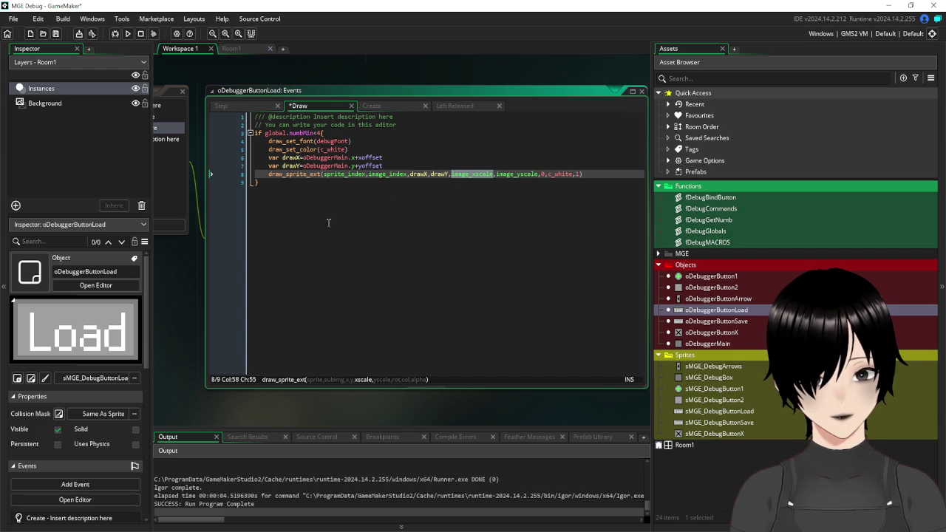
click(322, 176)
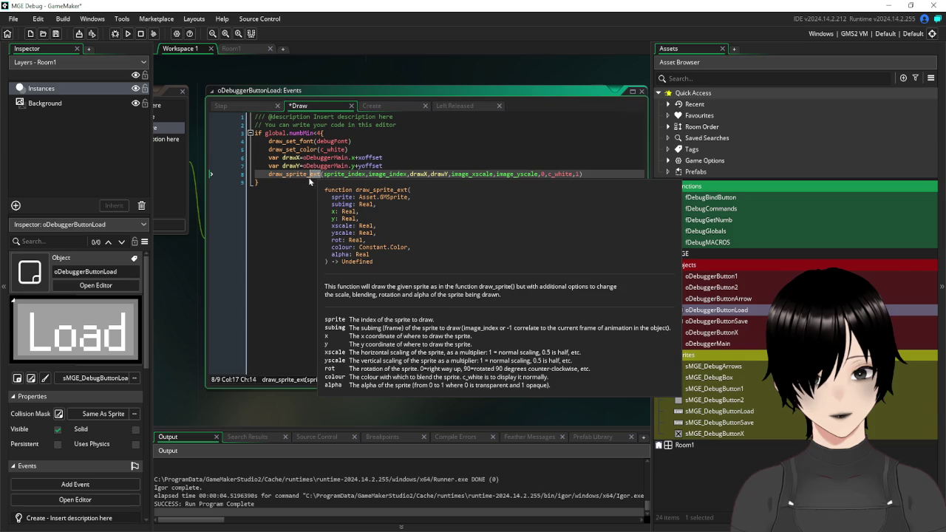
key(BackSpace)
key(BackSpace)
key(BackSpace)
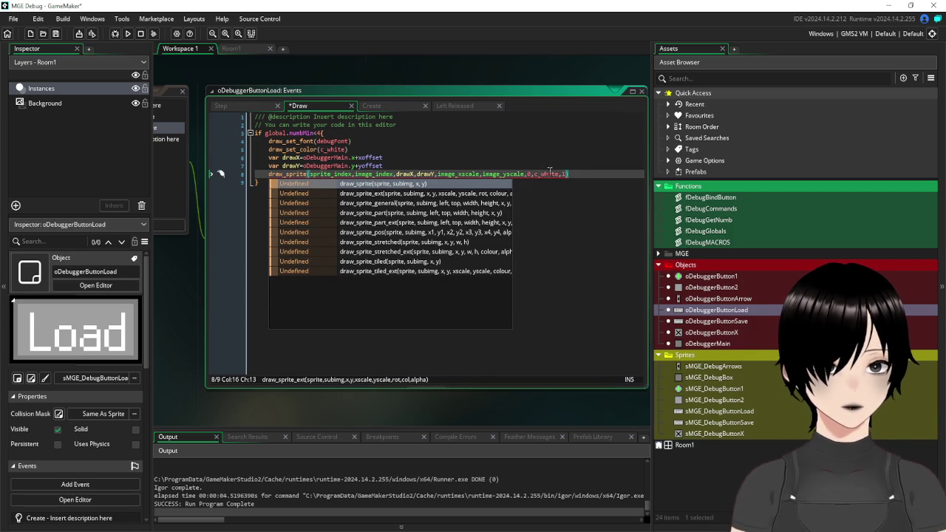
click(438, 175)
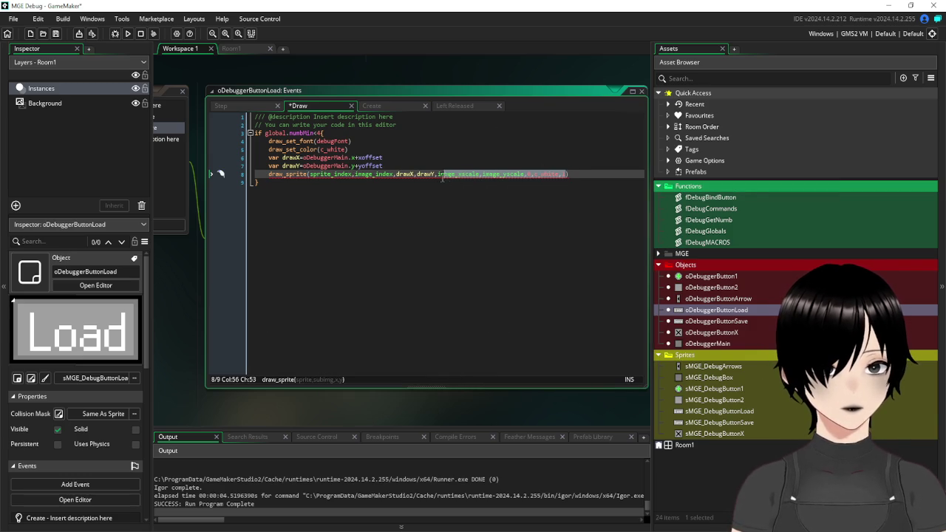
key(BackSpace)
key(BackSpace)
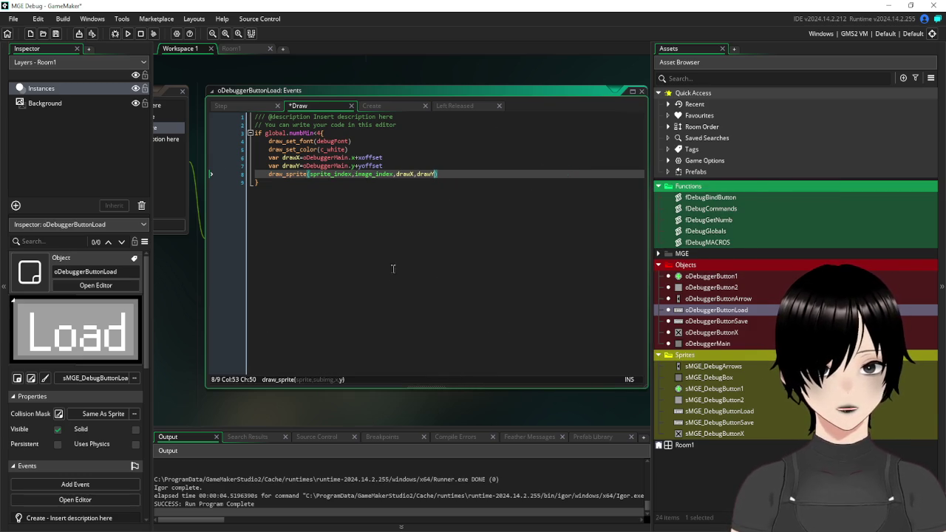
click(538, 268)
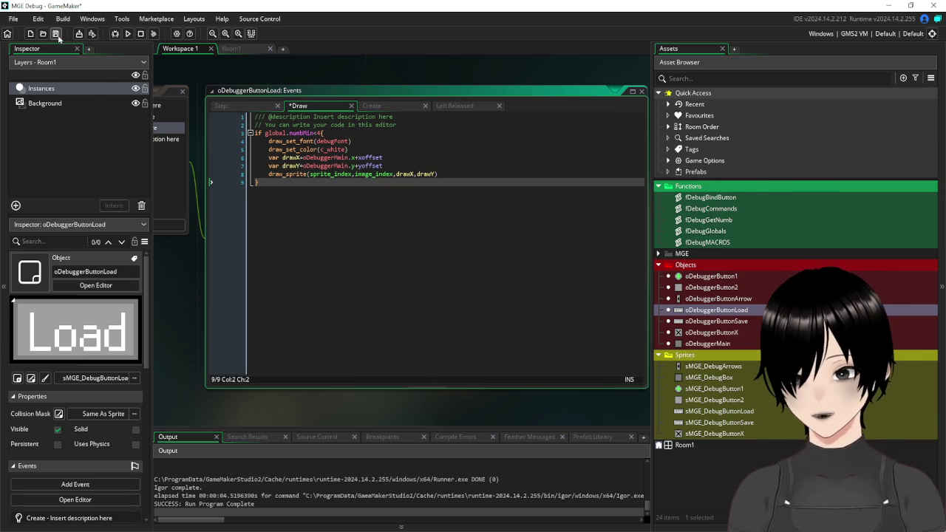
Save the project and select the whole if block in the Load button's Draw code.
click(57, 34)
mouse_move(222, 265)
mouse_down()
mouse_move(345, 324)
mouse_move(427, 323)
mouse_up()
drag(477, 248, 434, 195)
key(ctrl+c)
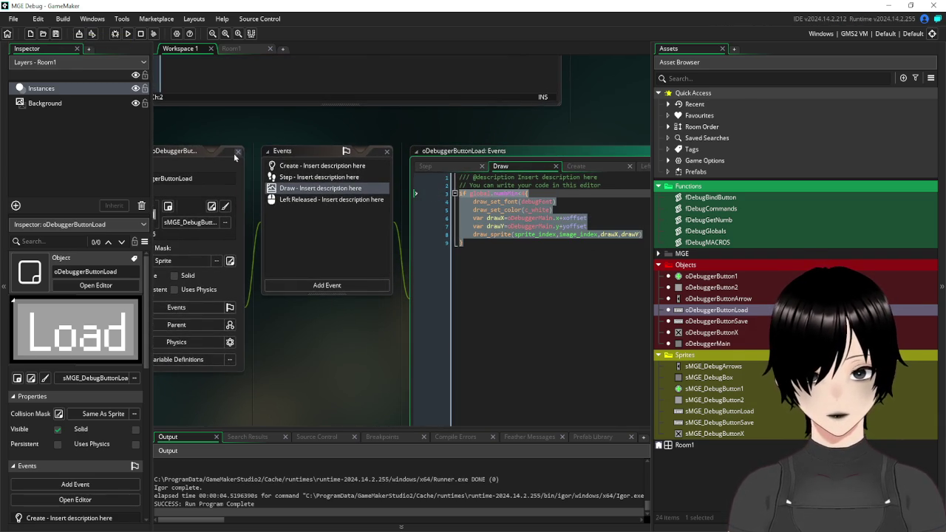
Open the oDebuggerButtonSave object from the Asset Browser to see its events.
scroll(319, 164, up, 6)
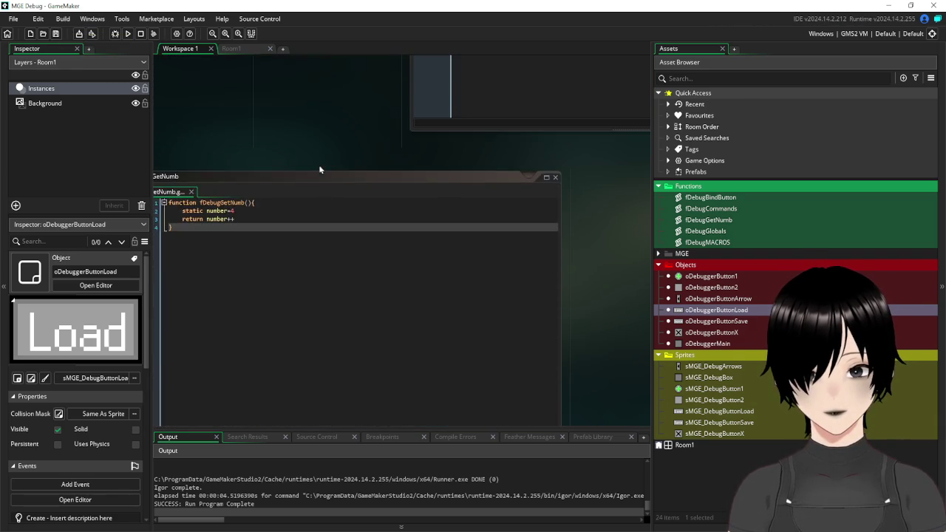
scroll(395, 181, up, 10)
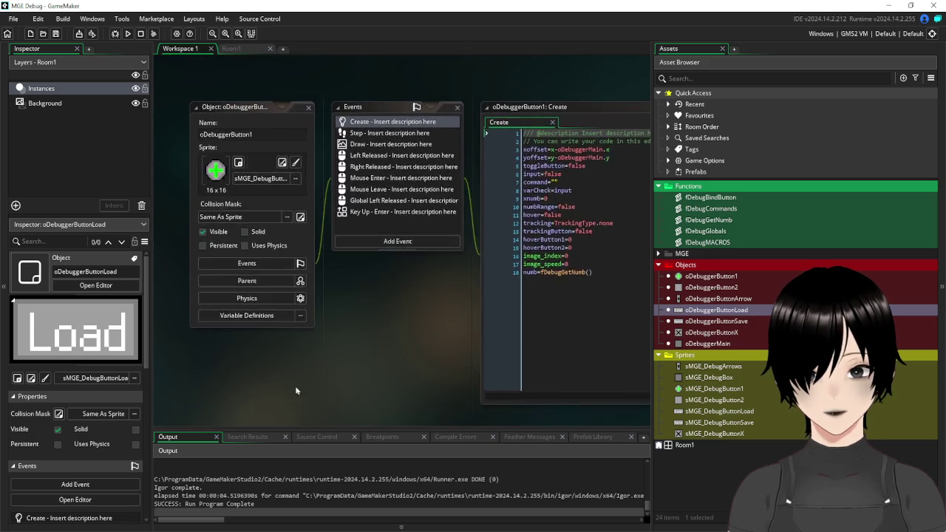
click(693, 299)
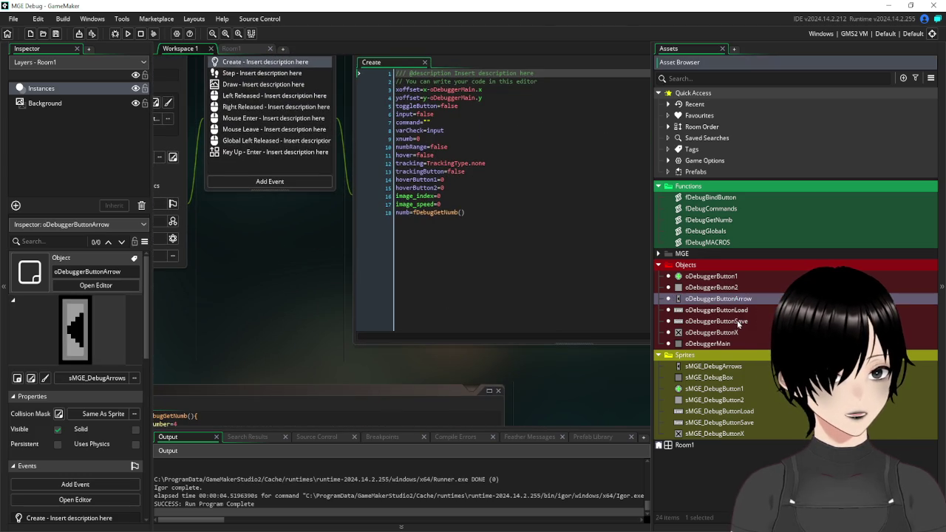
click(698, 321)
scroll(635, 289, down, 5)
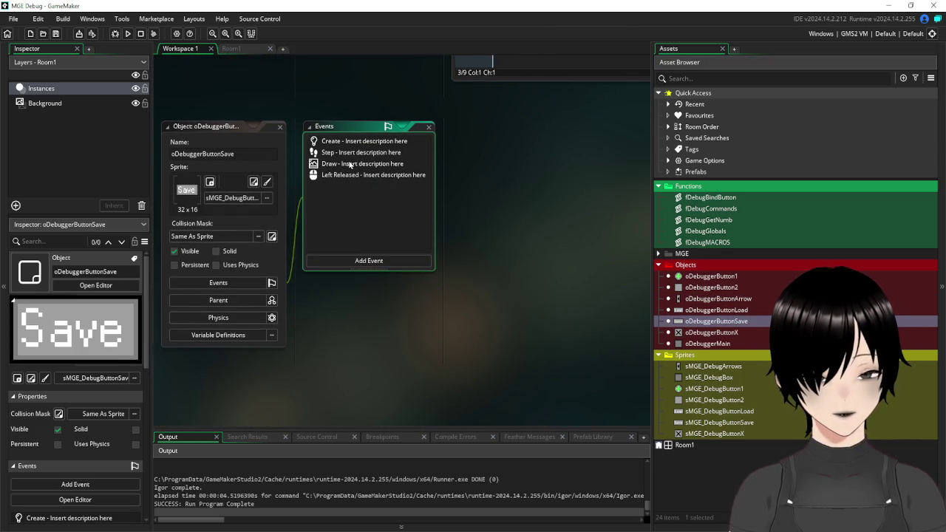
Swap the Save button's old Draw line for the pasted if global.numbMin<4 block, then save.
click(351, 165)
drag(496, 169, 578, 185)
key(Delete)
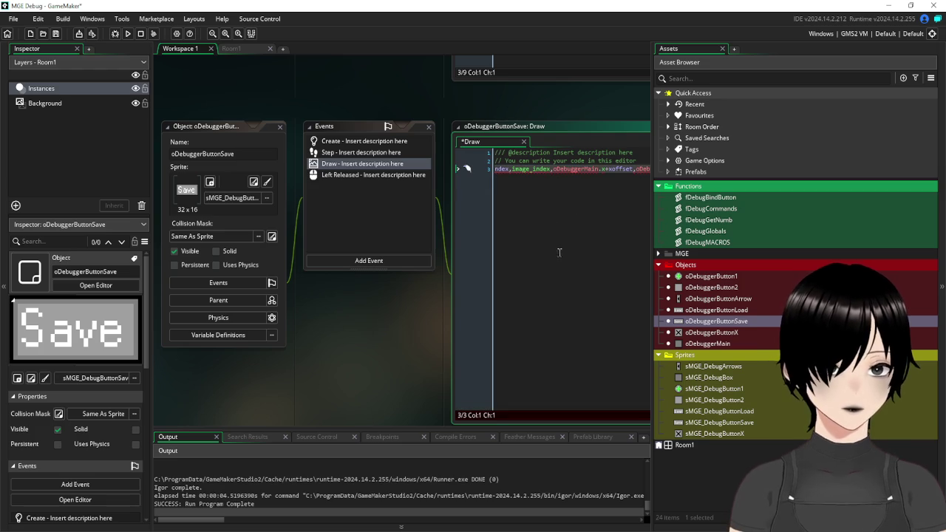
key(Delete)
key(Delete)
key(Delete)
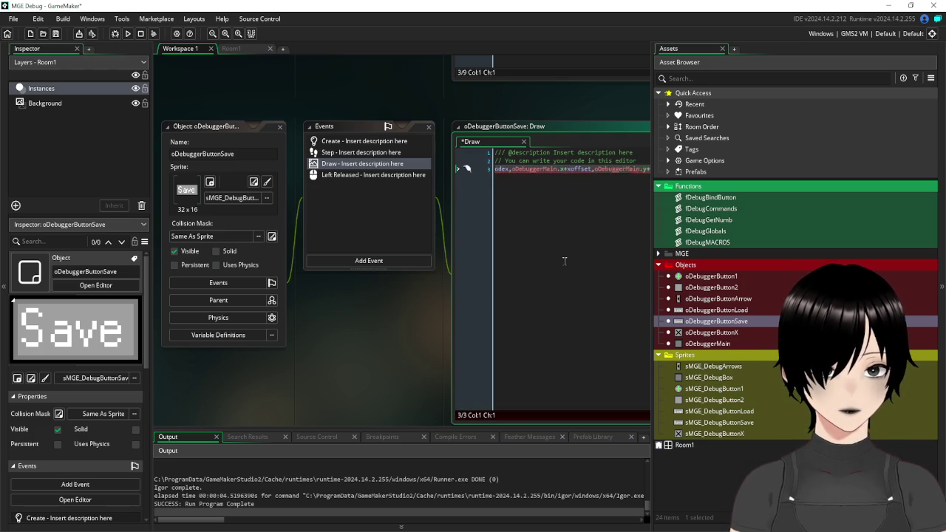
key(Delete)
key(Delete)
key(Delete)
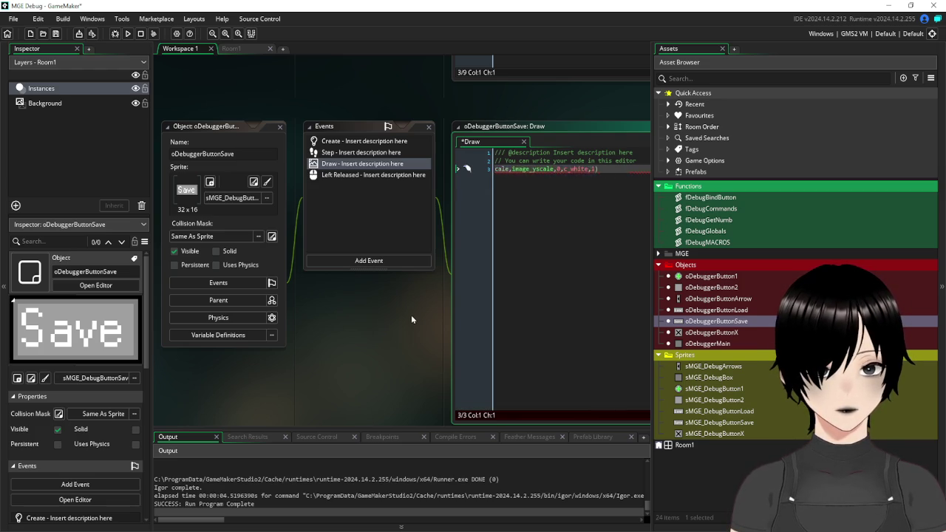
key(Delete)
key(Delete)
key(Delete)
key(Return)
key(Return)
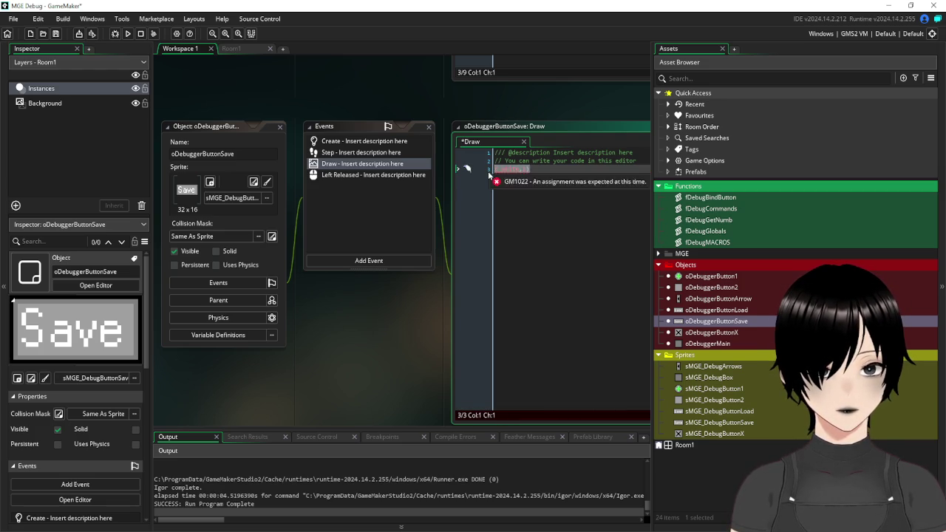
key(ctrl+v)
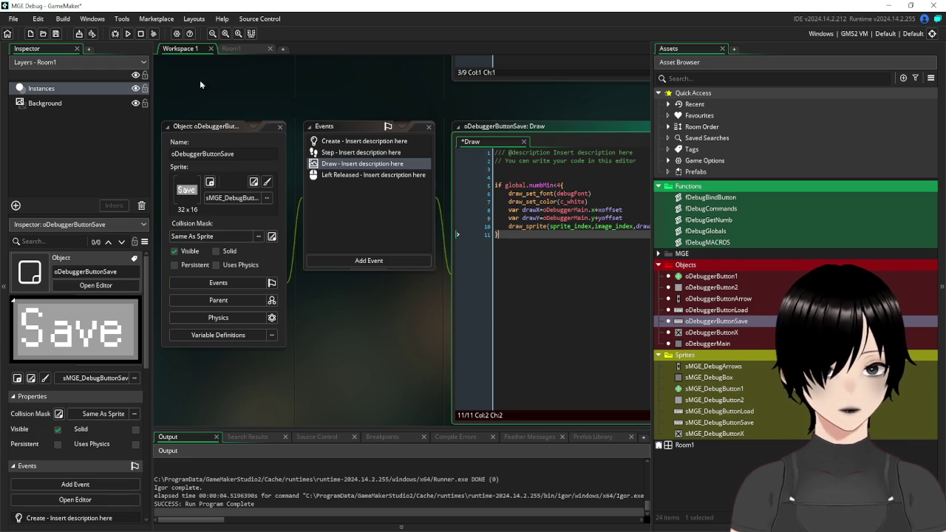
click(54, 35)
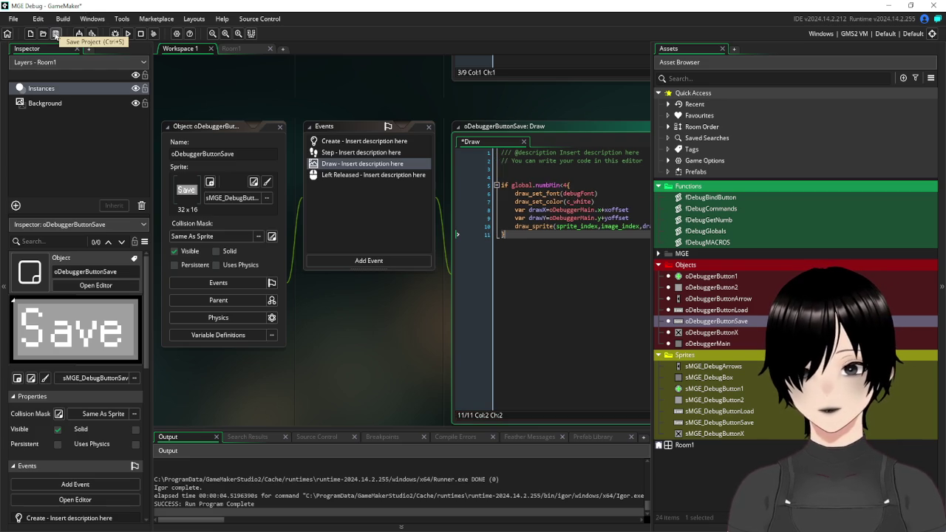
Test-run the game through debug pages 1 to 3 and back, then close the Save and Load editors.
click(127, 33)
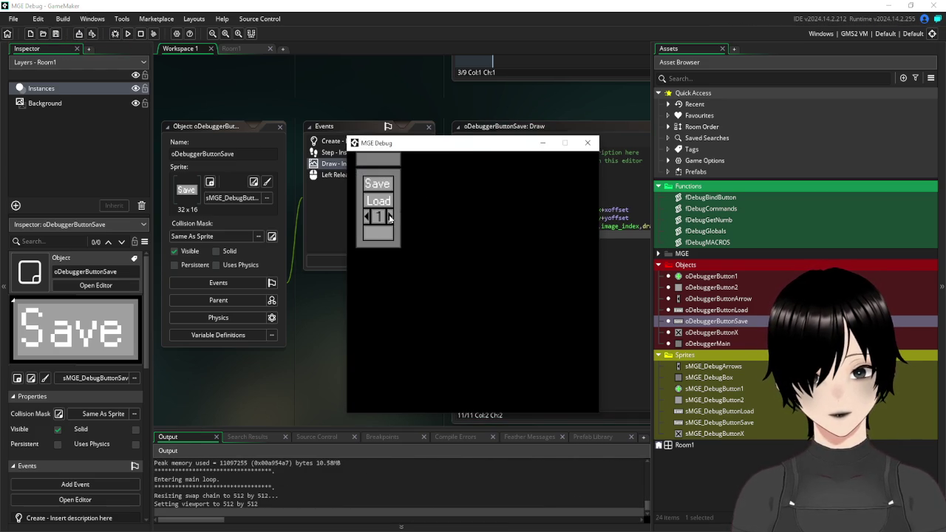
click(391, 217)
click(391, 217)
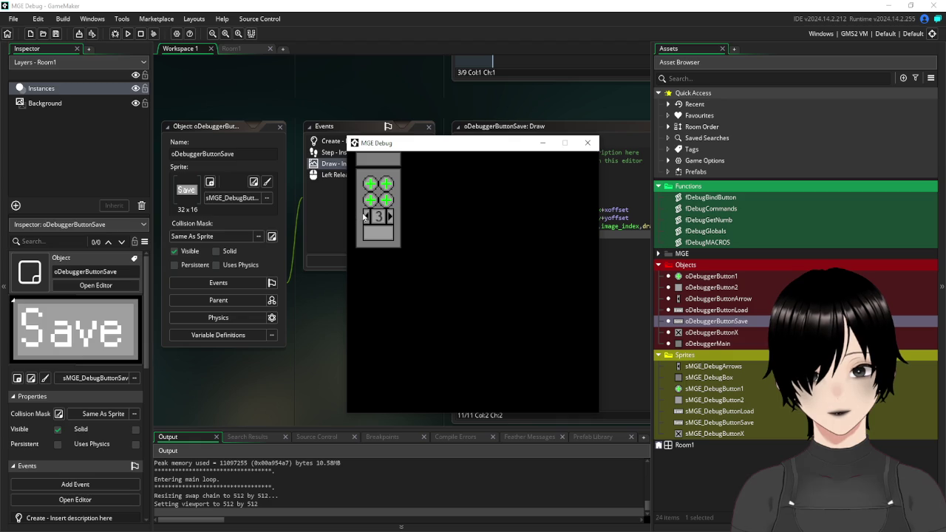
click(366, 218)
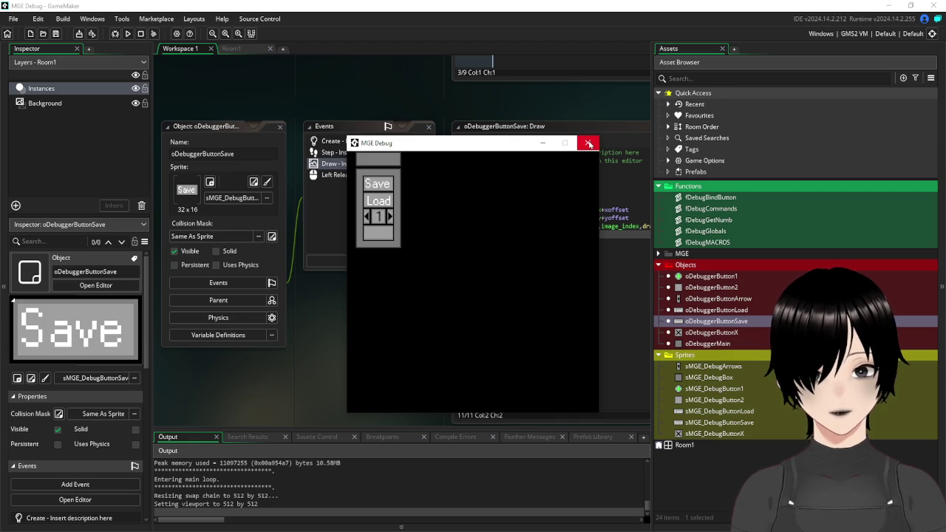
click(589, 144)
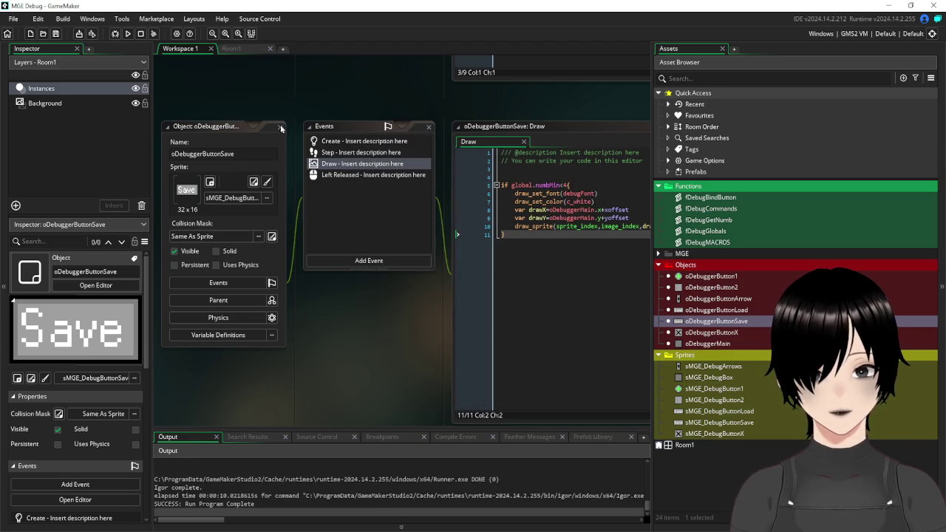
click(280, 127)
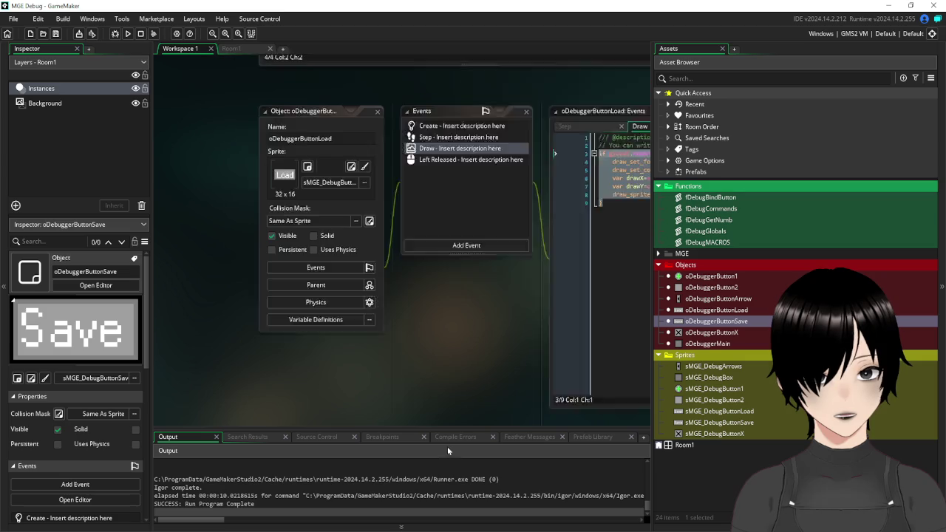
click(398, 145)
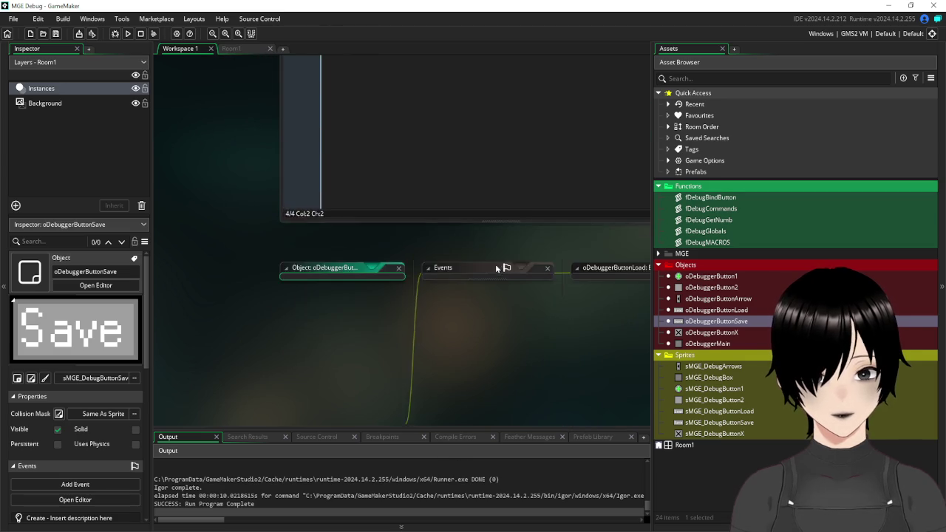
Close the fDebugGetNumb and oDebuggerButton1 editors and bring up the Room1 room.
drag(514, 144, 266, 192)
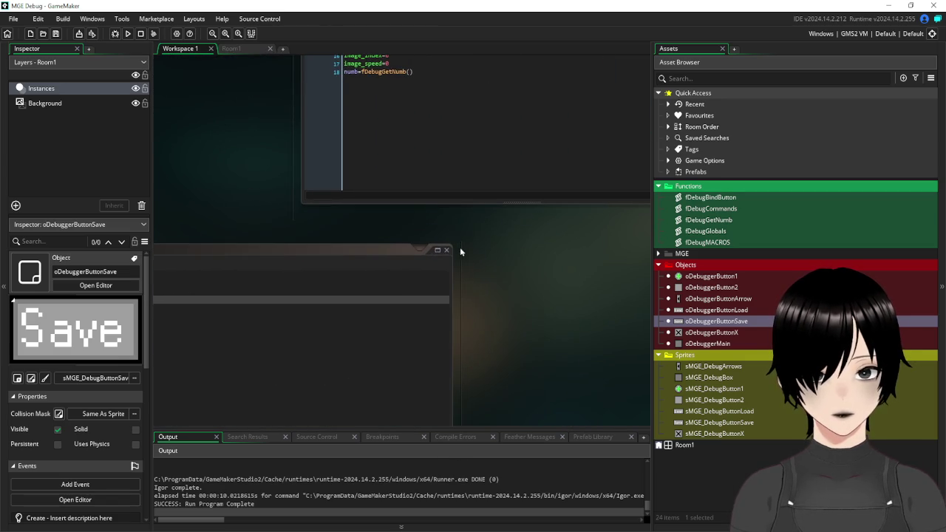
click(447, 250)
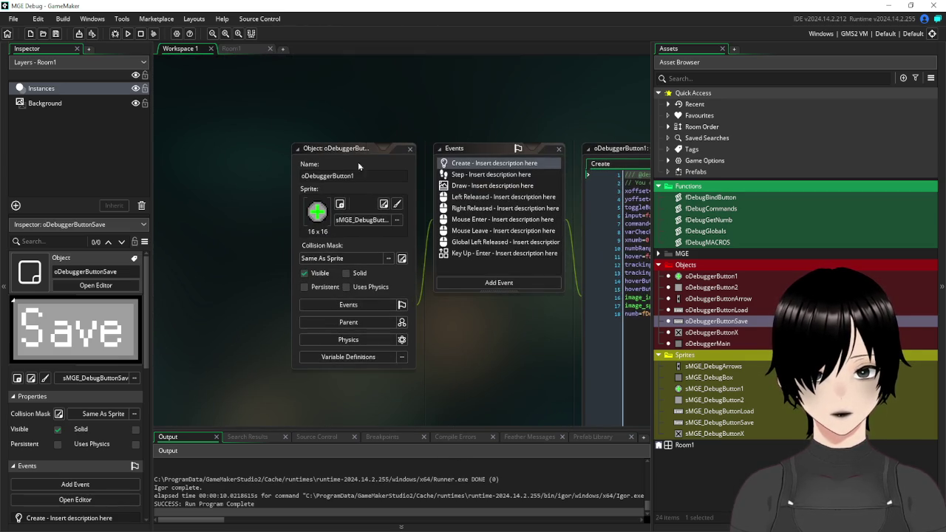
click(409, 152)
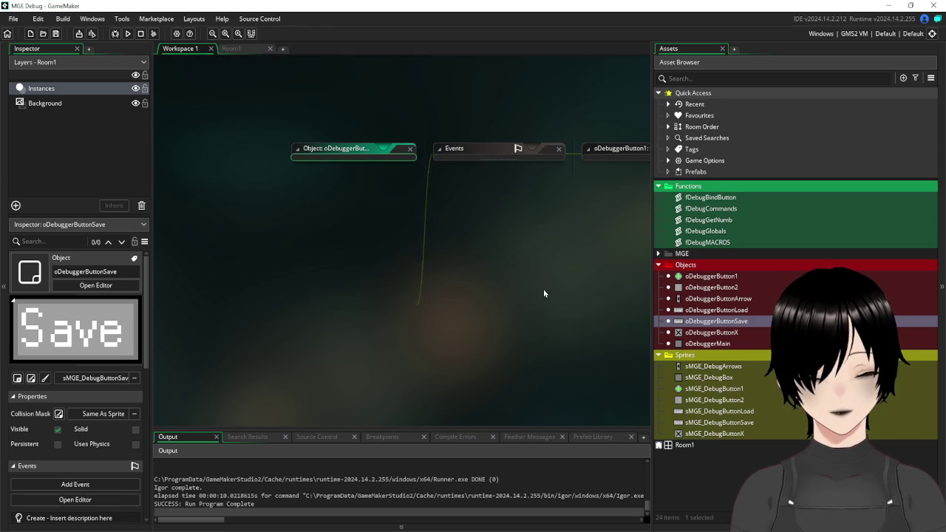
click(242, 50)
Place four oDebuggerButton1 instances at the ends of Room1's two button rows.
scroll(408, 294, right, 3)
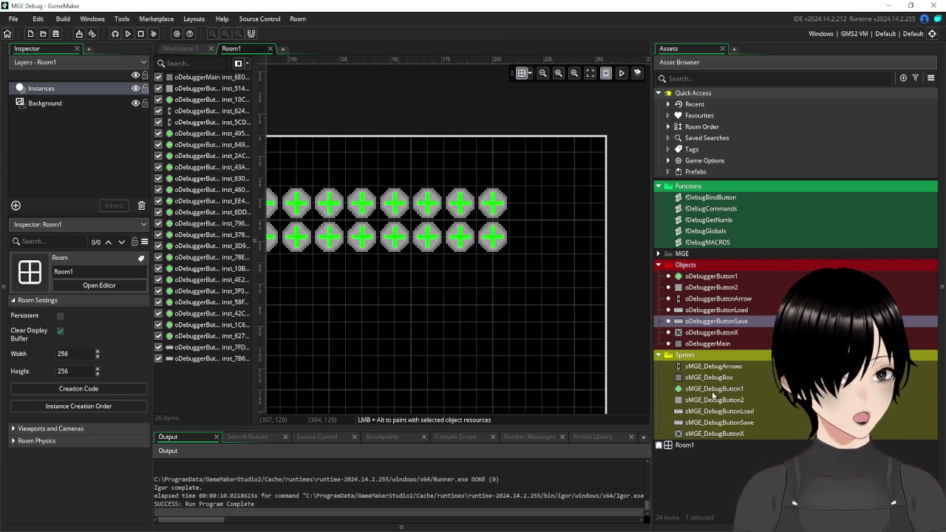
click(714, 388)
mouse_move(714, 388)
mouse_down()
mouse_move(520, 194)
mouse_move(717, 398)
mouse_up()
mouse_move(708, 277)
mouse_down()
mouse_move(719, 279)
mouse_move(555, 200)
mouse_move(526, 203)
mouse_up()
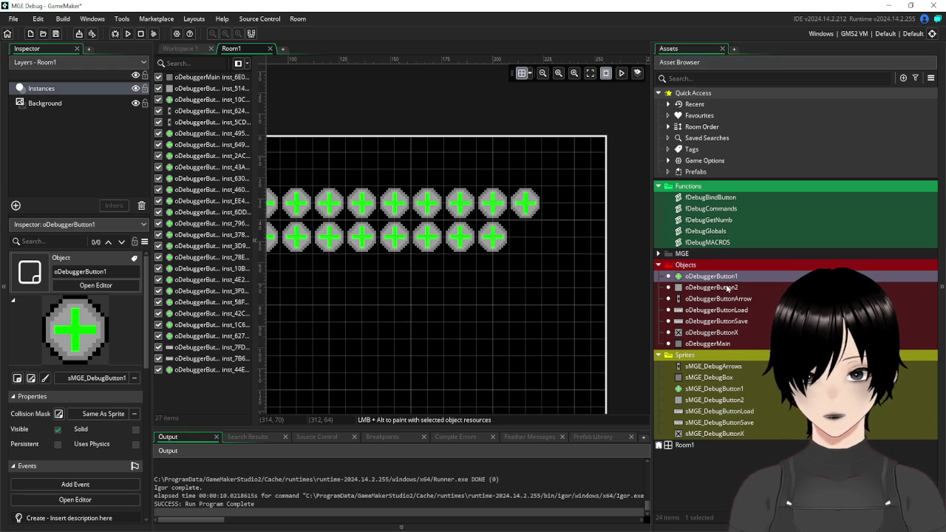
mouse_move(708, 280)
mouse_down()
mouse_move(574, 200)
mouse_move(562, 201)
mouse_move(695, 279)
mouse_move(526, 238)
mouse_up()
drag(708, 277, 559, 238)
Save the project and return to Workspace 1.
drag(310, 70, 555, 83)
click(54, 35)
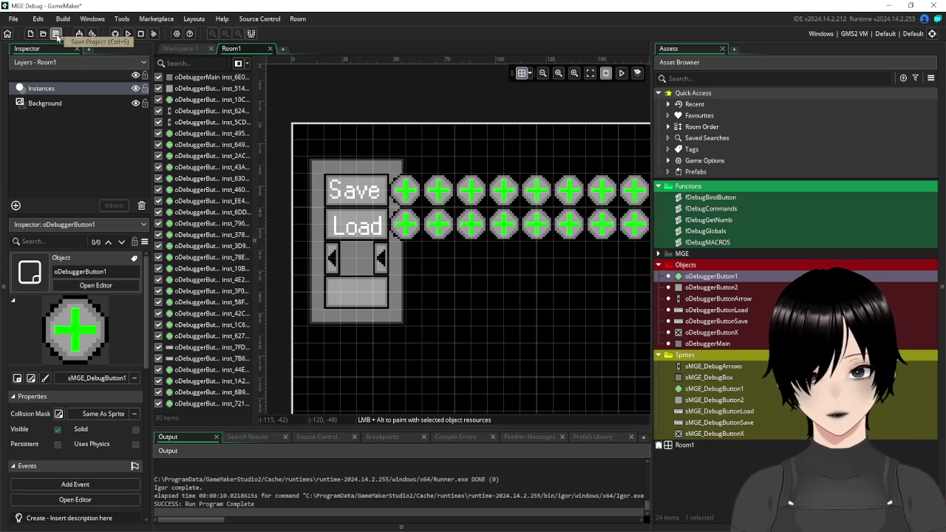
click(188, 50)
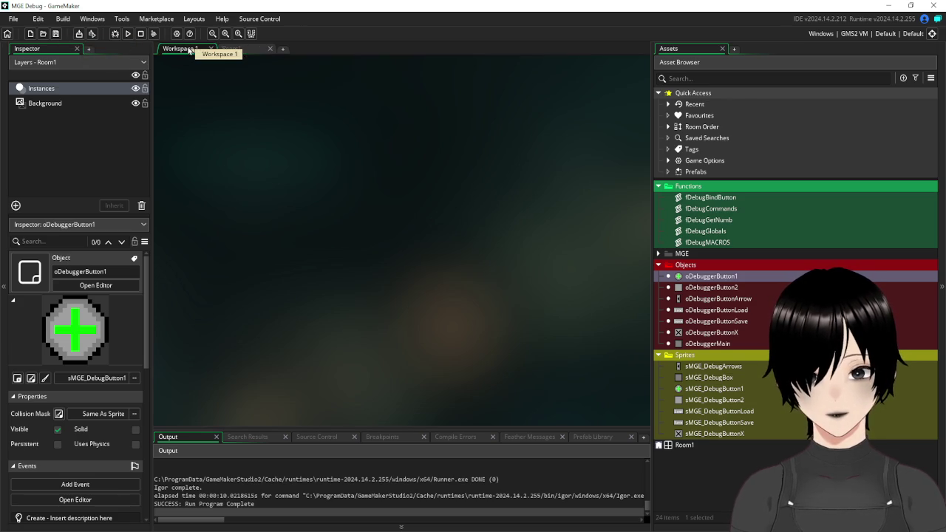
Reopen oDebuggerButton1 and read through its Step and Create event code.
double_click(698, 278)
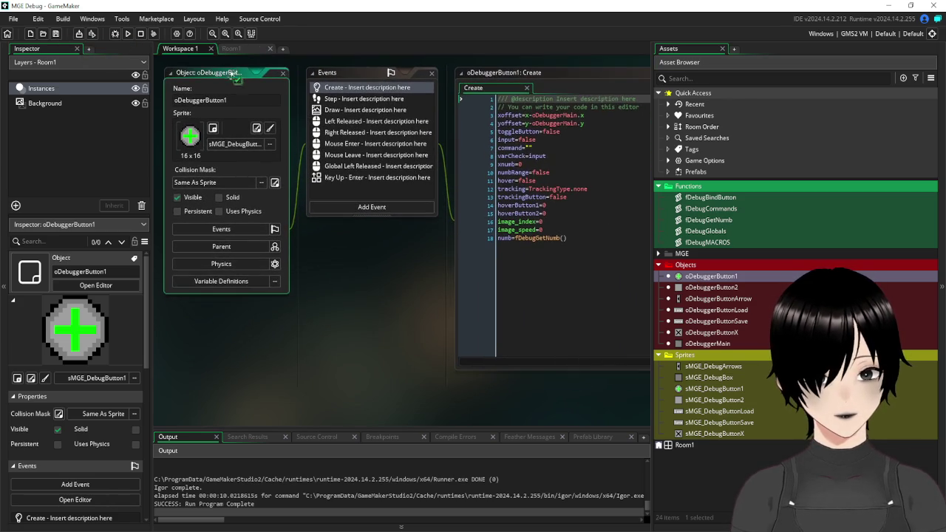
mouse_move(396, 262)
mouse_down()
mouse_move(362, 294)
mouse_move(340, 268)
mouse_move(447, 249)
mouse_move(389, 290)
mouse_up()
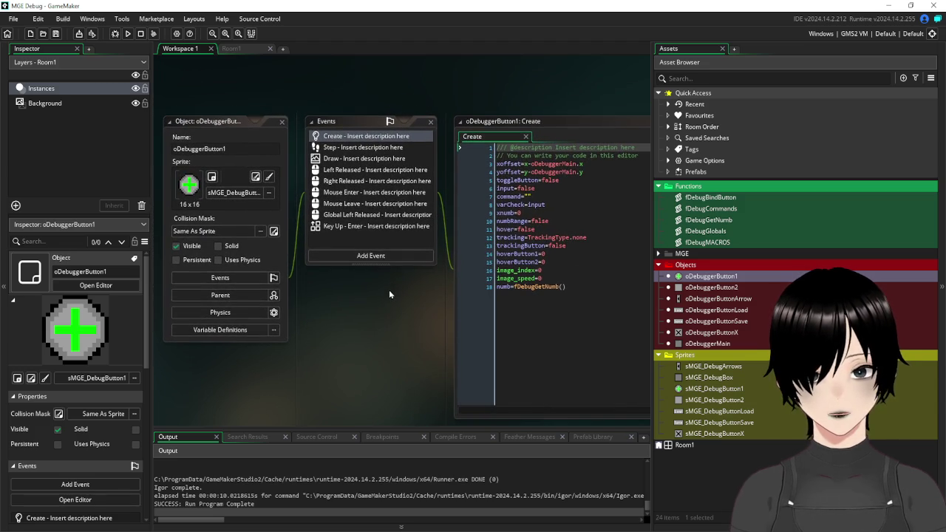
click(352, 150)
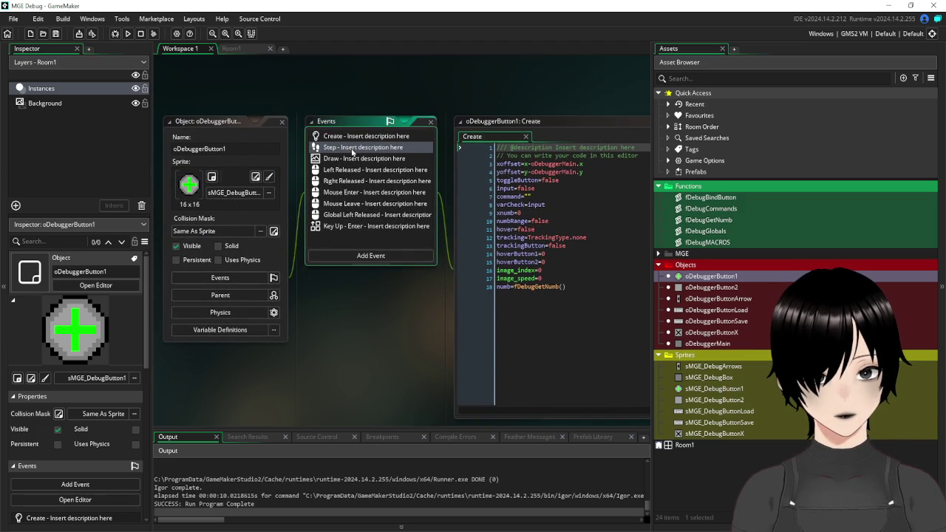
drag(412, 362, 317, 315)
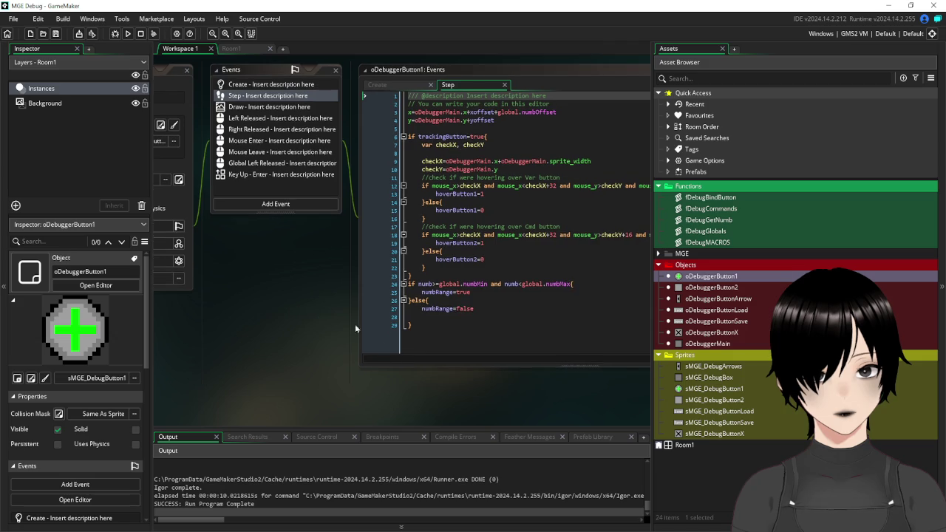
click(292, 85)
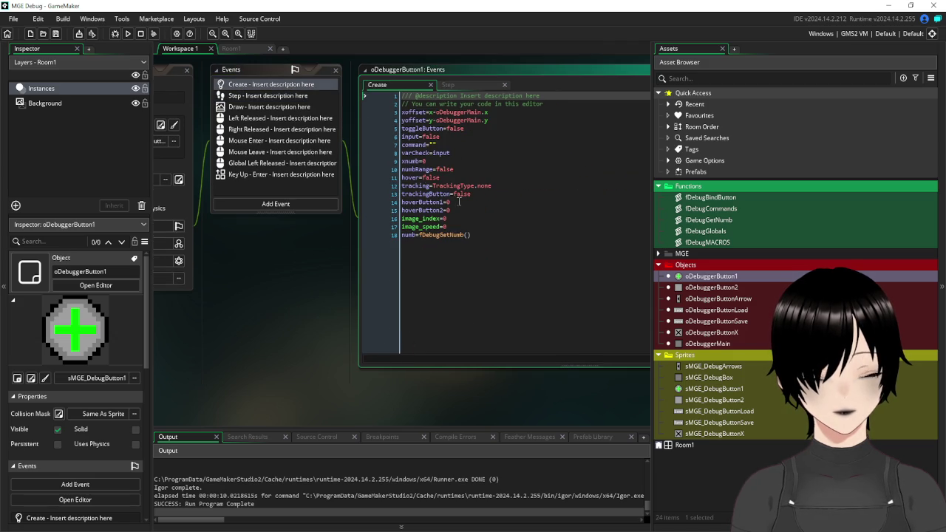
click(573, 256)
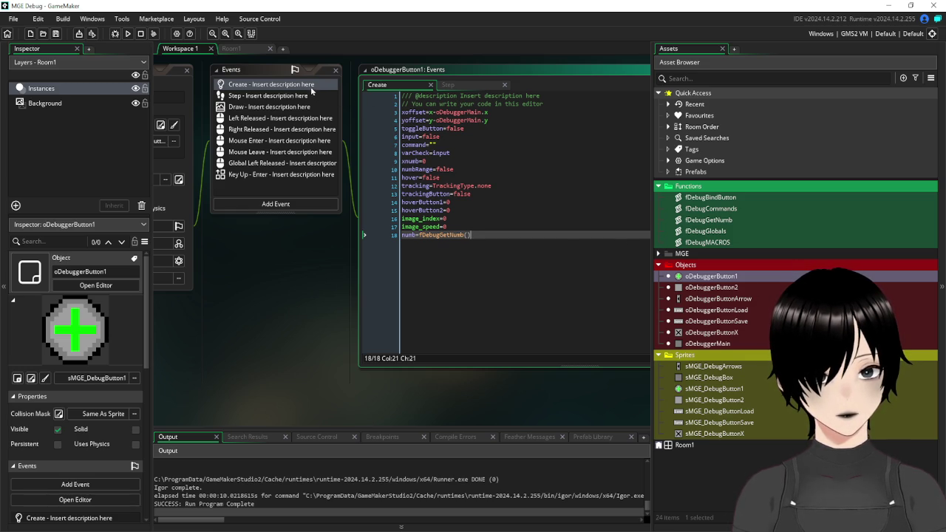
click(457, 204)
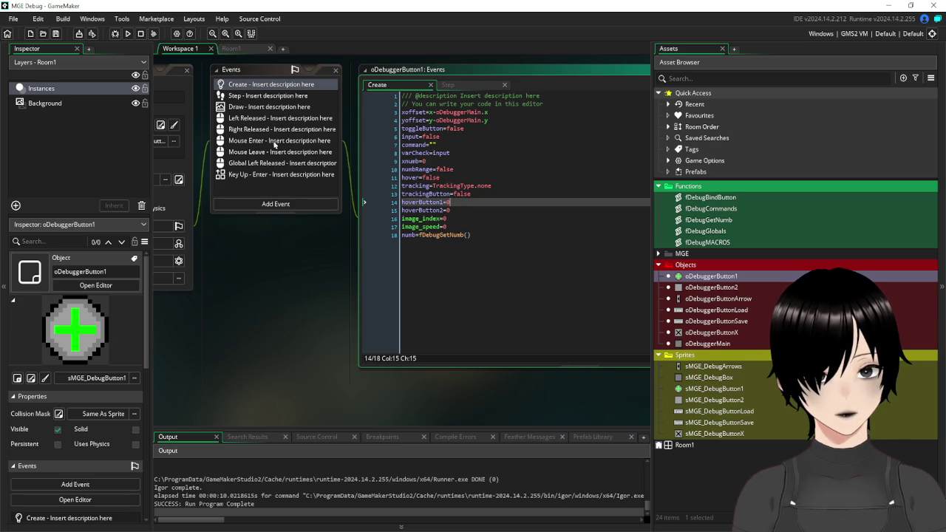
Look over the Mouse Enter, Mouse Leave and Draw event code, then return to Create.
click(265, 143)
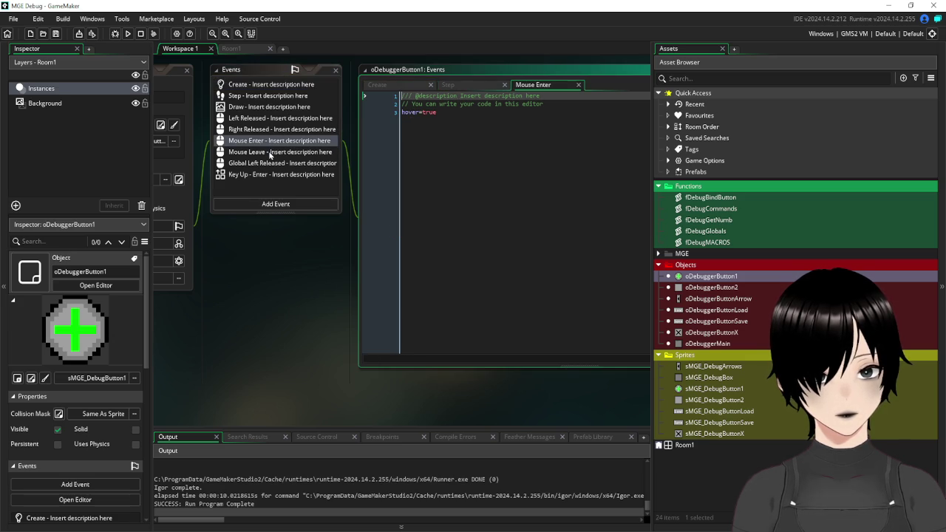
click(271, 153)
click(254, 108)
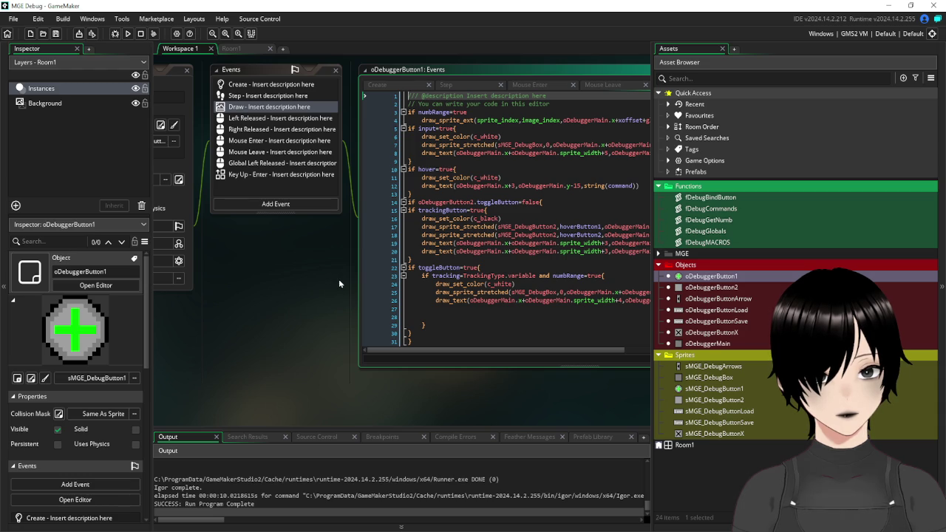
mouse_move(340, 273)
mouse_down()
mouse_move(279, 279)
mouse_move(316, 295)
mouse_up()
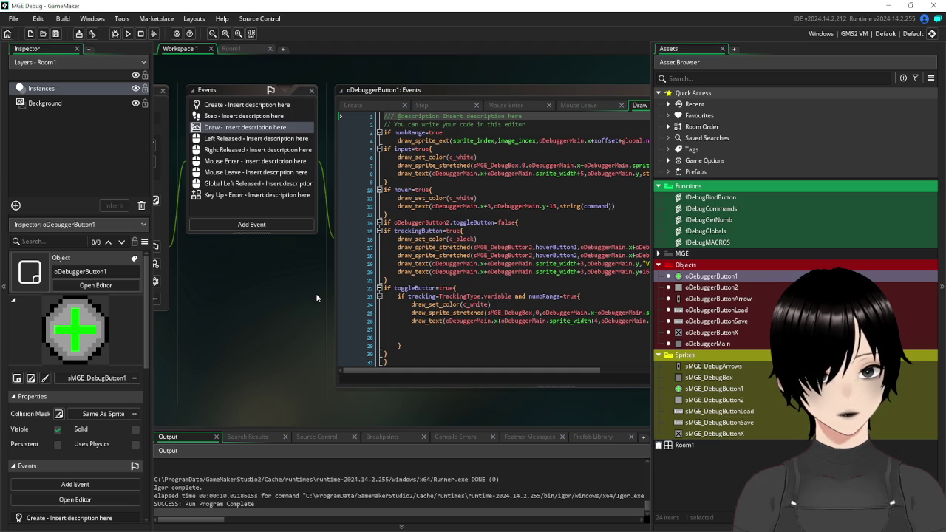
mouse_move(316, 298)
mouse_down()
mouse_move(462, 277)
mouse_move(442, 288)
mouse_move(444, 270)
mouse_move(428, 273)
mouse_move(433, 285)
mouse_up()
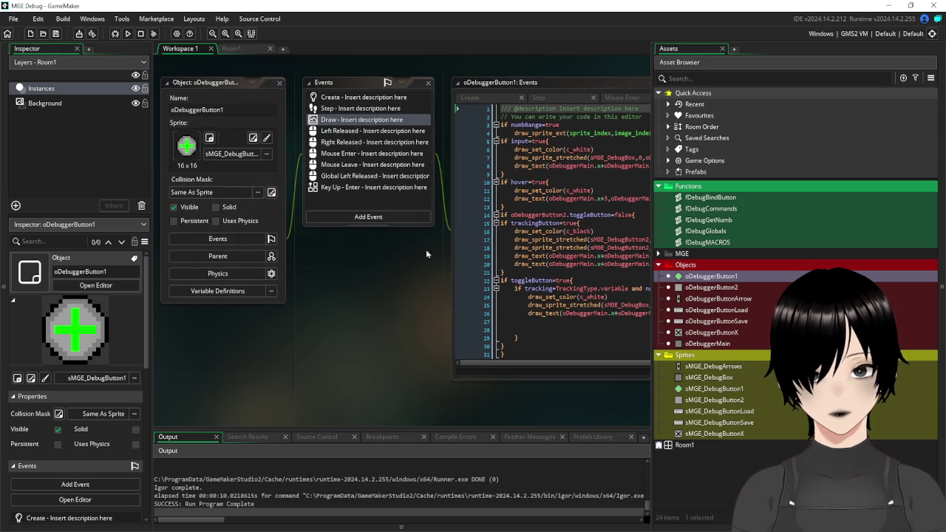
click(365, 99)
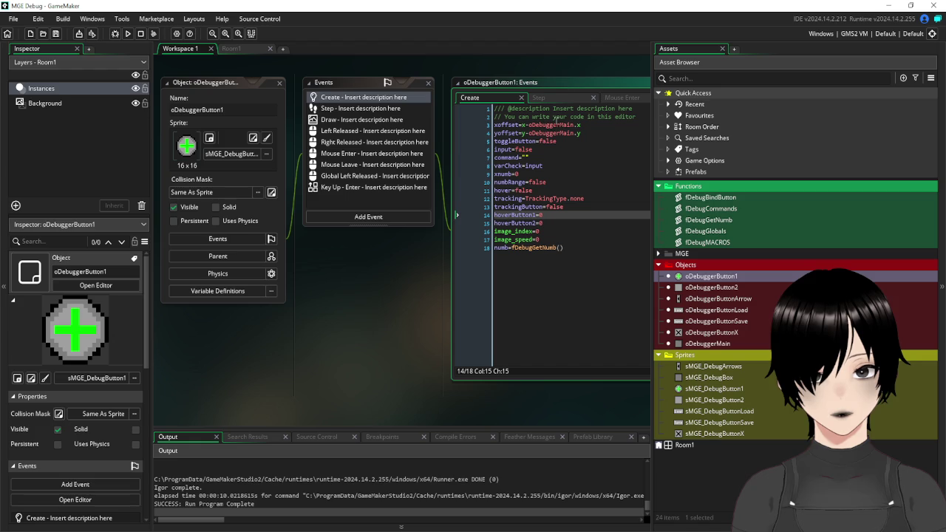
Inspect the command and varCheck lines in oDebuggerButton1's Create code.
click(522, 157)
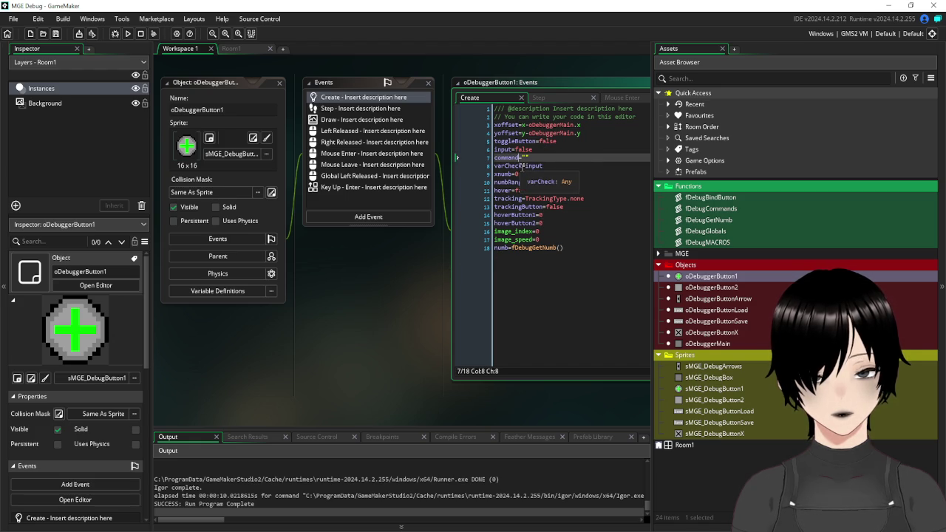
click(522, 165)
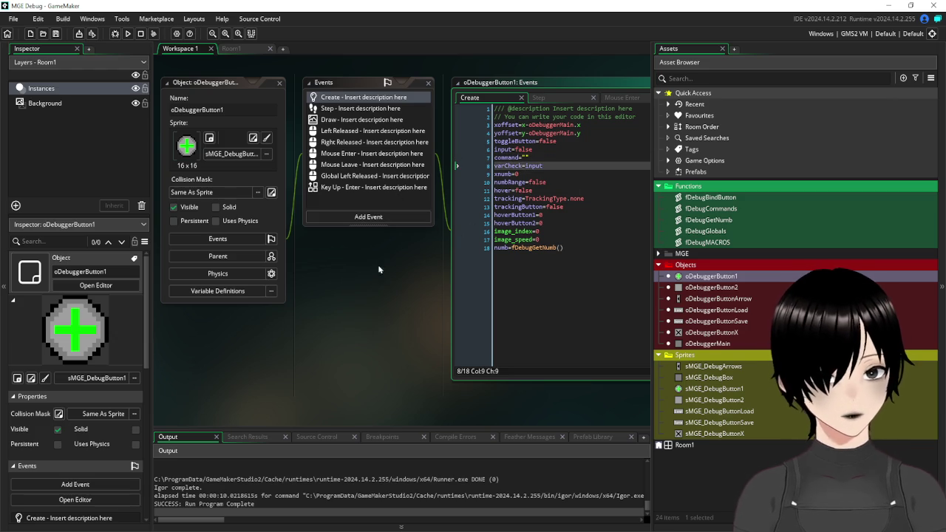
mouse_move(367, 279)
mouse_down()
mouse_move(341, 297)
mouse_move(391, 269)
mouse_move(384, 298)
mouse_up()
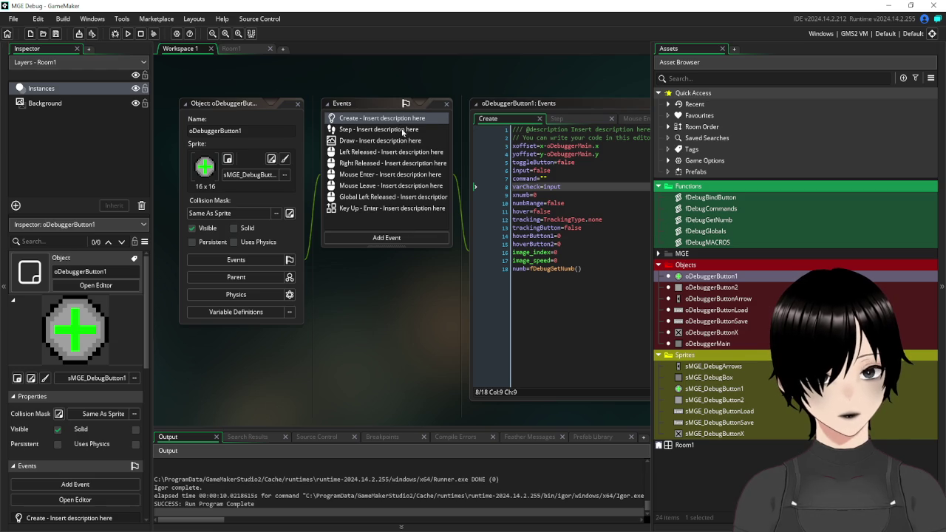
Remove the blank line before the Step code's final closing brace and add one after it.
click(367, 131)
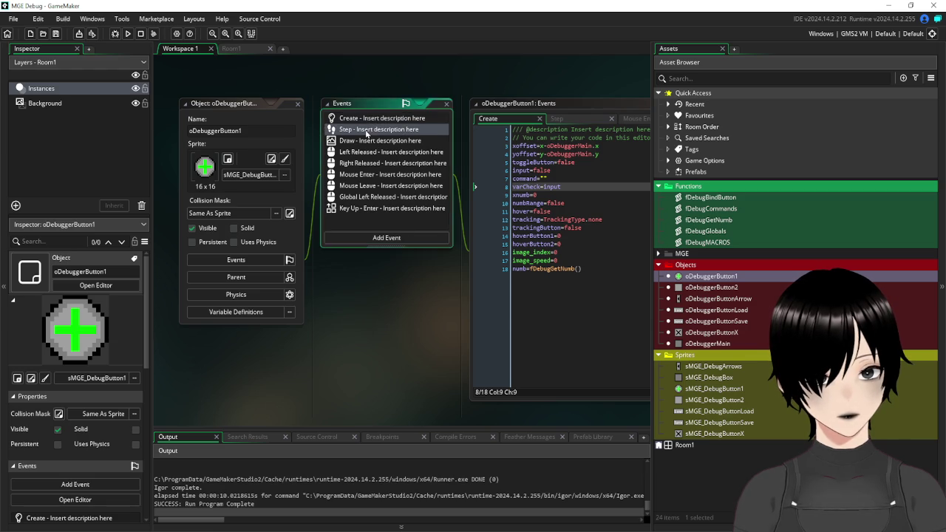
scroll(414, 335, down, 3)
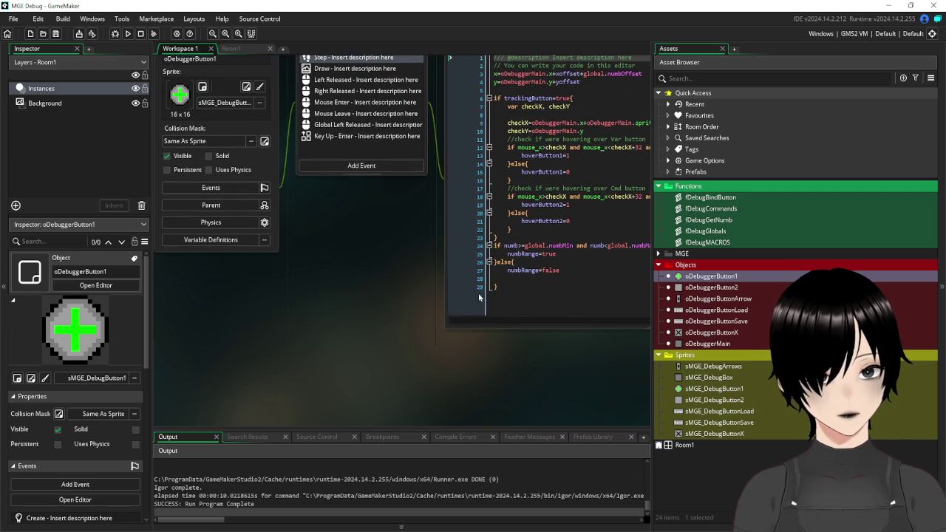
click(533, 295)
click(527, 278)
click(530, 282)
click(527, 278)
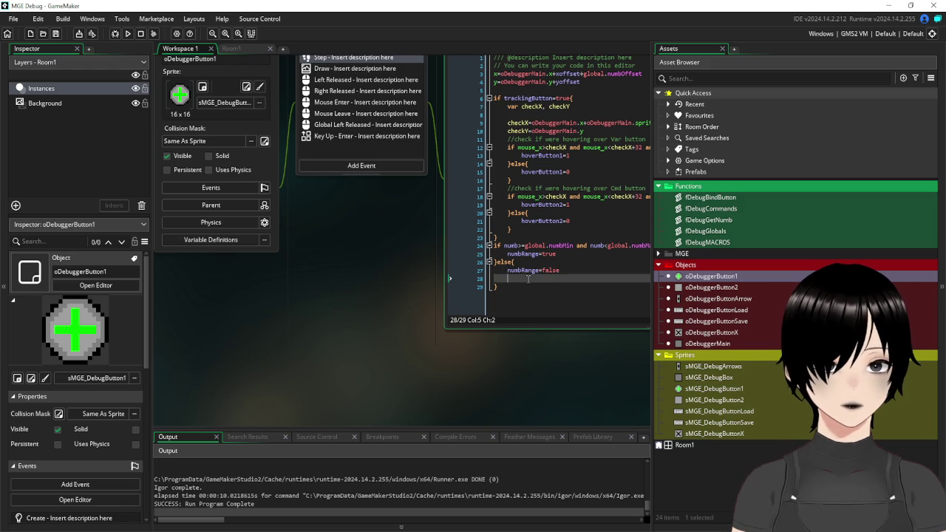
key(Delete)
key(End)
key(Return)
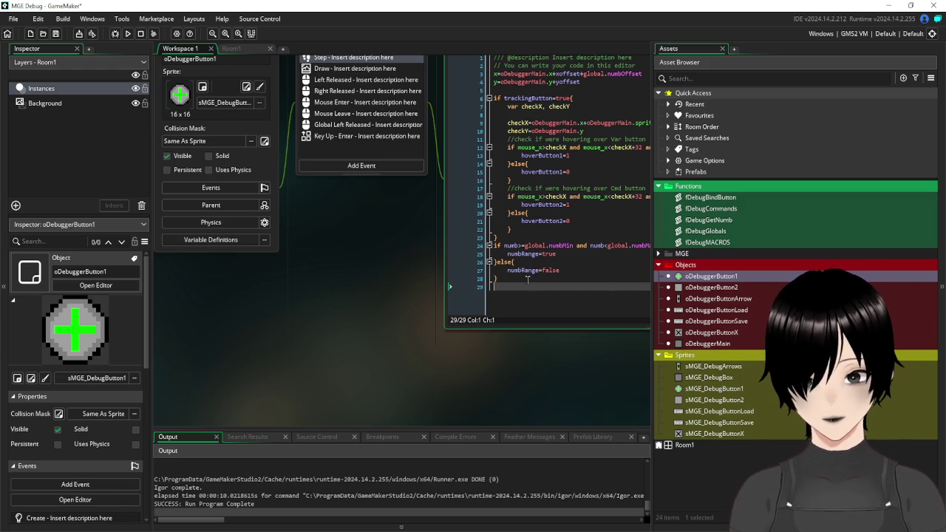
Return to the Create event and open the fDebugCommands script.
scroll(408, 238, up, 2)
click(370, 108)
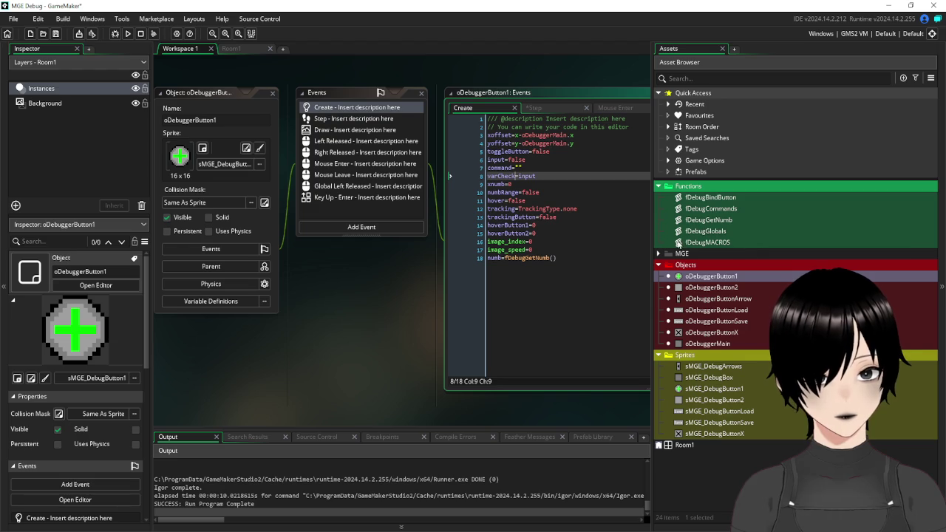
double_click(695, 209)
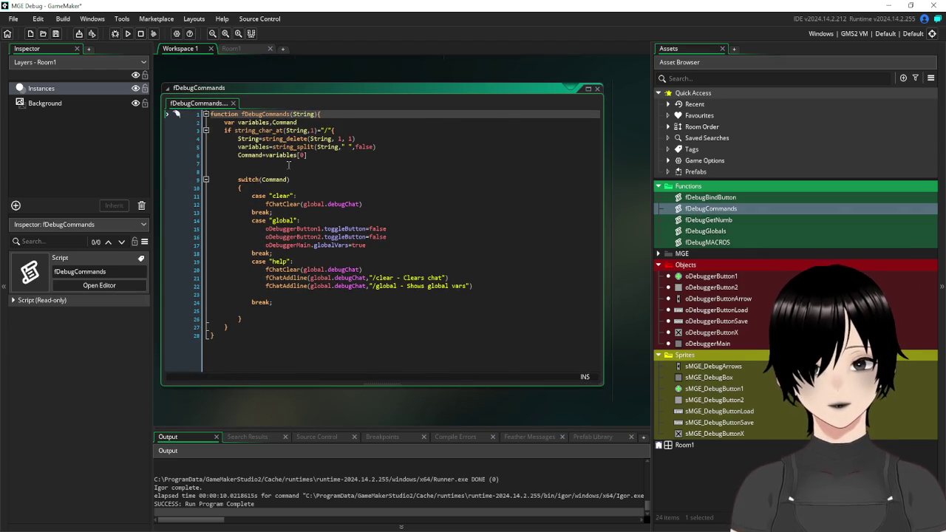
Examine fDebugCommands' variables string_split line, then place the cursor at the end of Create line 18.
mouse_move(384, 147)
mouse_down()
mouse_move(146, 150)
mouse_move(122, 136)
mouse_up()
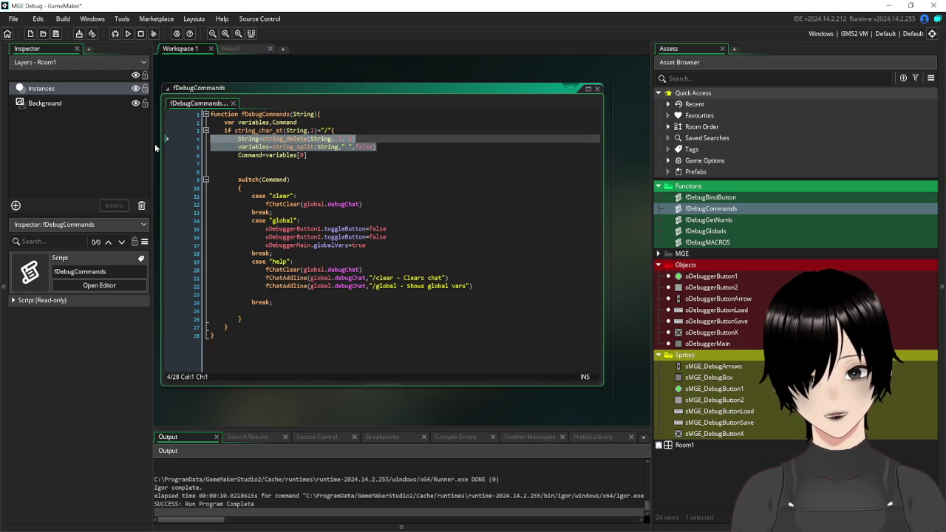
click(376, 137)
drag(398, 148, 233, 150)
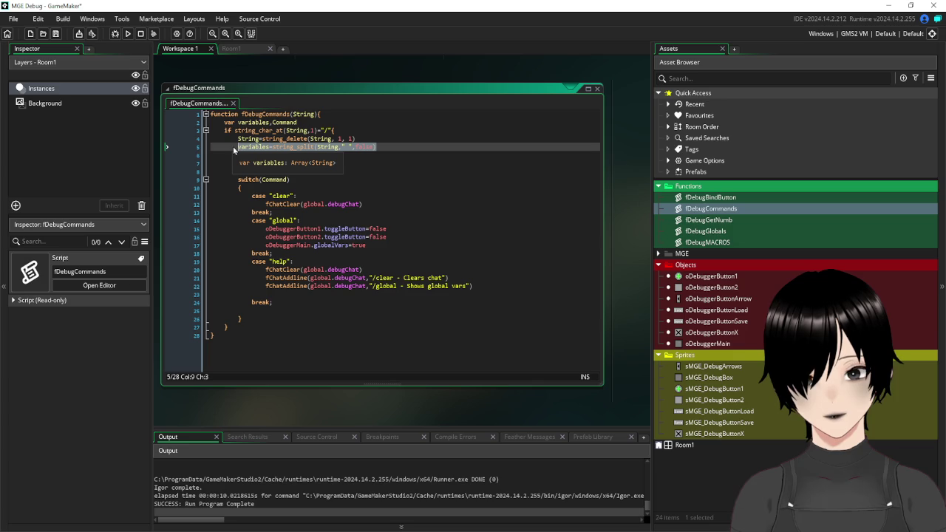
scroll(317, 104, up, 10)
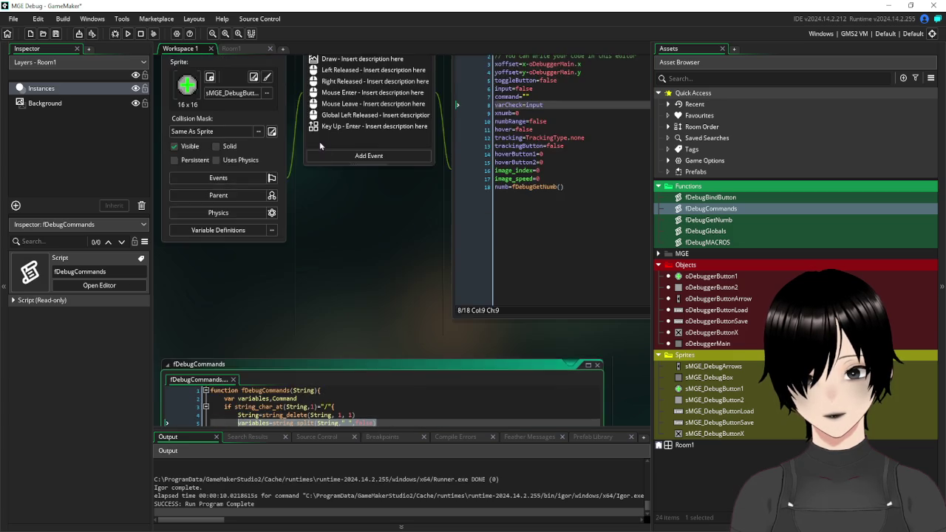
scroll(354, 195, down, 6)
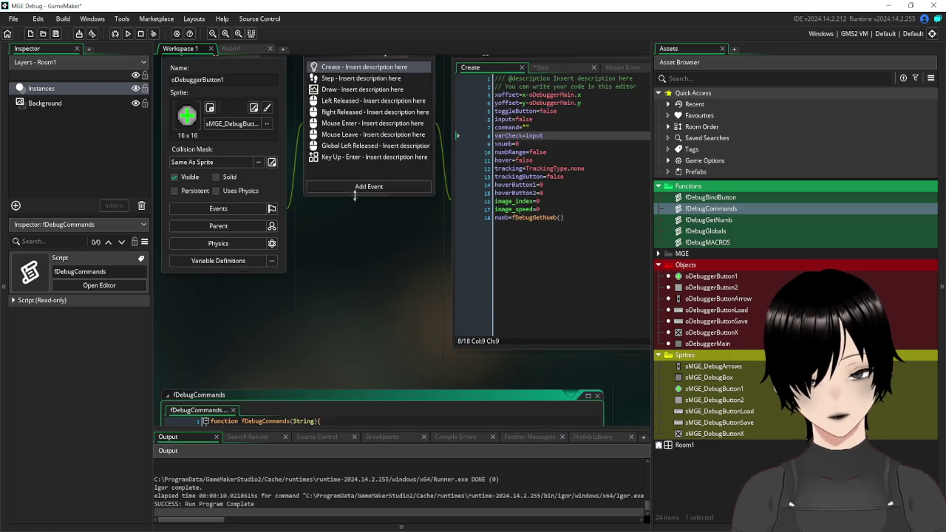
scroll(354, 199, up, 4)
scroll(327, 282, right, 3)
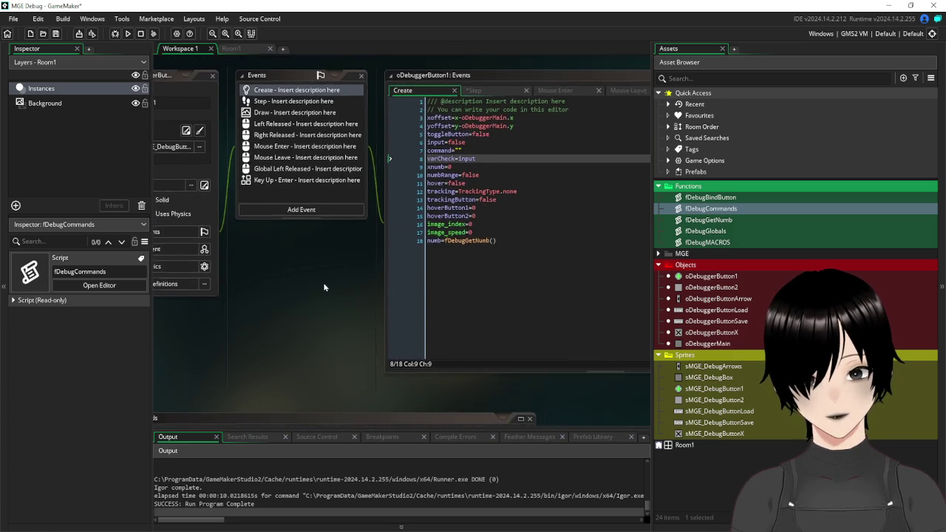
click(496, 273)
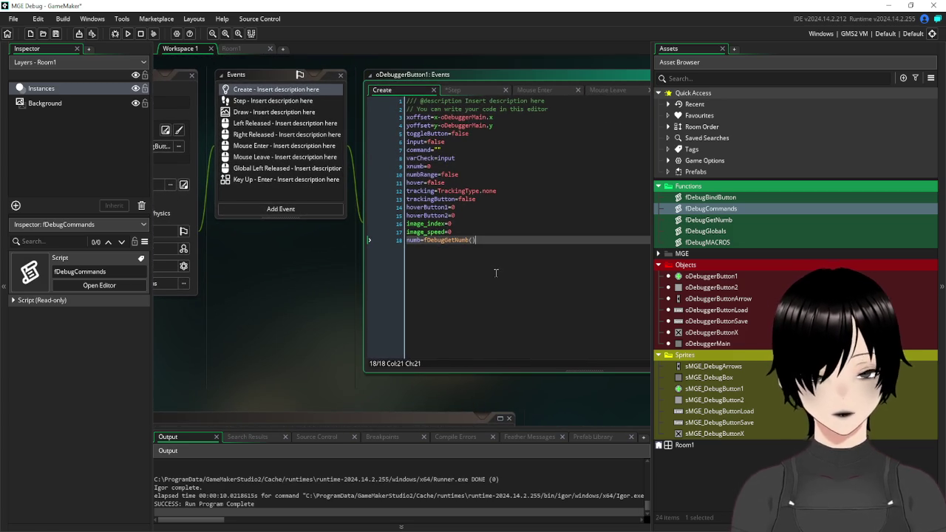
Leave a blank line 19 and start line 20 with global.DebugTrack[numb]=string(.
key(Return)
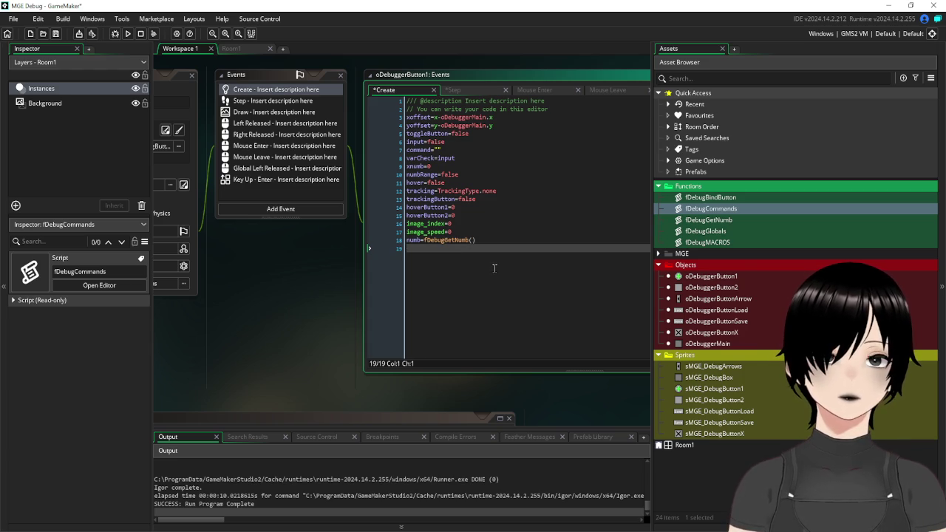
key(Return)
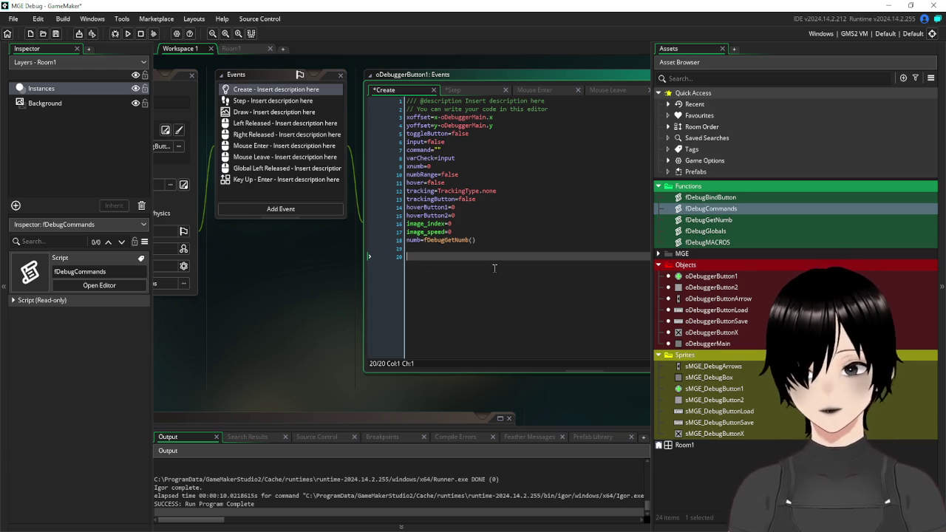
text(global.)
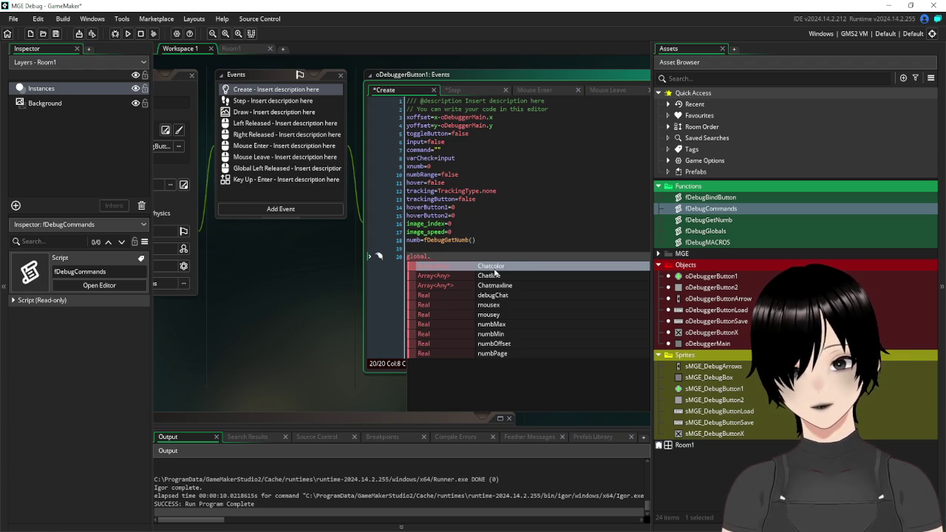
text(DebugTrack[n)
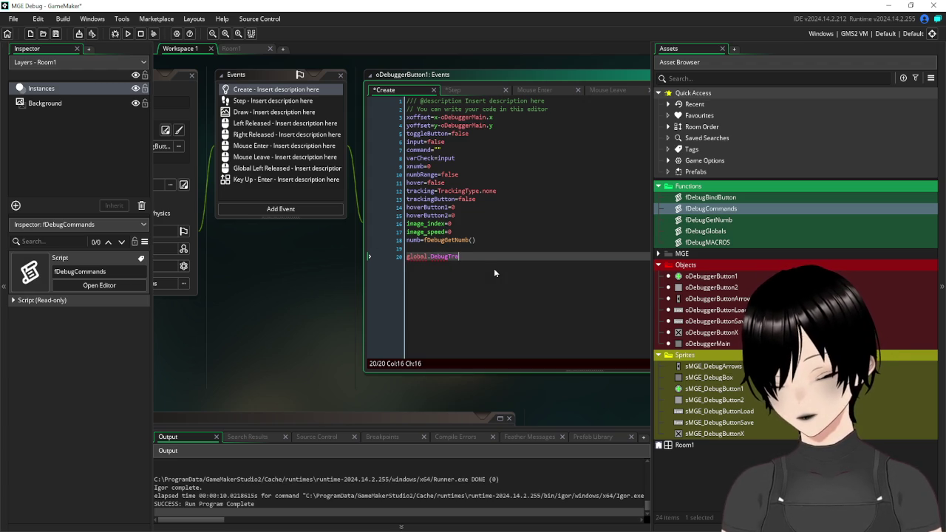
text(umb)
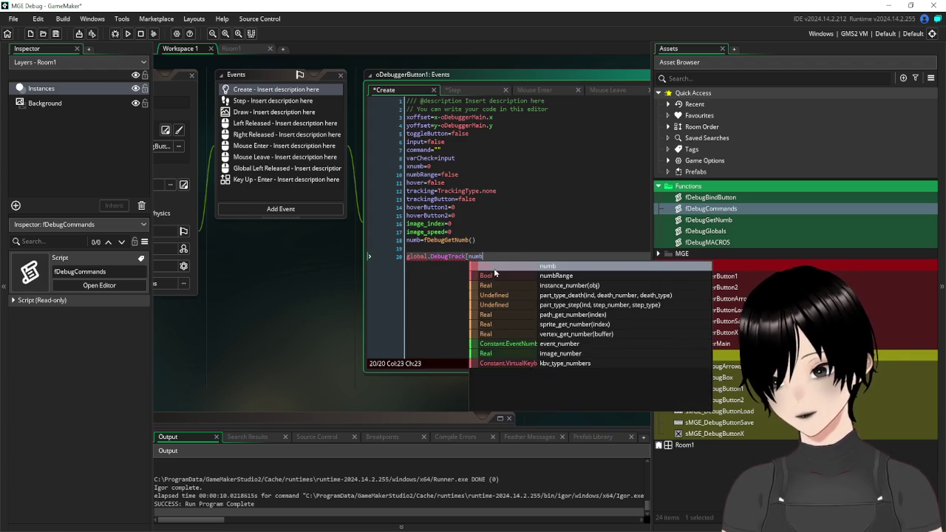
text(]=)
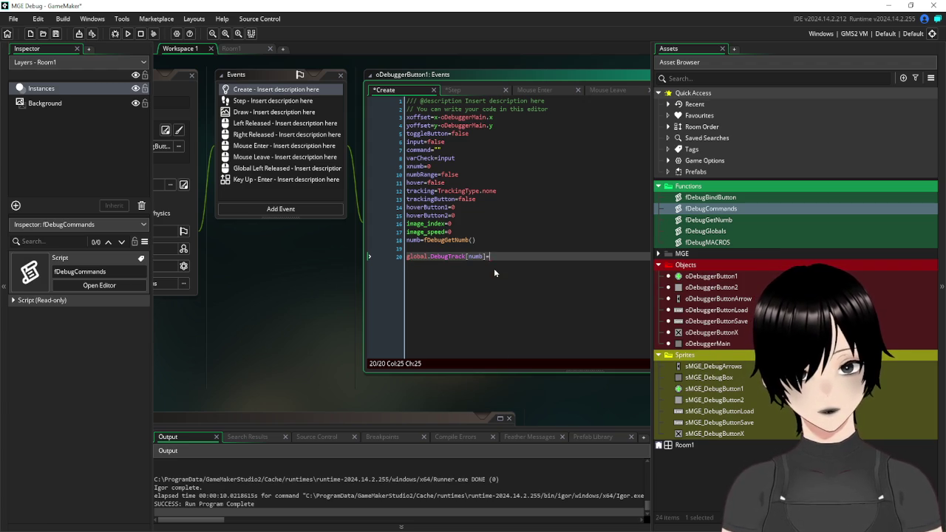
text(string)
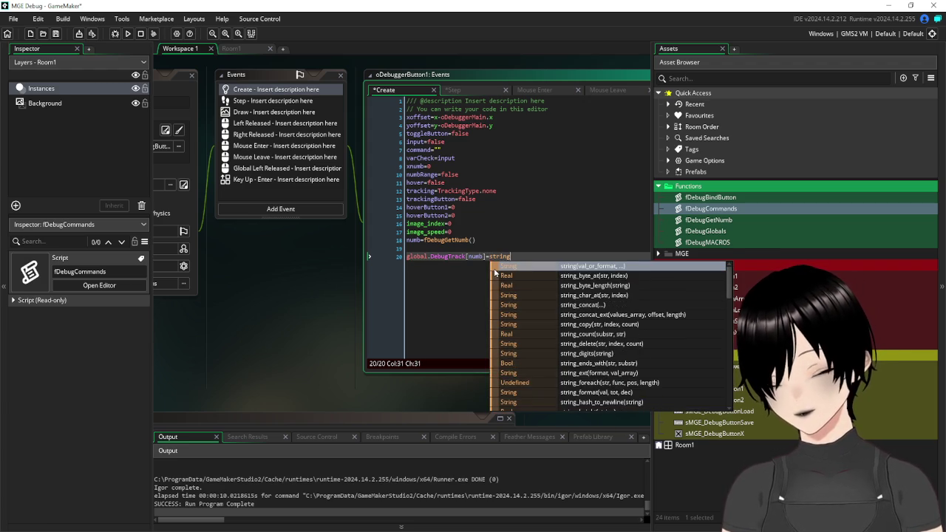
text(()
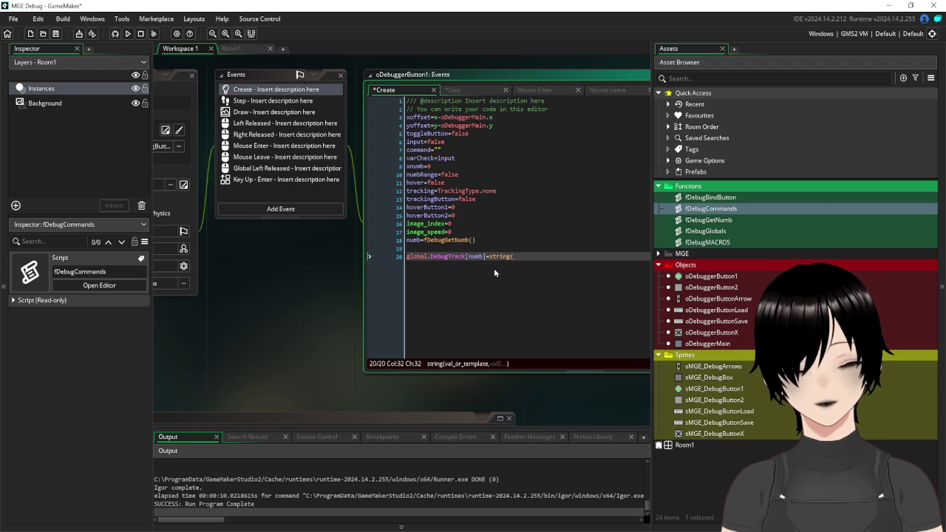
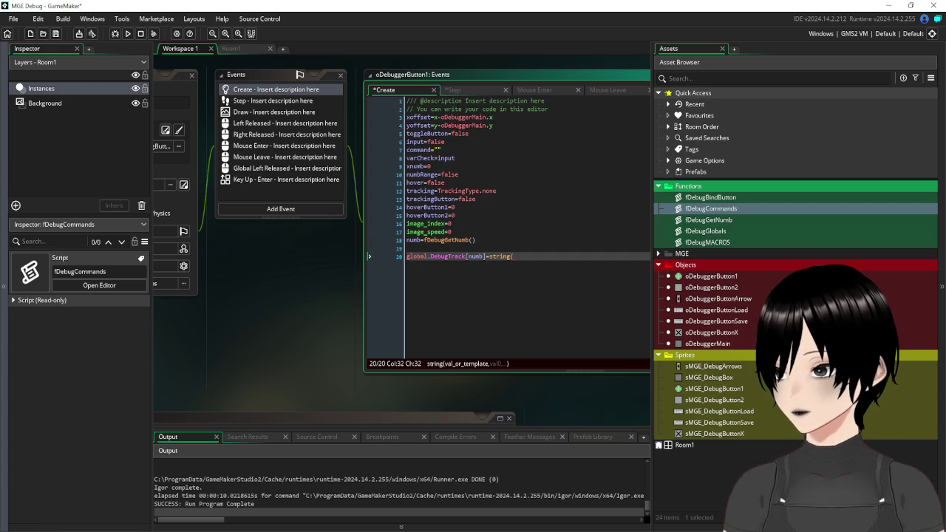
Check line 20 and the varCheck variable on line 8 of the open event code.
mouse_move(301, 280)
mouse_down()
mouse_move(211, 240)
mouse_move(204, 283)
mouse_up()
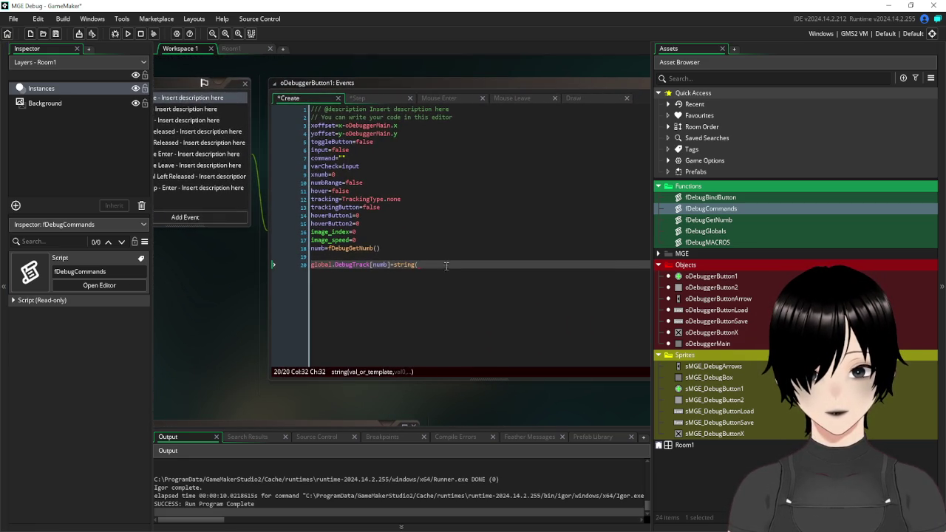
click(447, 267)
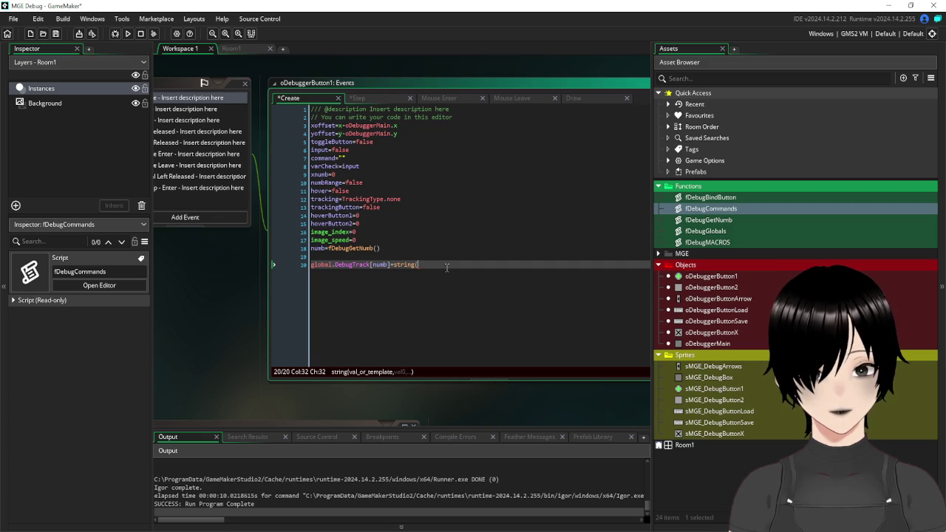
drag(210, 278, 297, 309)
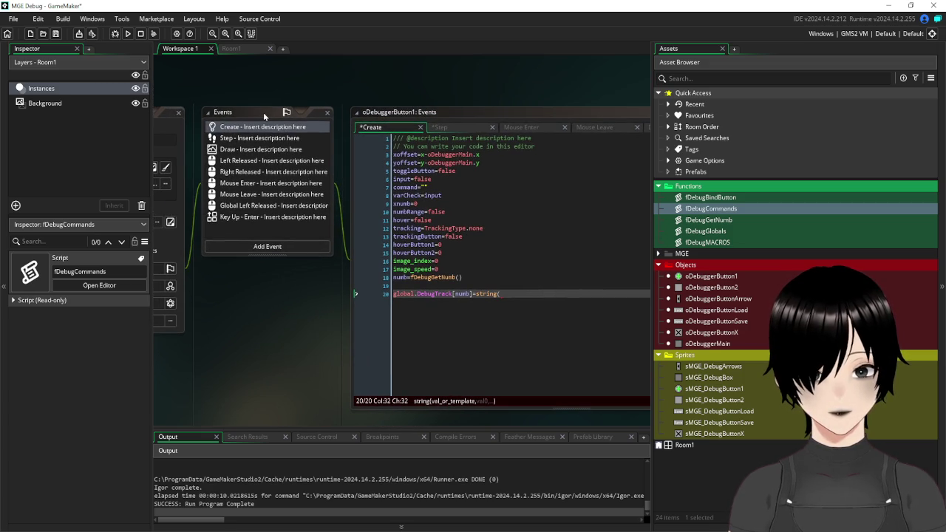
double_click(422, 195)
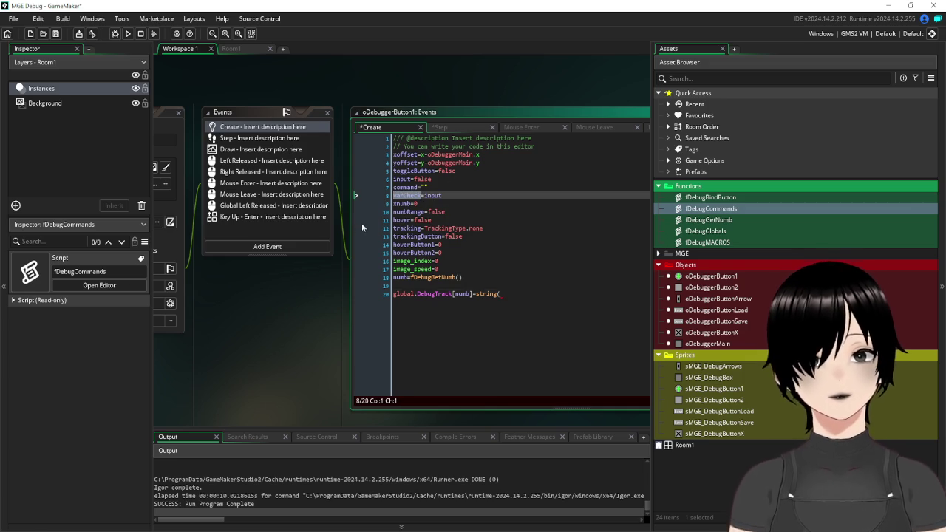
Look over the Left Released code and the fDebugCommands script.
click(258, 163)
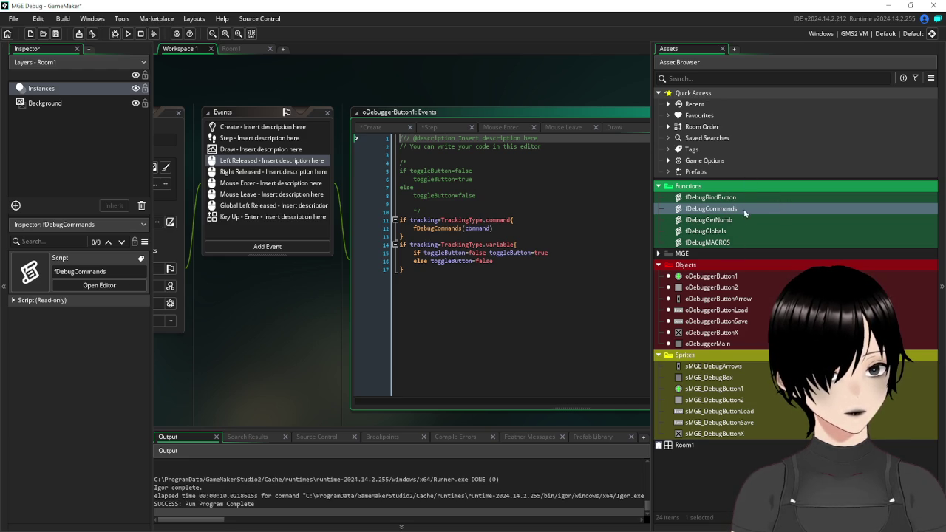
double_click(716, 208)
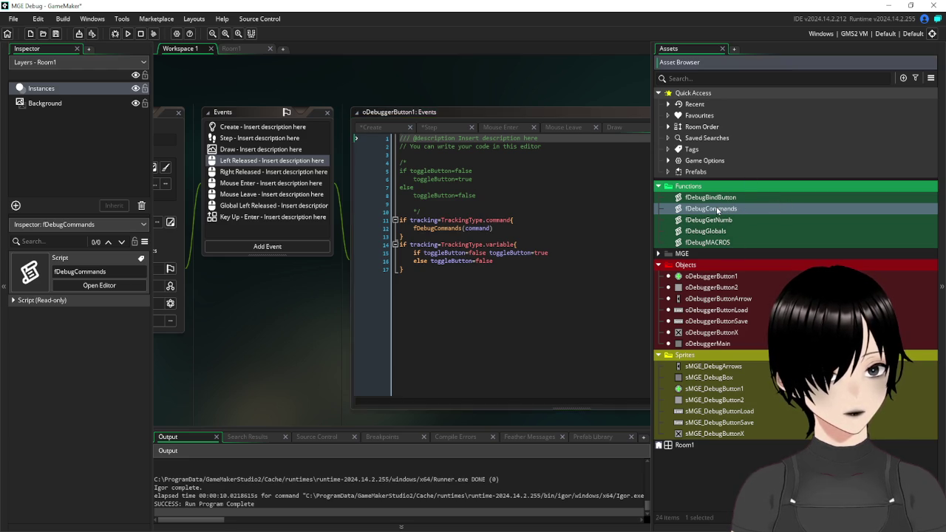
click(597, 89)
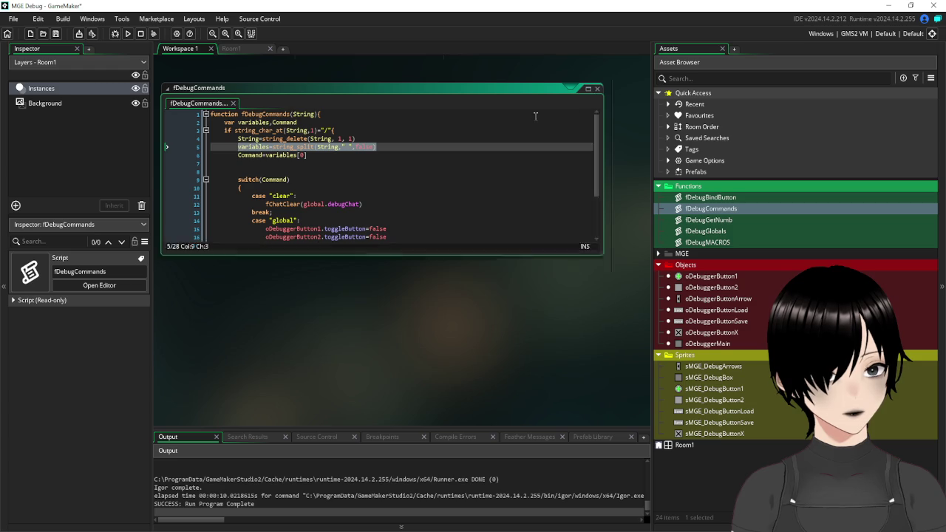
Bring up oDebuggerButton1's Draw event code.
scroll(439, 212, up, 2)
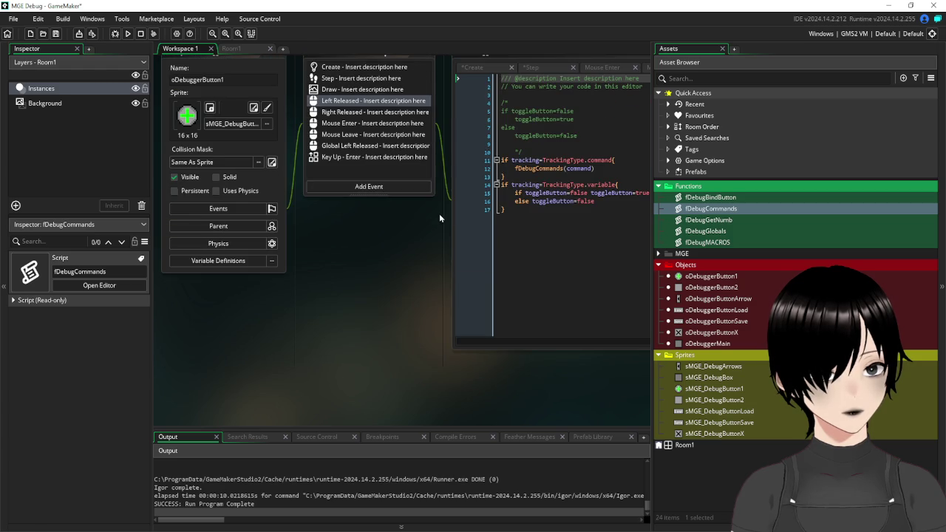
drag(440, 218, 363, 275)
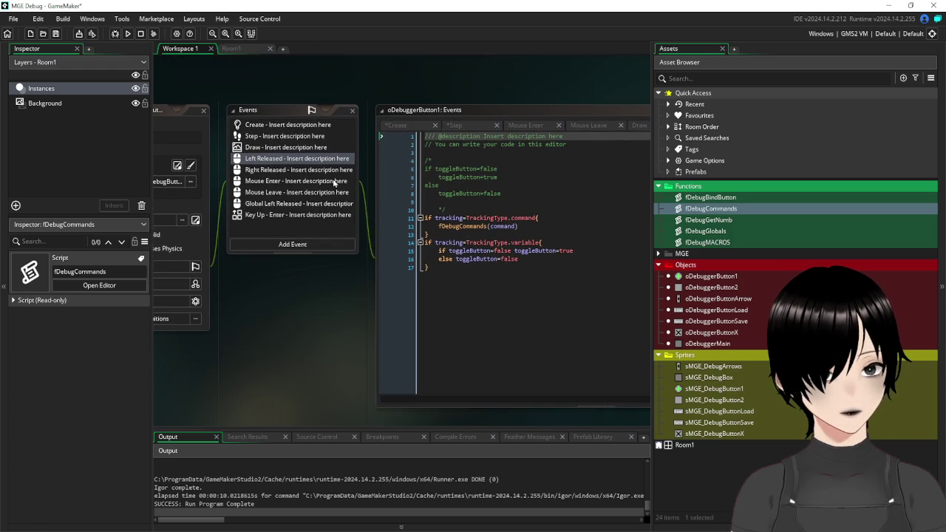
click(284, 150)
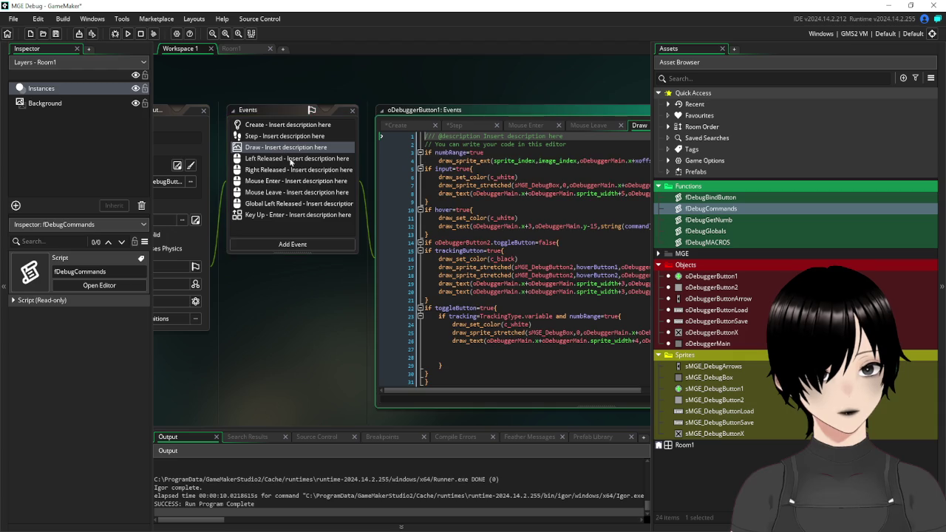
mouse_move(363, 316)
mouse_down()
mouse_move(312, 312)
mouse_move(244, 289)
mouse_move(190, 295)
mouse_up()
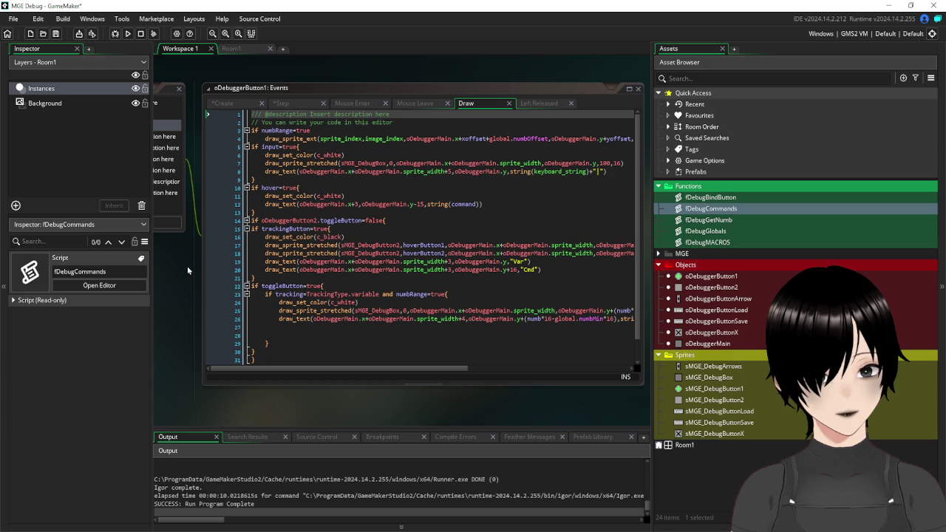
mouse_move(199, 312)
mouse_down()
mouse_move(208, 293)
mouse_move(221, 295)
mouse_up()
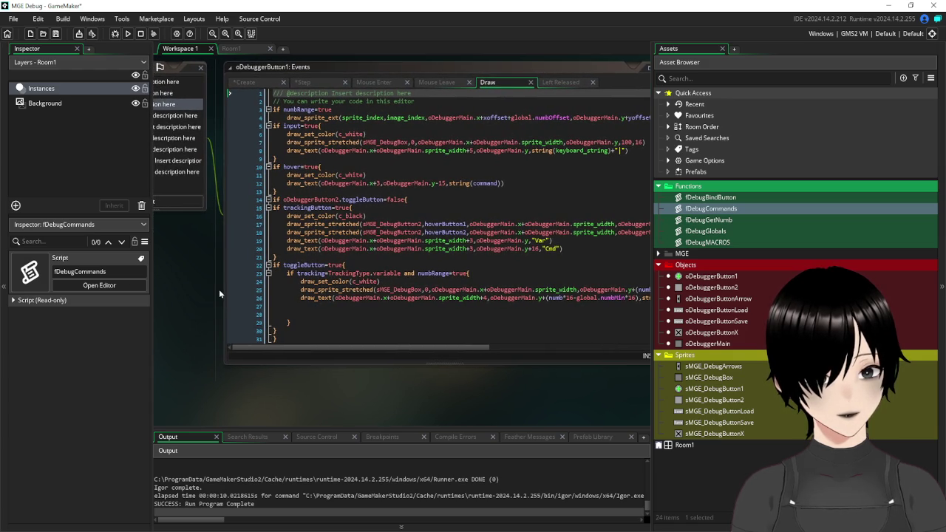
drag(372, 350, 558, 348)
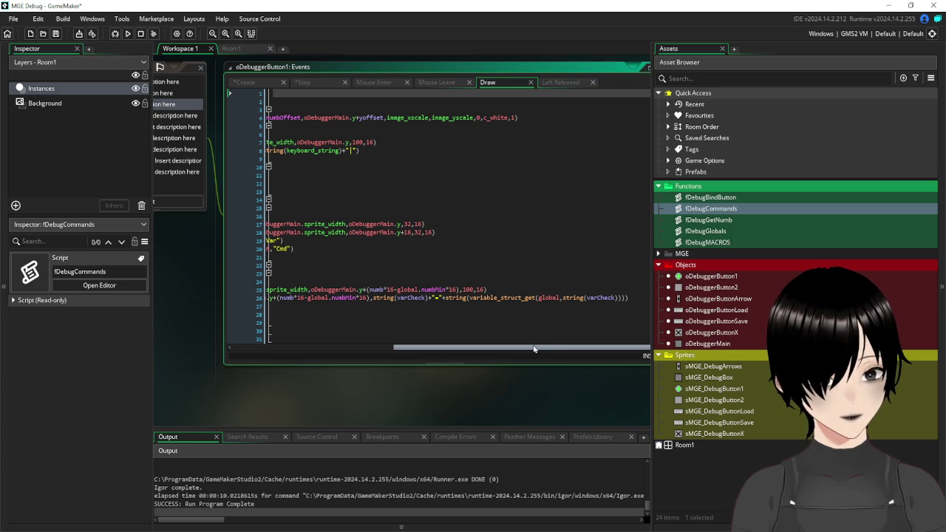
mouse_move(534, 349)
mouse_down()
mouse_move(510, 348)
mouse_move(556, 348)
mouse_up()
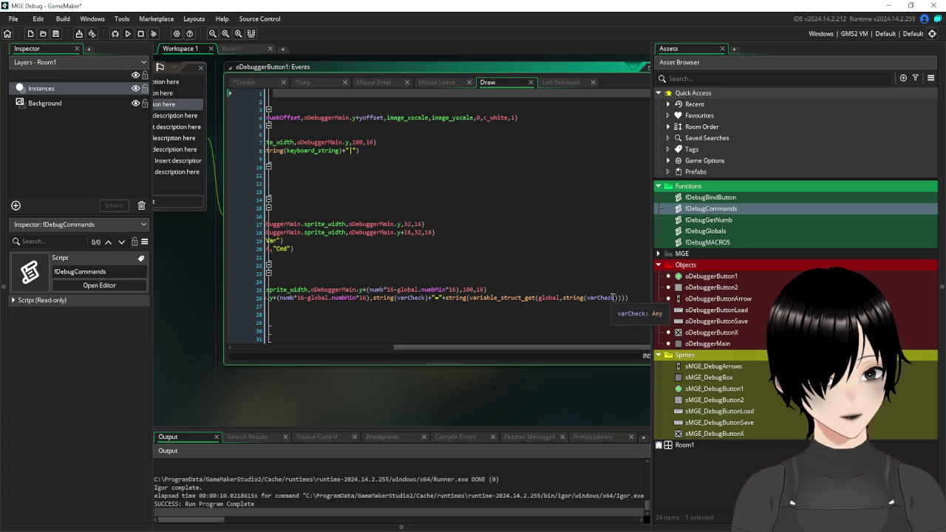
click(590, 298)
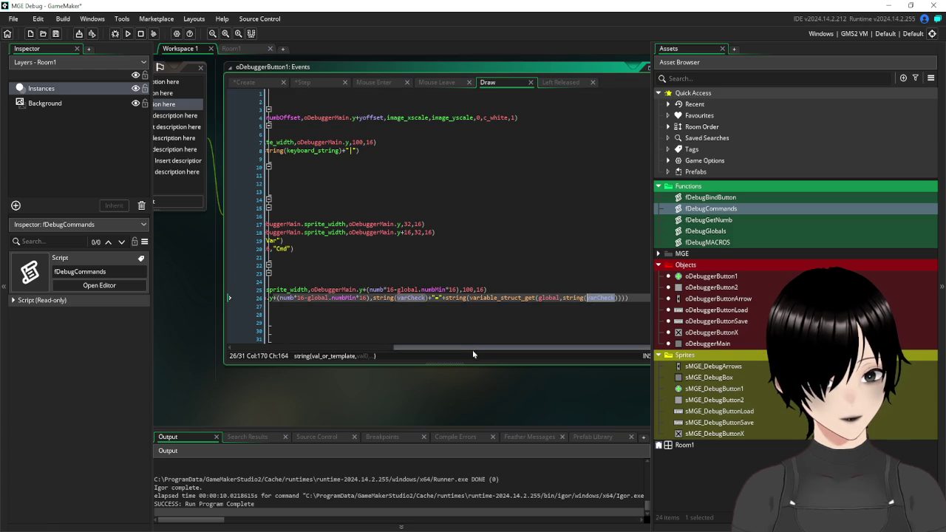
drag(472, 349, 257, 358)
scroll(180, 311, up, 2)
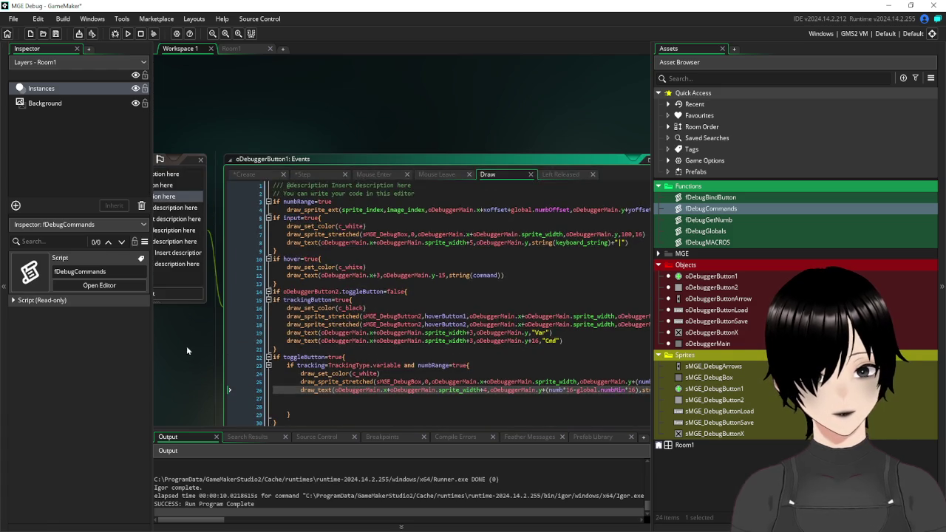
scroll(335, 305, left, 4)
mouse_move(340, 300)
mouse_down()
mouse_move(280, 279)
mouse_move(253, 254)
mouse_up()
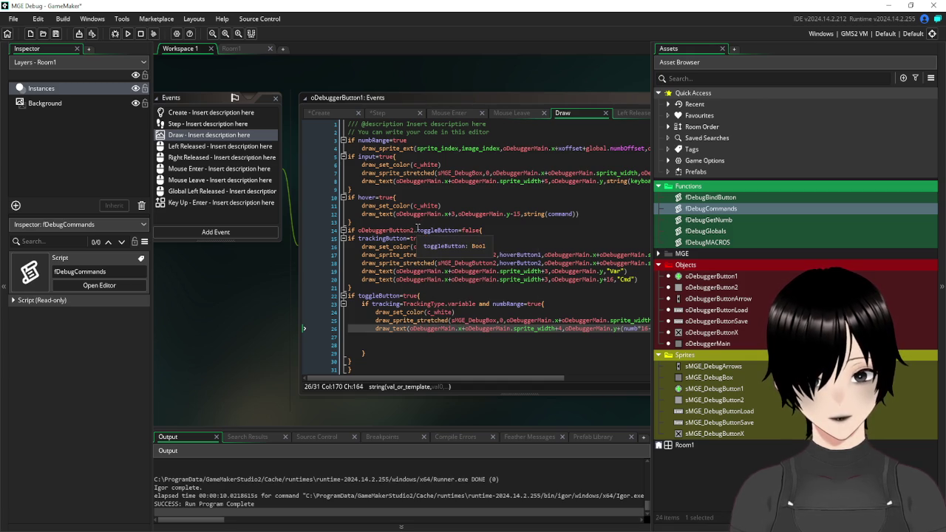
click(417, 230)
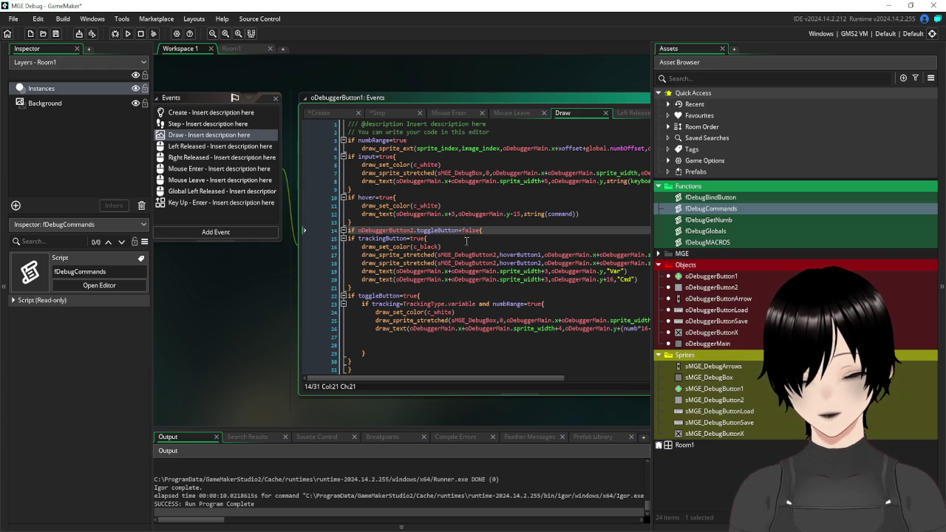
Browse the Step, Left Released and Right Released code, ending on the Create event's unfinished line 20.
click(208, 126)
scroll(398, 293, down, 1)
scroll(398, 293, up, 1)
mouse_move(189, 307)
mouse_down()
mouse_move(349, 297)
mouse_move(322, 300)
mouse_move(316, 316)
mouse_up()
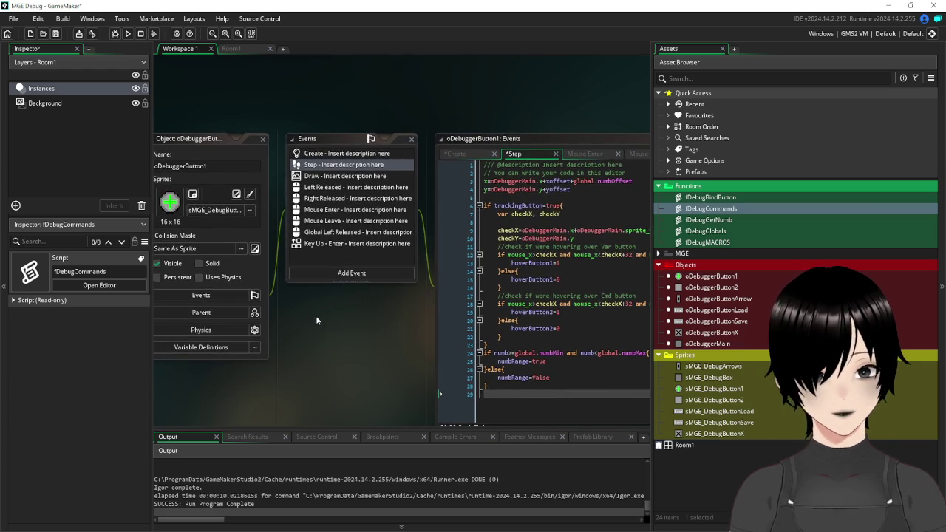
click(340, 189)
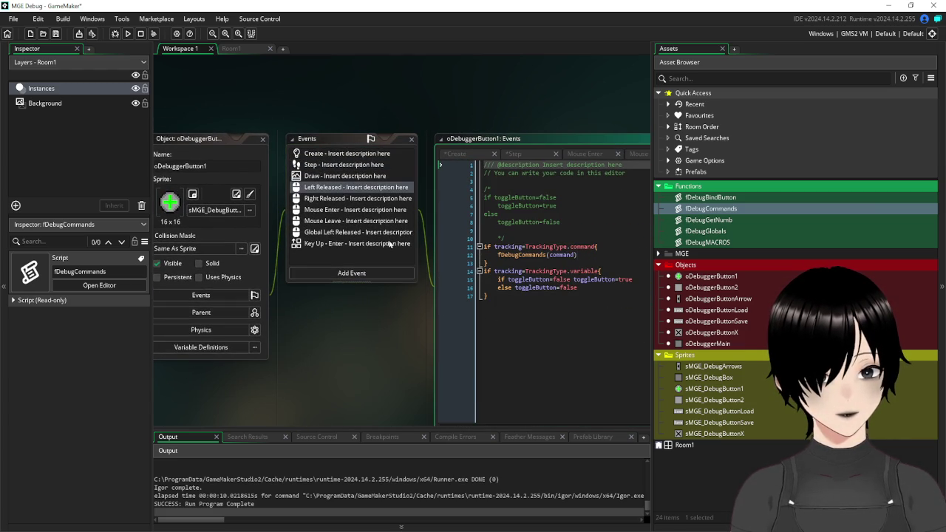
click(377, 200)
mouse_move(379, 362)
mouse_down()
mouse_move(368, 338)
mouse_move(260, 298)
mouse_move(359, 318)
mouse_move(410, 314)
mouse_move(411, 363)
mouse_move(379, 321)
mouse_up()
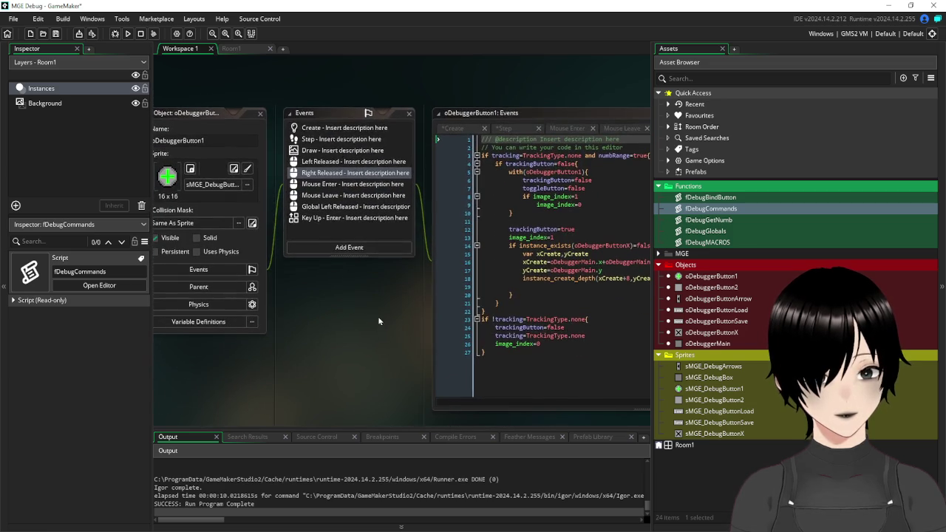
click(366, 128)
drag(386, 353, 322, 338)
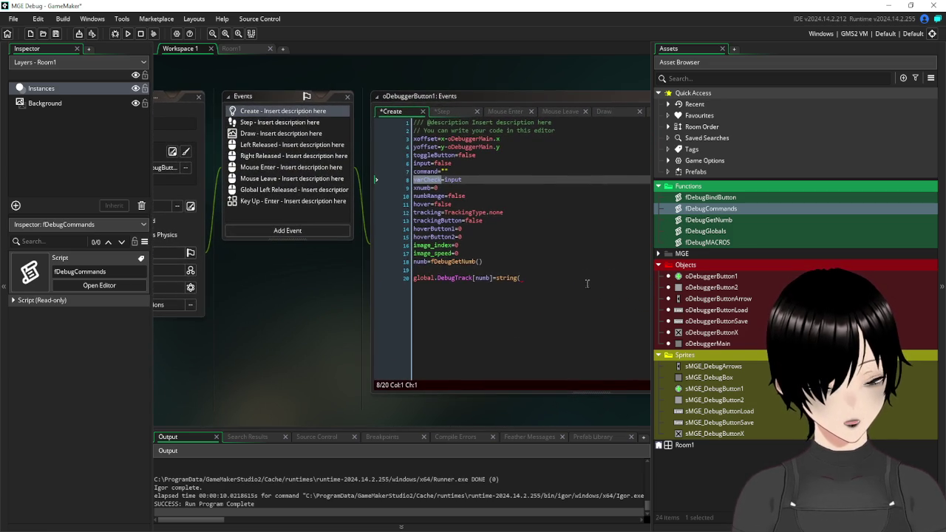
Extend line 20 to string(command)+"|"+string(varCheck) and open the next quoted separator.
click(531, 276)
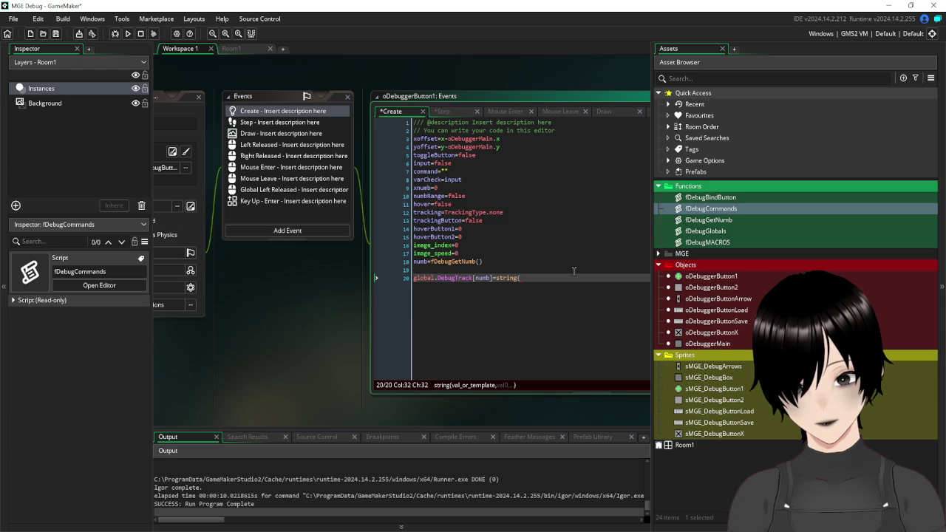
text(command)
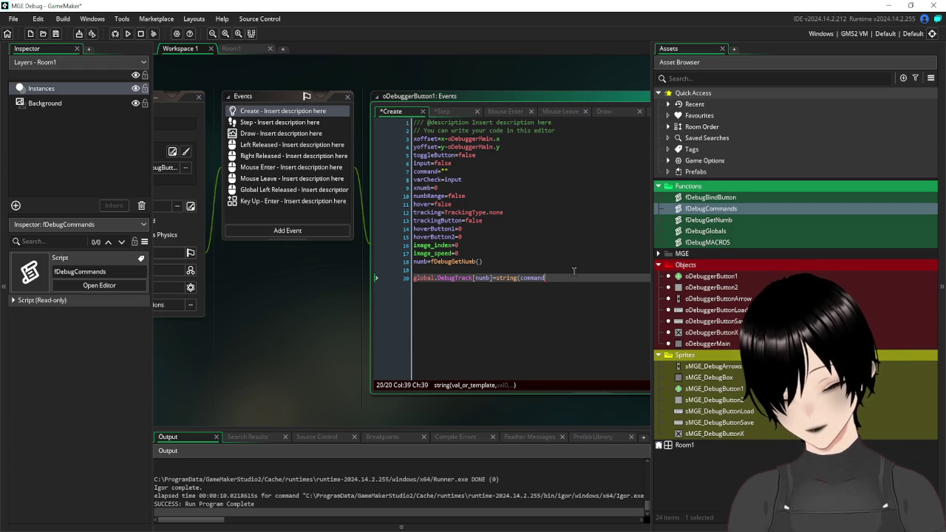
text()+)
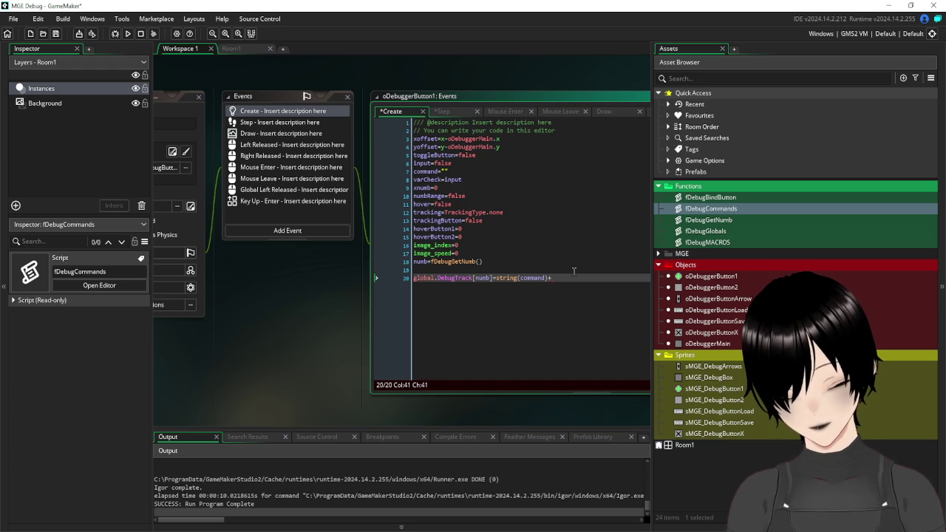
text("|"+)
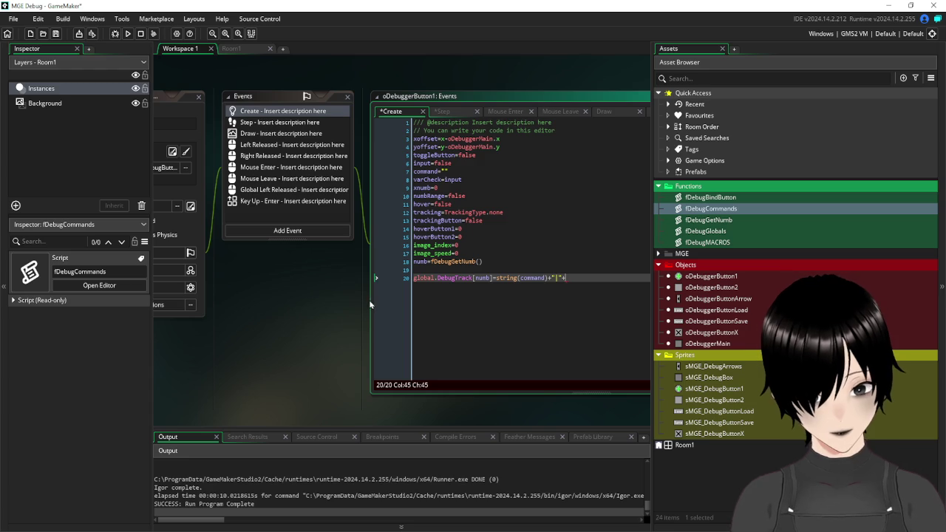
click(478, 278)
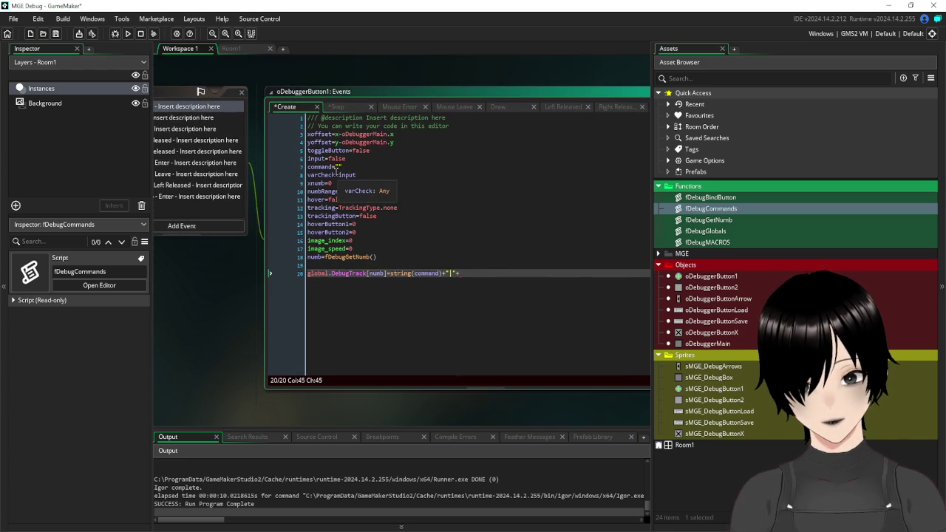
click(336, 174)
click(482, 273)
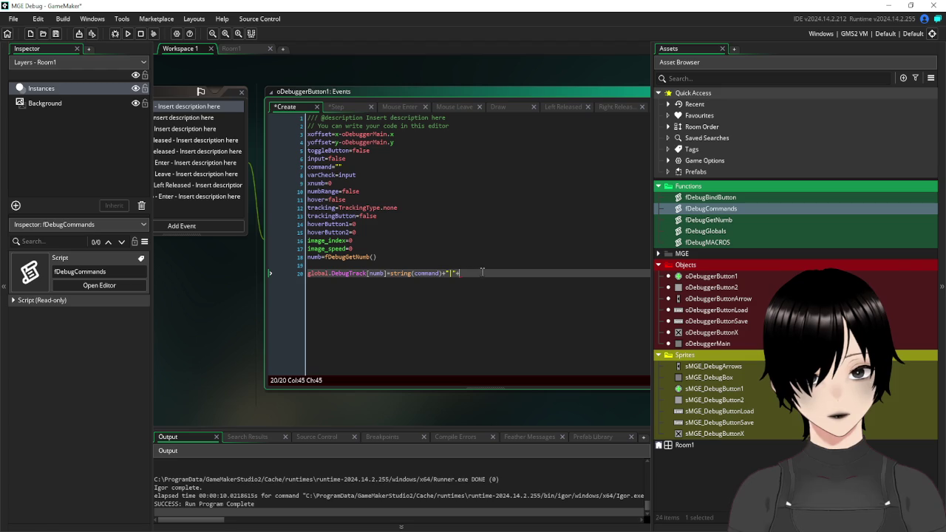
text(string(varCheck))
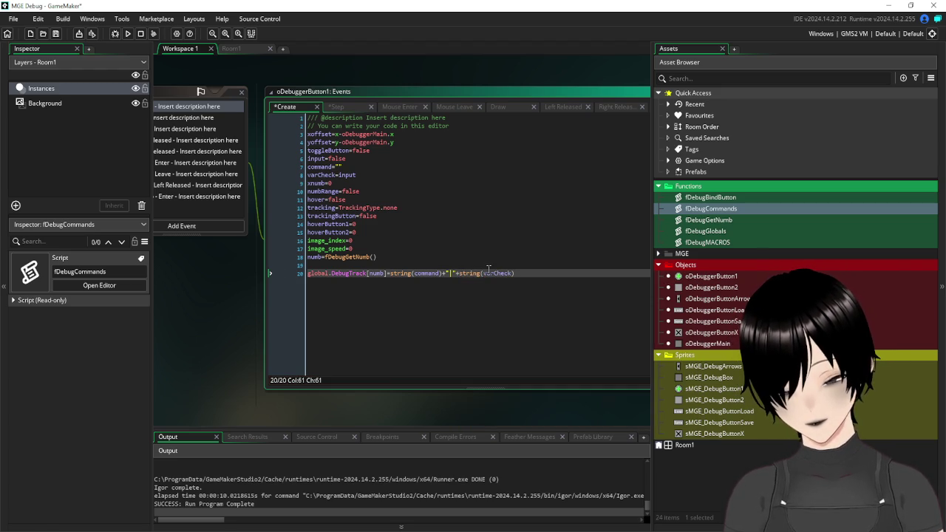
text("")
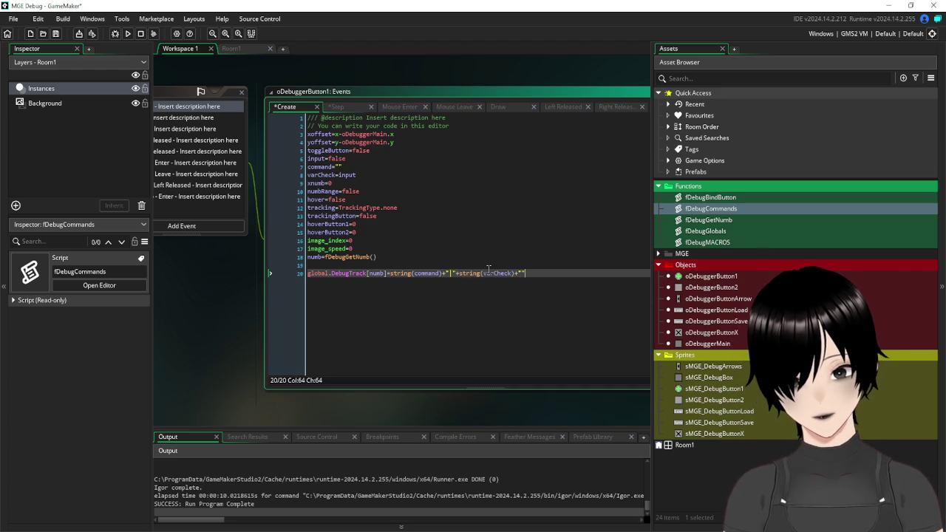
key(Left)
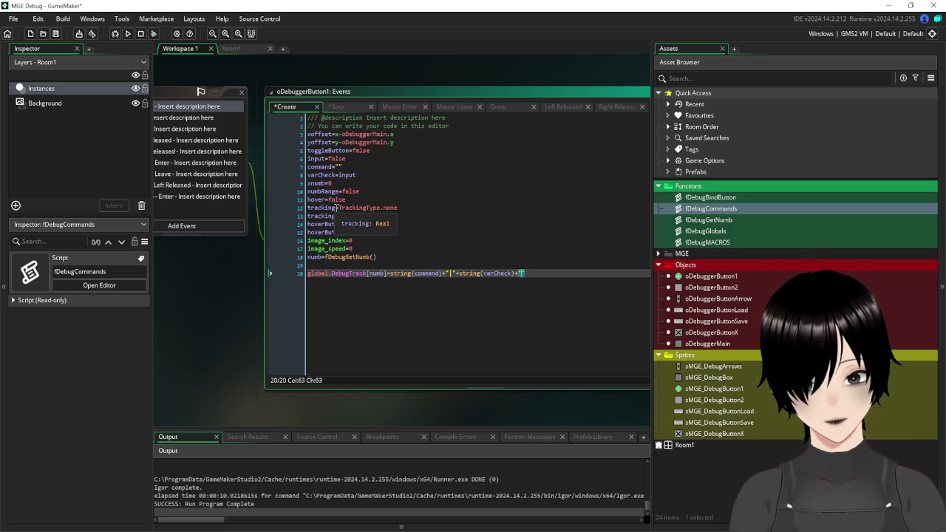
Finish line 20 with "|"+string(tracking) and close the parentheses.
click(309, 207)
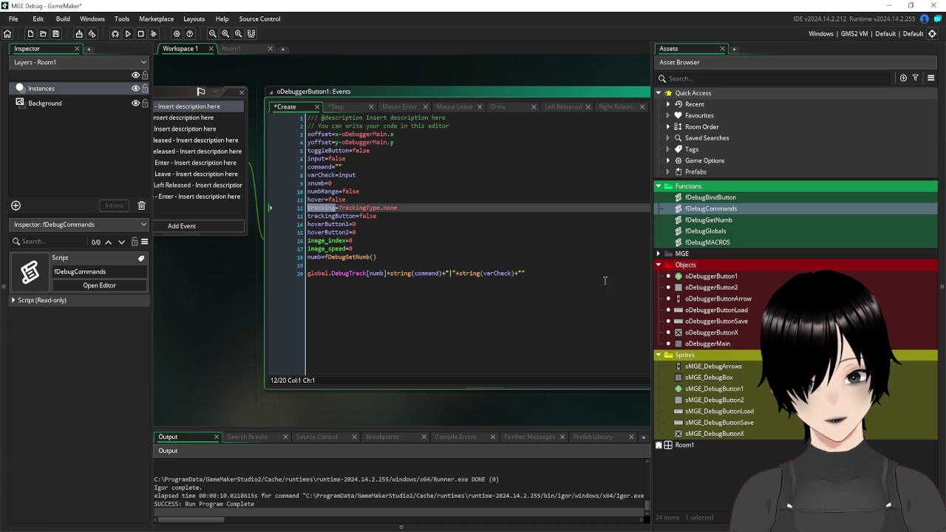
click(567, 271)
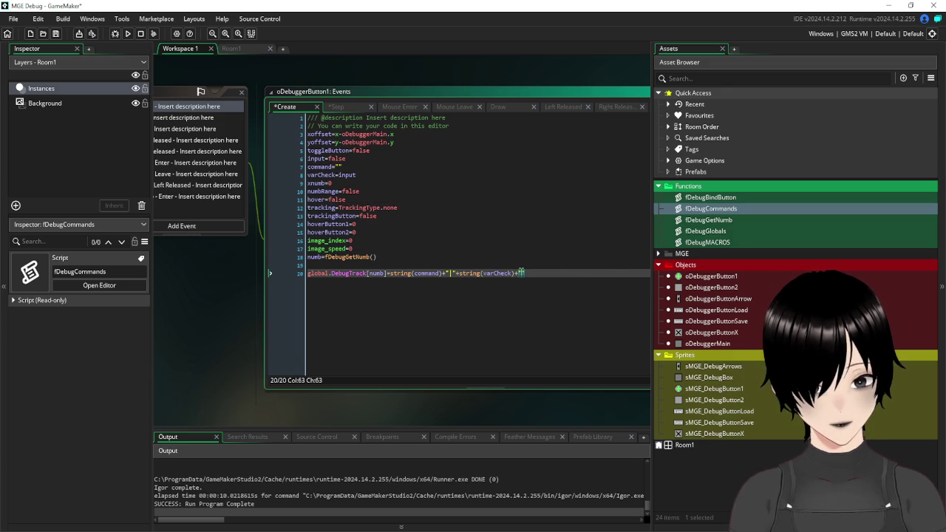
text(|")
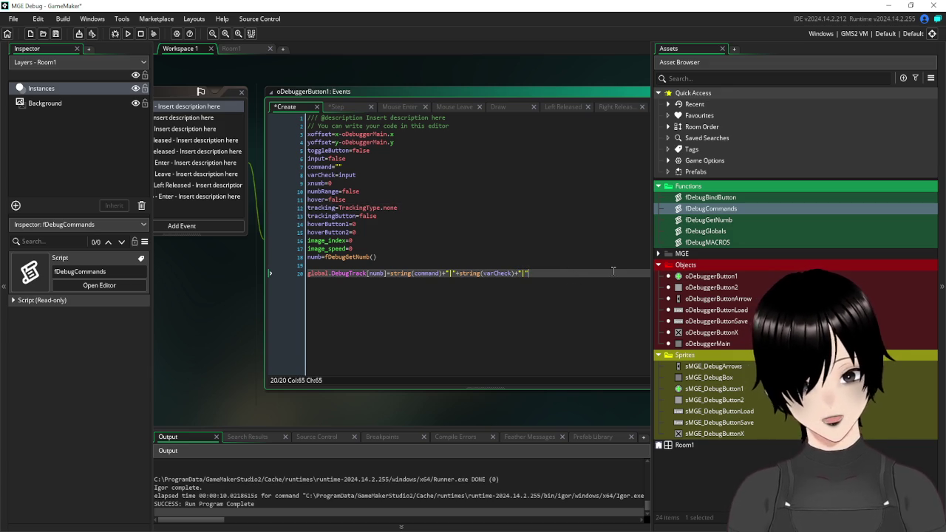
text(+tracking)
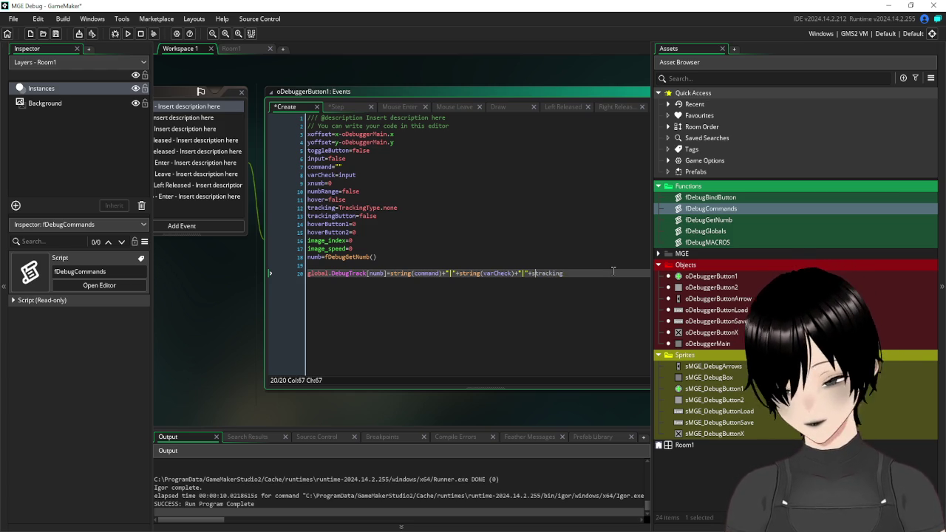
key(ctrl+Left)
text(string()
key(Right)
key(Right)
key(Right)
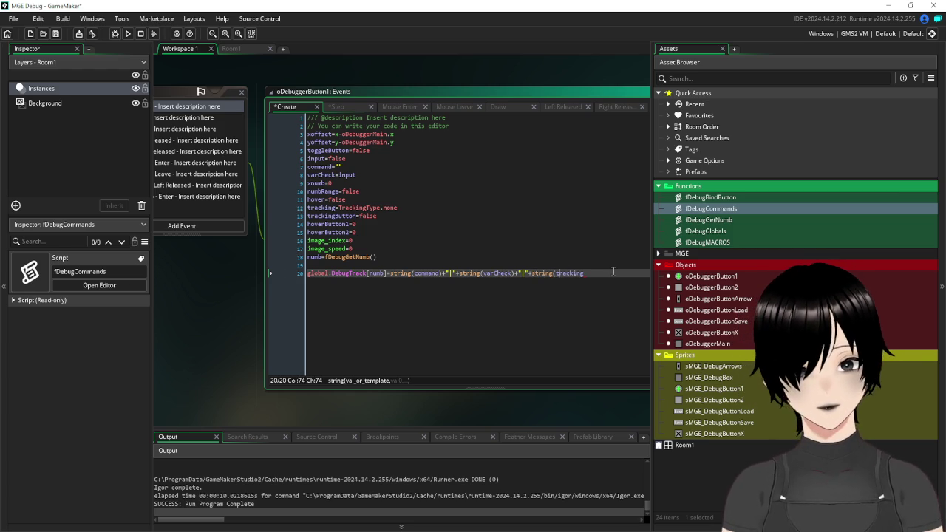
key(Right)
key(Right)
key(Right)
text())
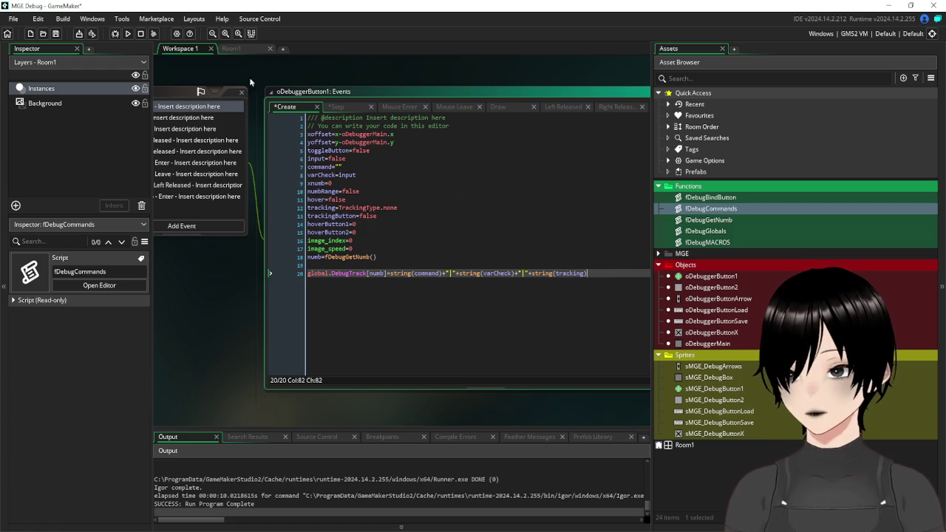
mouse_move(198, 262)
mouse_down()
mouse_move(377, 261)
mouse_move(427, 274)
mouse_up()
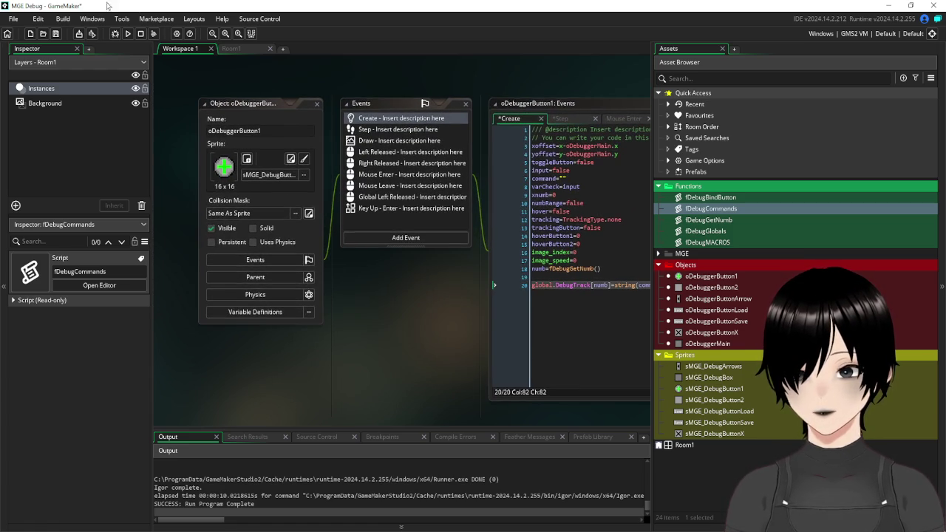
Save the Create code and select global.DebugTrack[numb] on line 20 for copying.
click(54, 35)
mouse_move(497, 279)
mouse_down()
mouse_move(264, 270)
mouse_move(269, 278)
mouse_up()
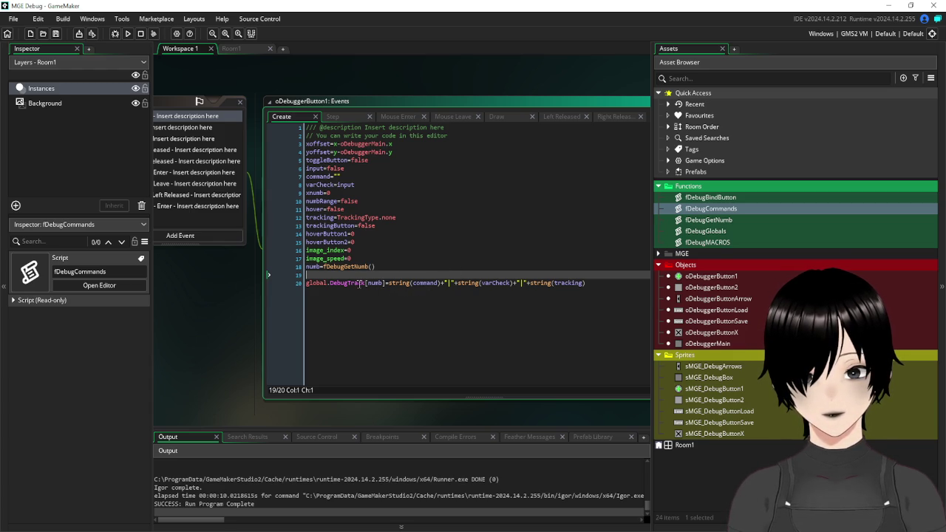
mouse_move(360, 284)
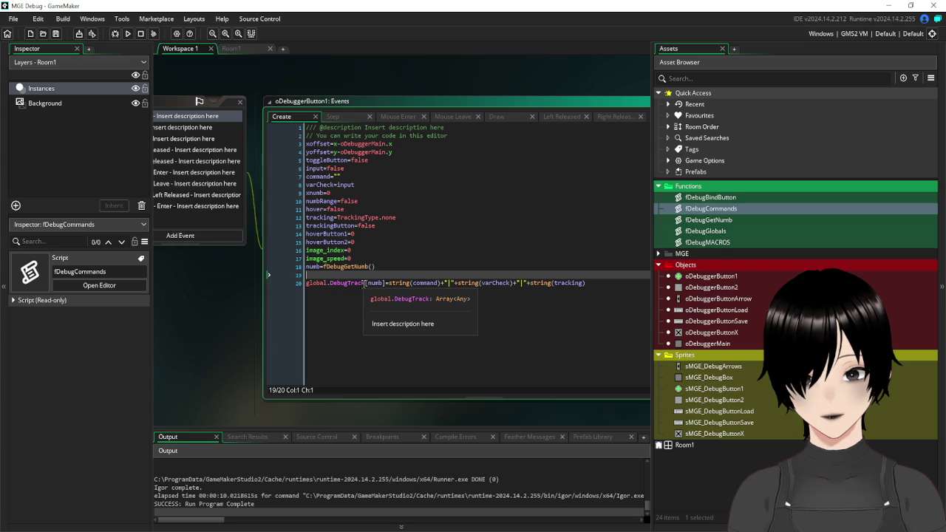
drag(366, 283, 298, 290)
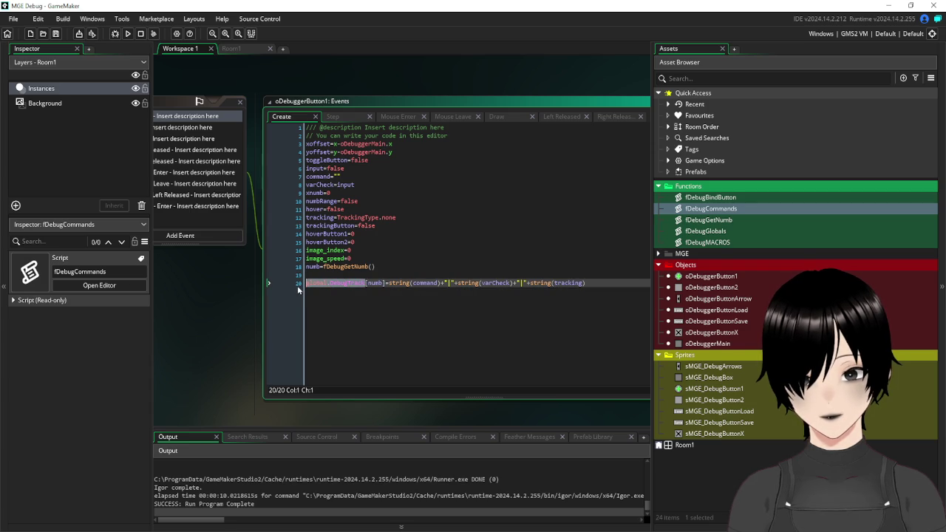
mouse_move(181, 296)
mouse_down()
mouse_move(465, 312)
mouse_move(365, 273)
mouse_move(319, 276)
mouse_move(275, 304)
mouse_move(170, 283)
mouse_move(196, 291)
mouse_up()
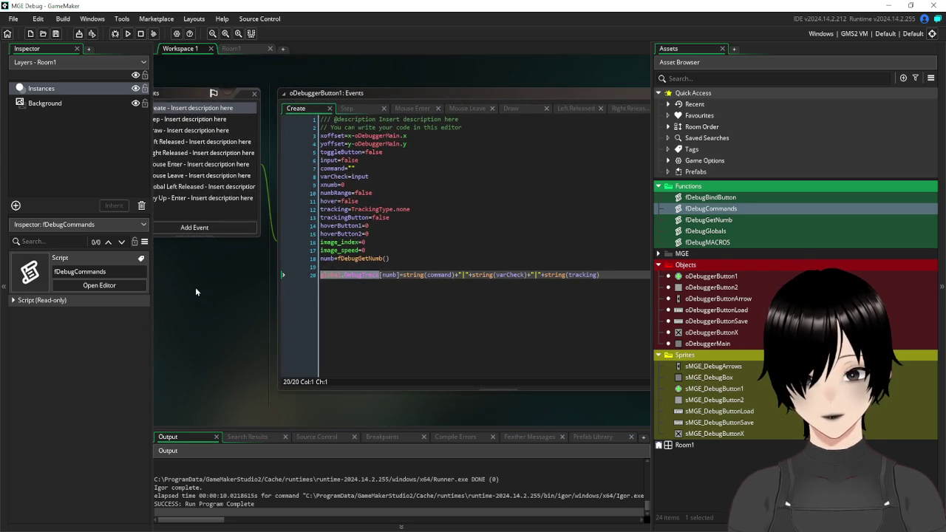
click(372, 298)
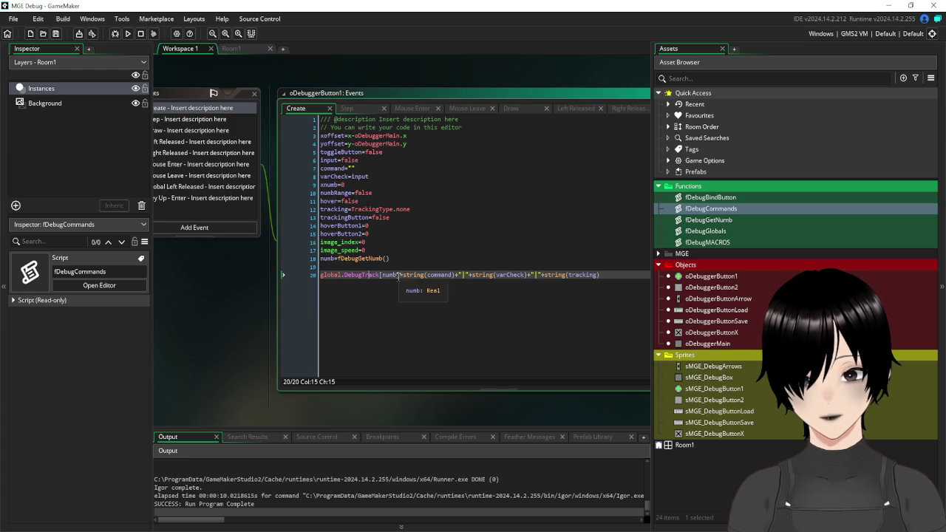
drag(400, 276, 308, 275)
key(ctrl+c)
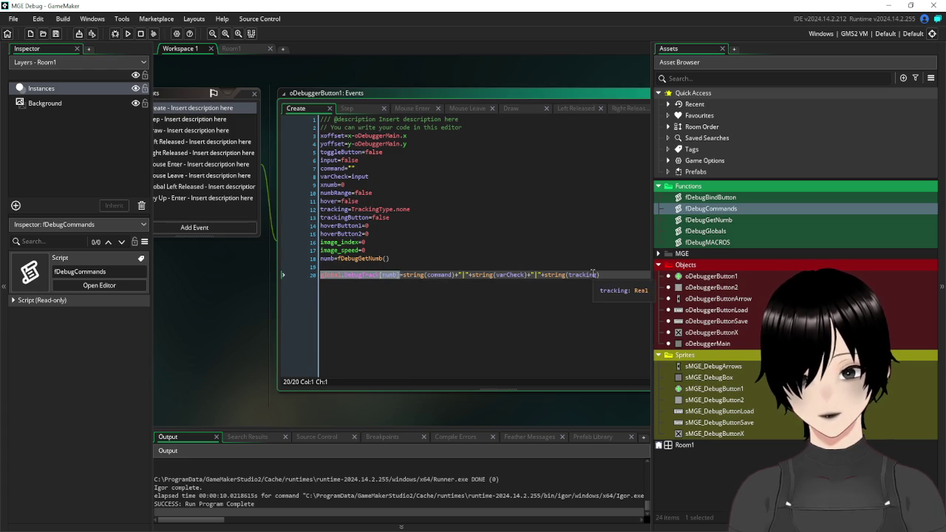
scroll(309, 244, left, 3)
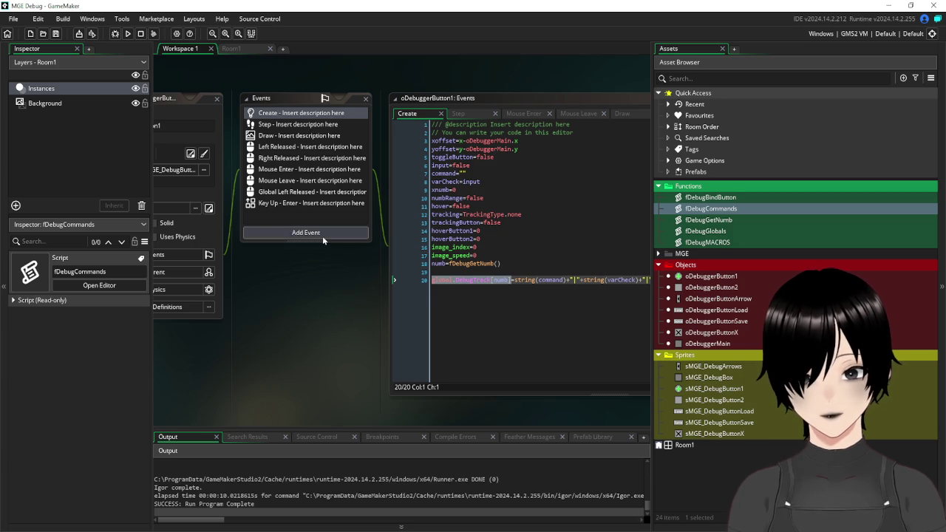
Add a Mouse > Middle Released event to oDebuggerButton1.
click(323, 234)
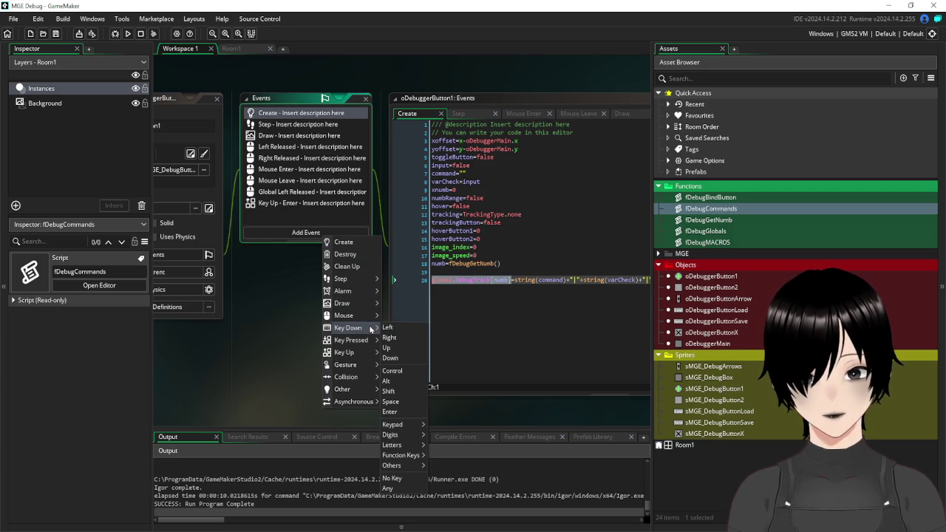
mouse_move(360, 342)
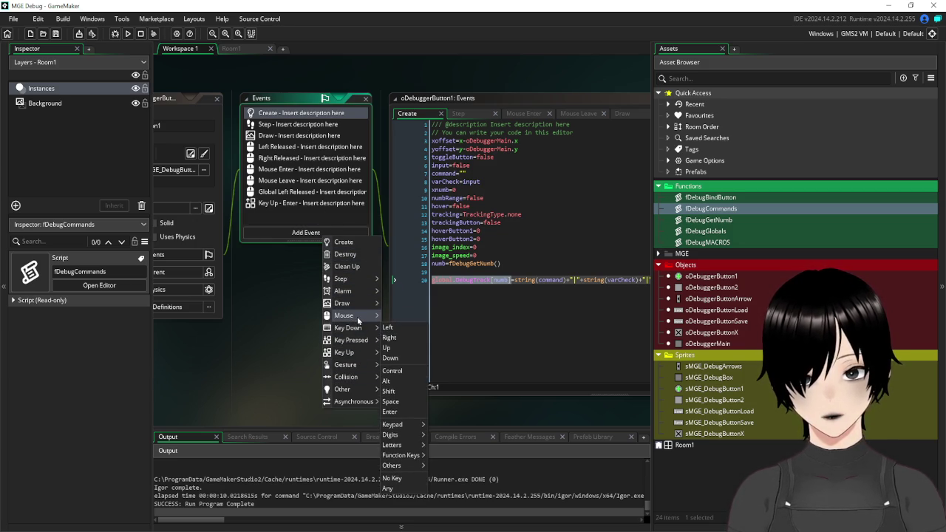
mouse_move(361, 319)
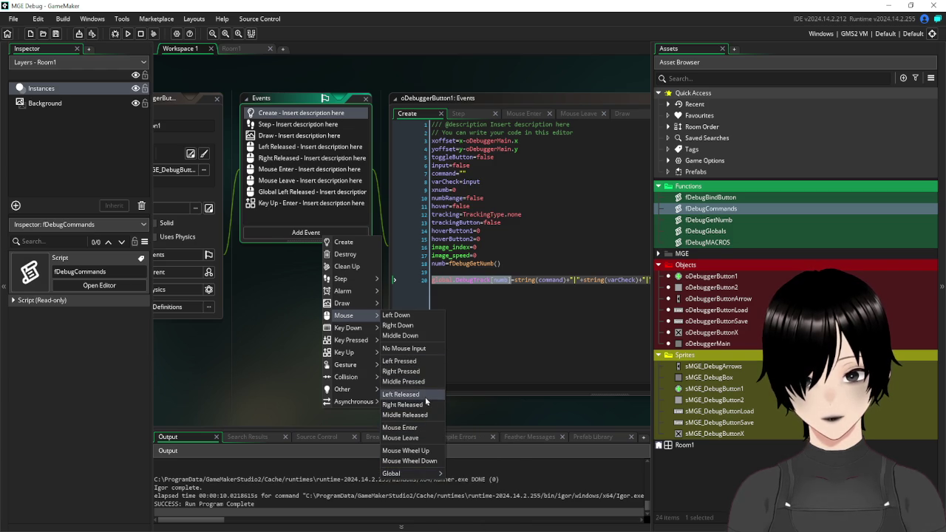
click(419, 417)
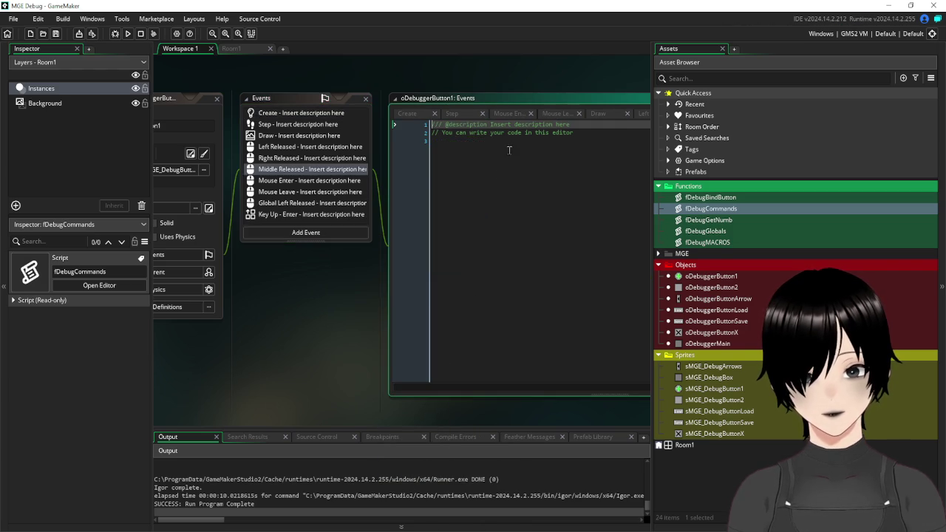
Paste global.DebugTrack[numb] into the new event, then try show_message and clear it again.
key(ctrl+v)
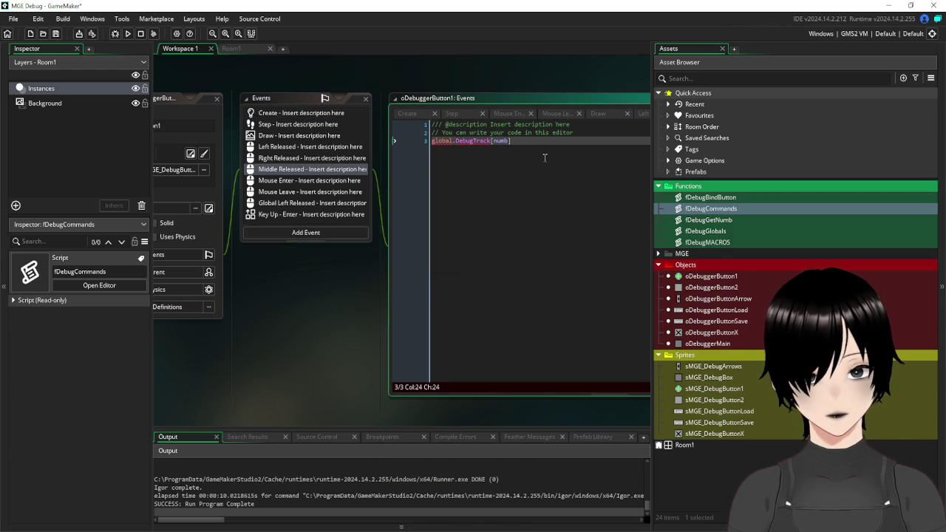
drag(525, 141, 404, 140)
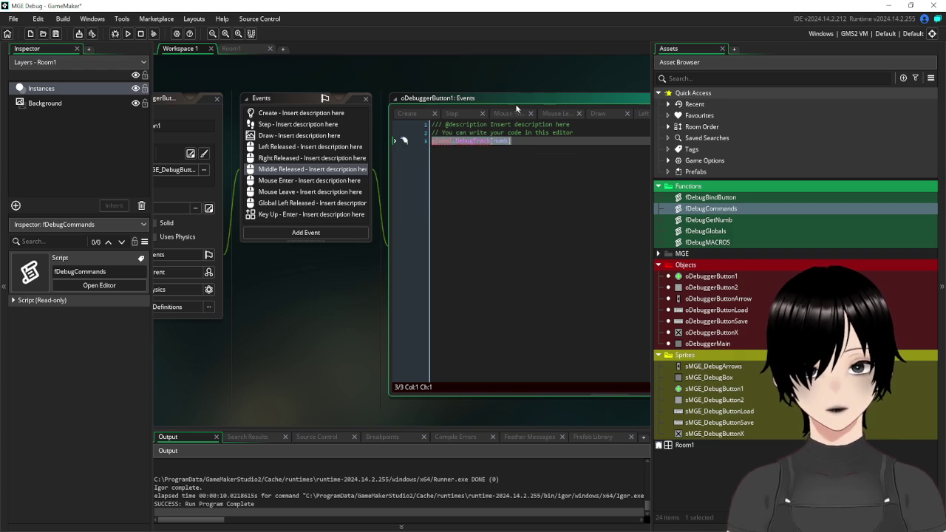
text(show_mess)
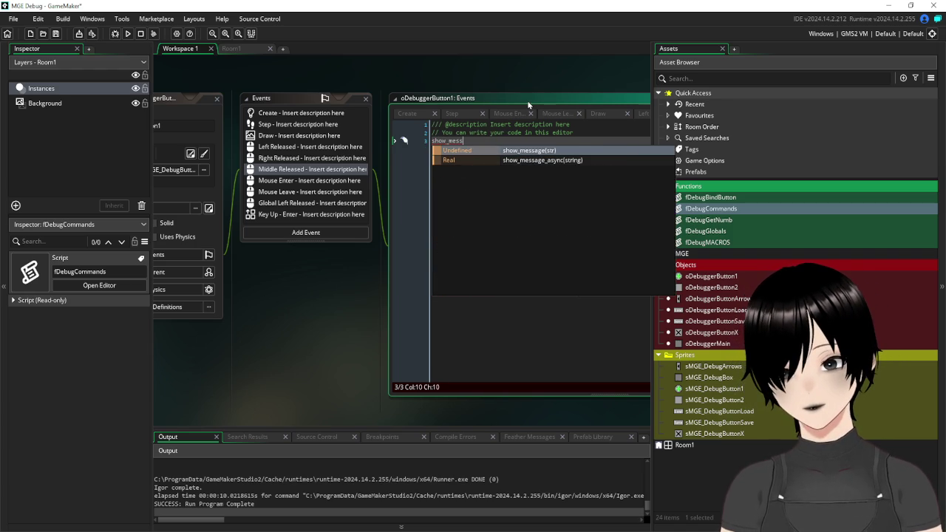
key(Return)
key(BackSpace)
key(Escape)
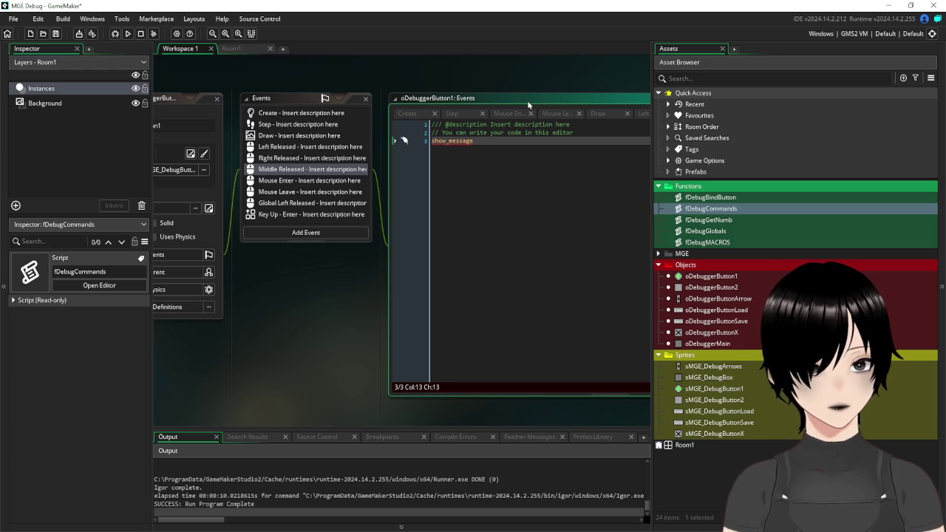
key(BackSpace)
key(BackSpace)
key(BackSpace)
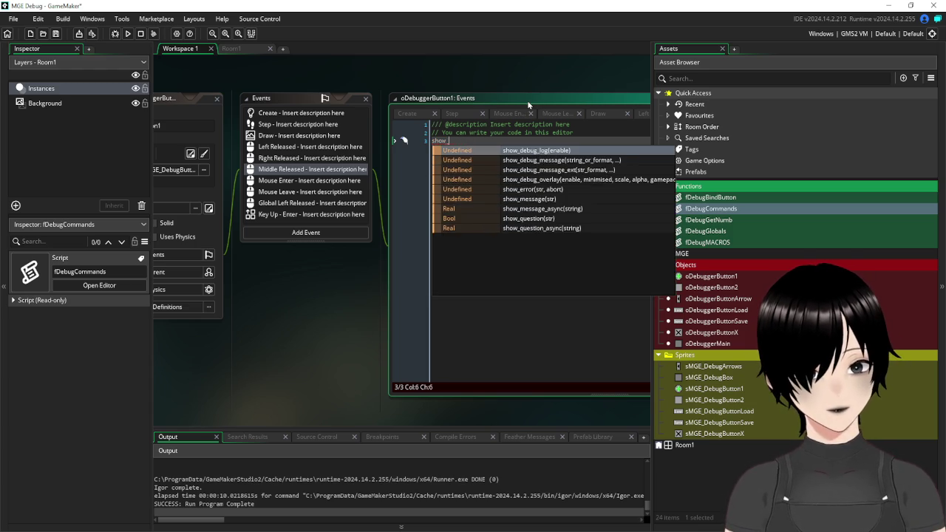
key(BackSpace)
key(BackSpace)
key(BackSpace)
Write fChatAddline(string(global.DebugTrack[numb]),c_white) on line 3 and save.
text(fc)
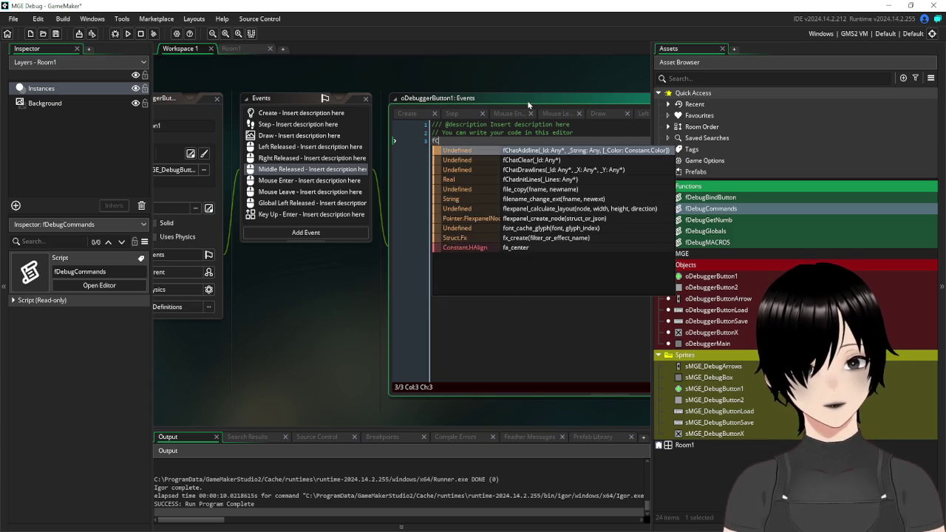
text(ha)
key(Return)
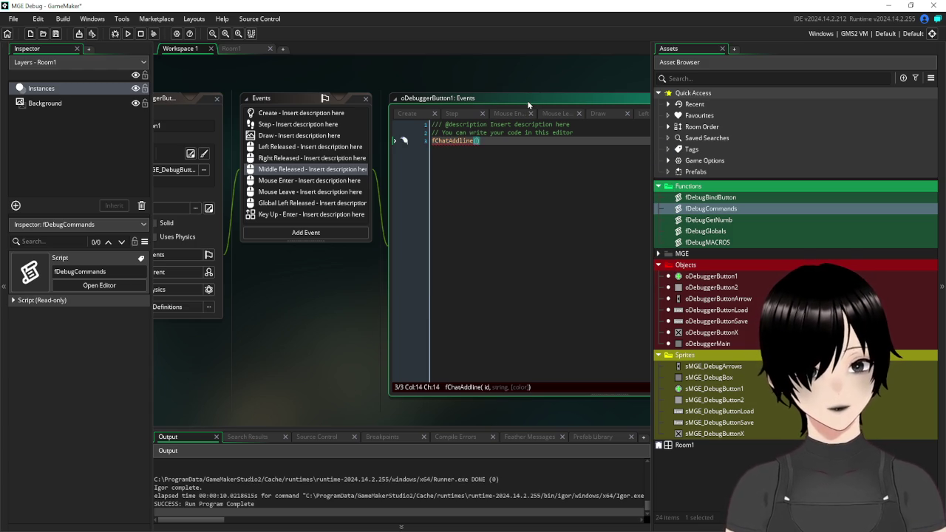
text(string)
key(Return)
text(global.DebugTrack[numb]))
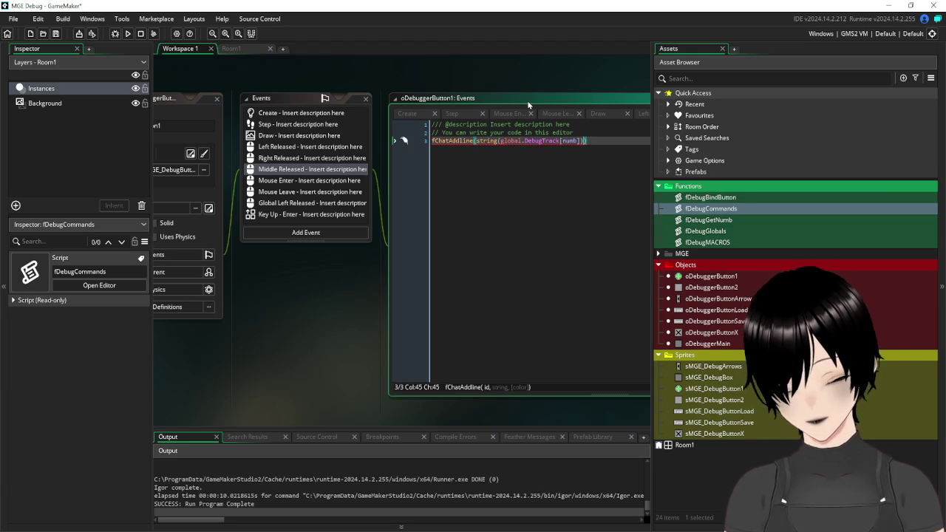
text(,c_black)
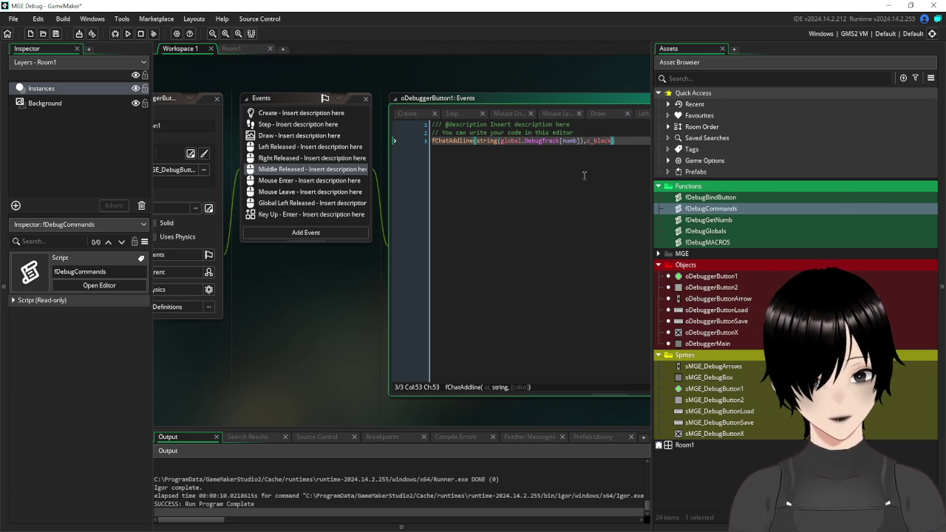
drag(612, 141, 594, 144)
text(white)
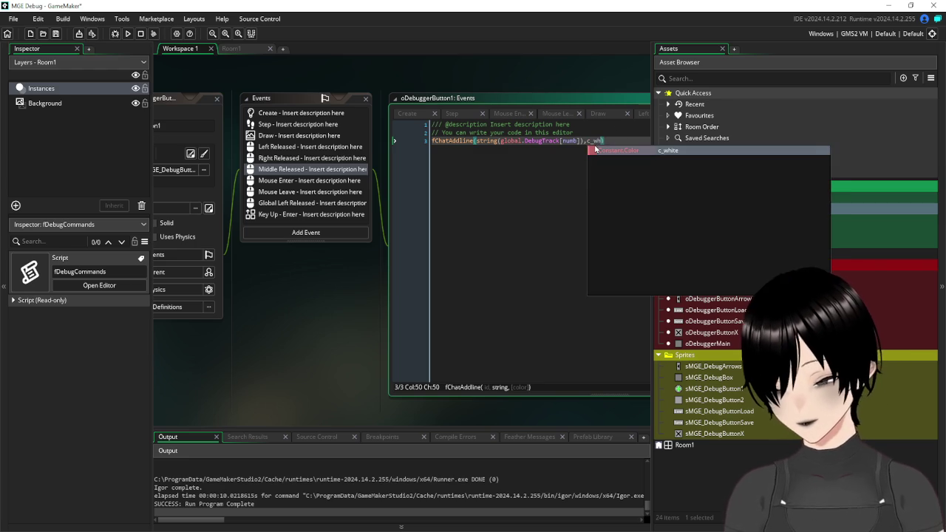
click(530, 228)
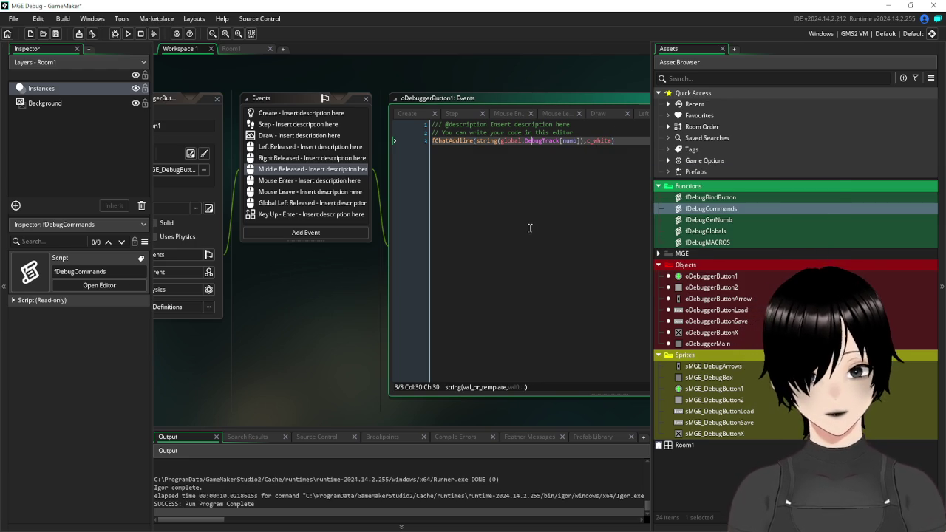
click(55, 33)
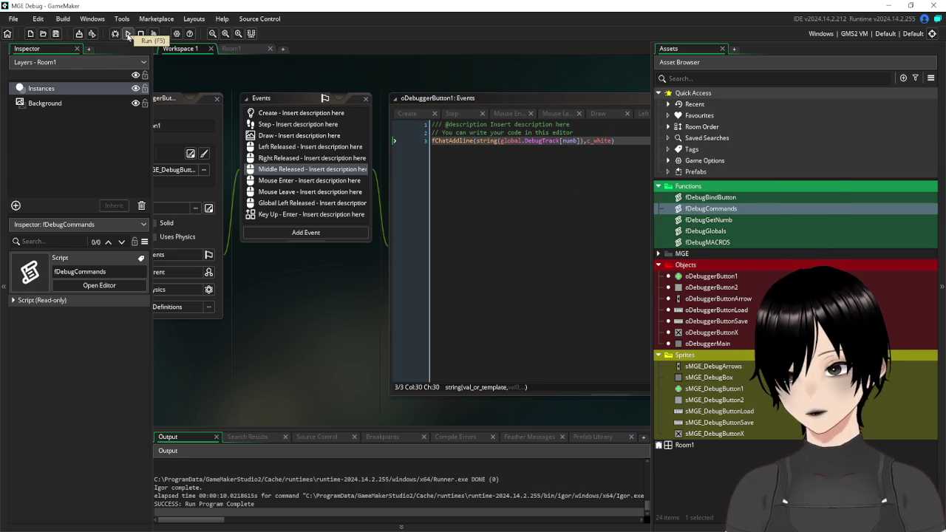
Test-run the game, middle-click a debugger button on page 2, and abort the resulting crash.
click(128, 34)
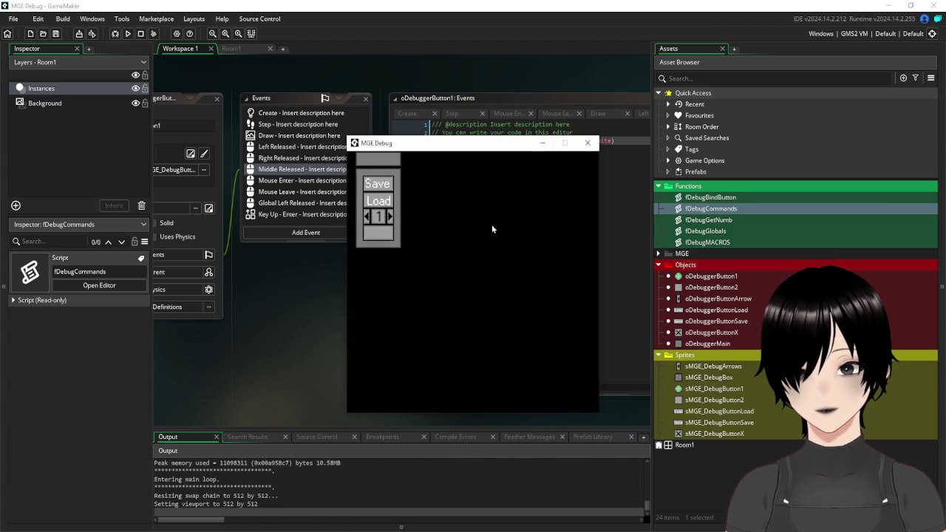
click(391, 218)
click(374, 189)
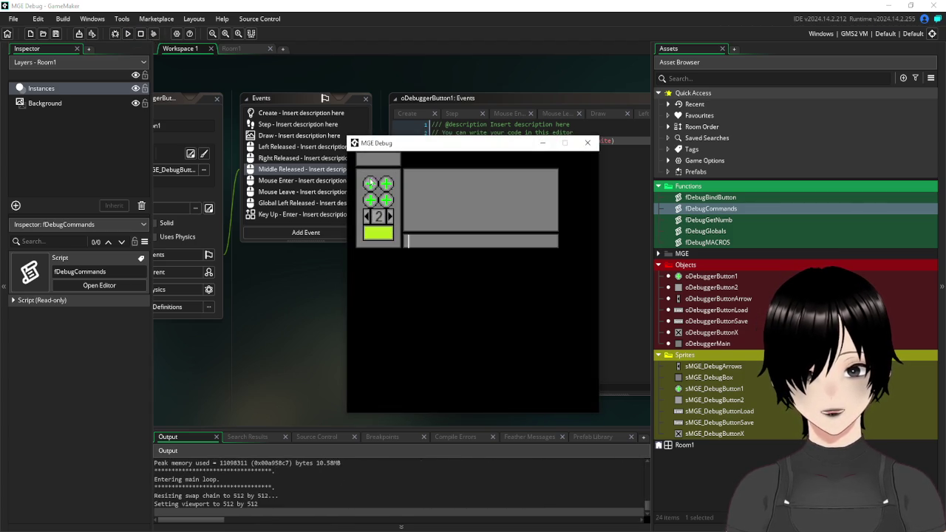
middle_click(380, 199)
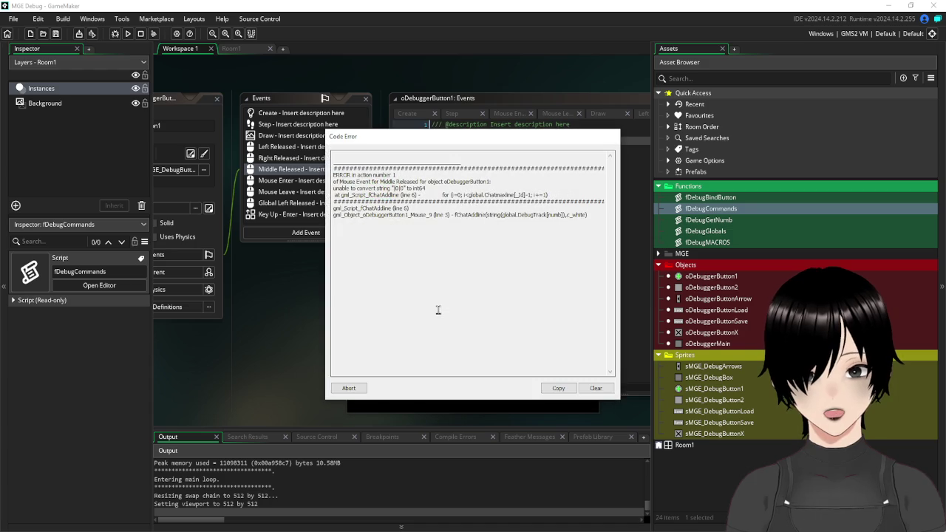
click(362, 394)
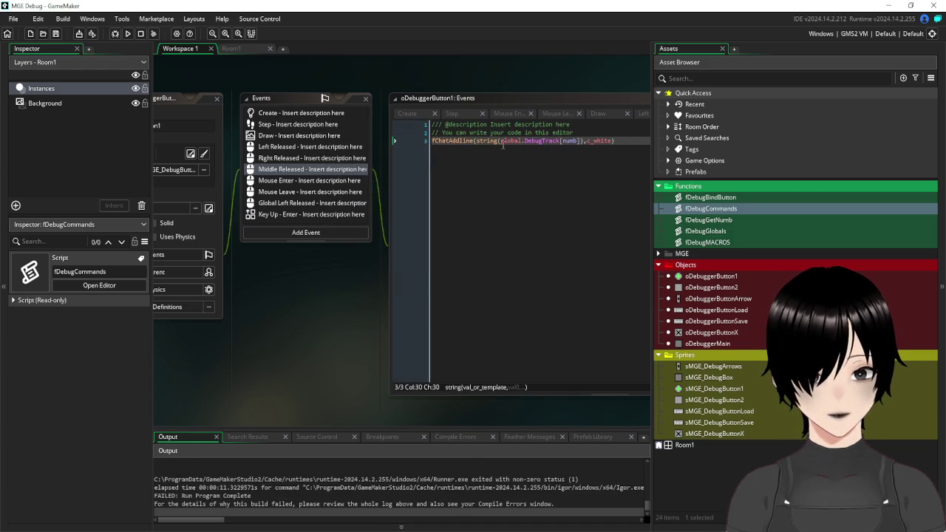
Add global.debugChat as fChatAddline's first argument and relaunch the game.
click(474, 141)
text(,)
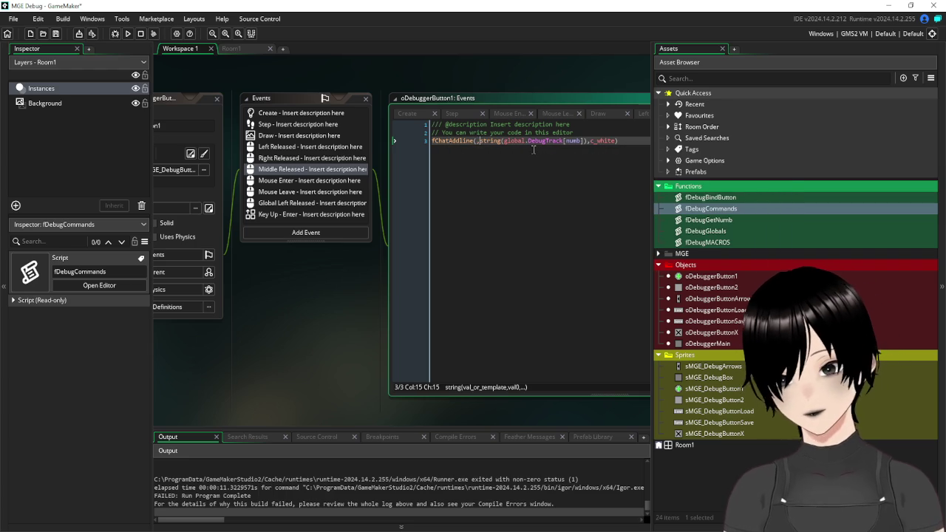
text(g,lobal.d)
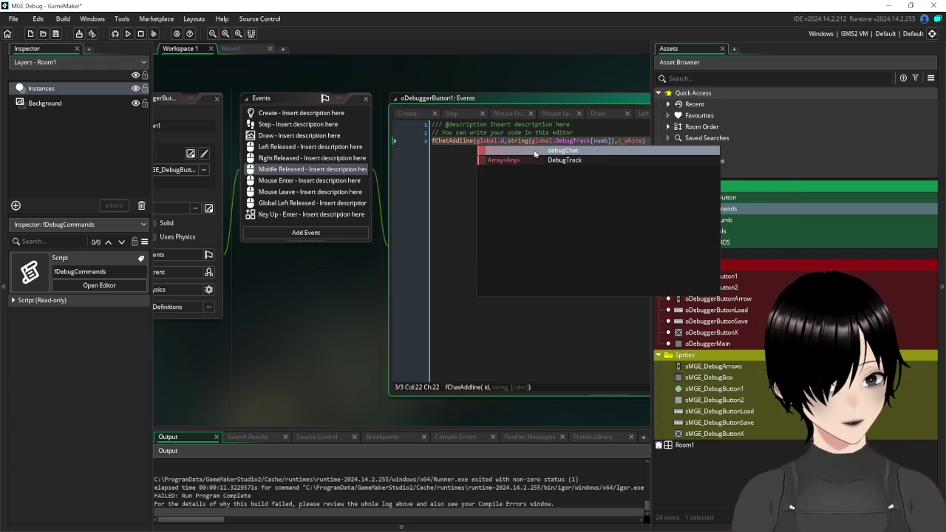
click(534, 153)
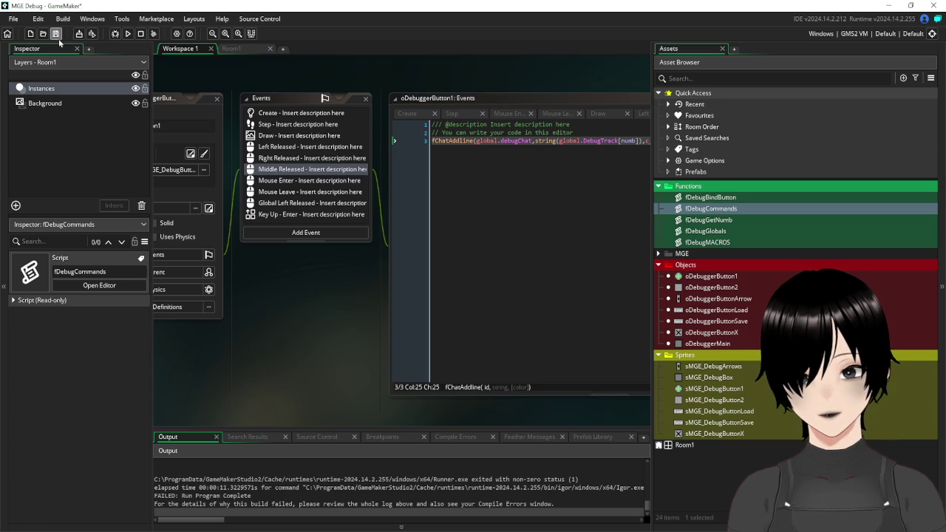
click(128, 33)
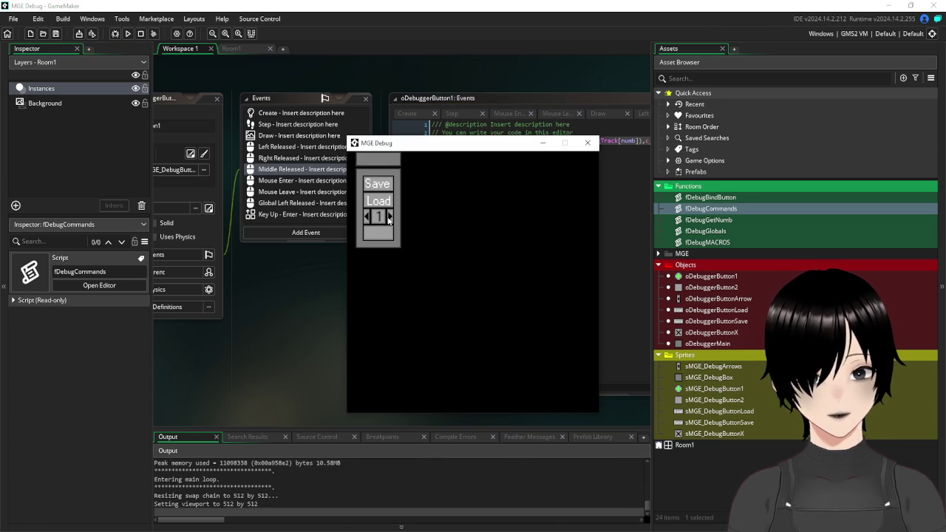
On debugger page 2, give the first button a Cmd command.
click(389, 217)
click(380, 235)
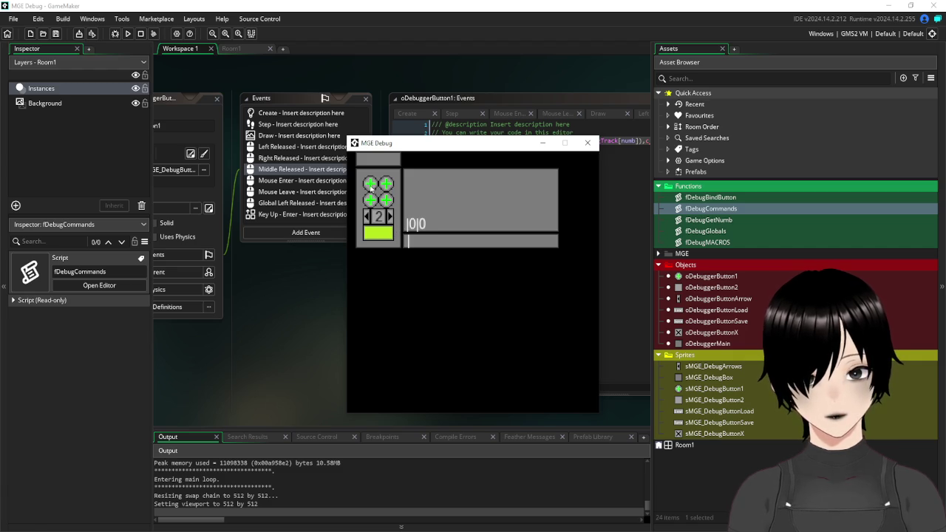
click(372, 189)
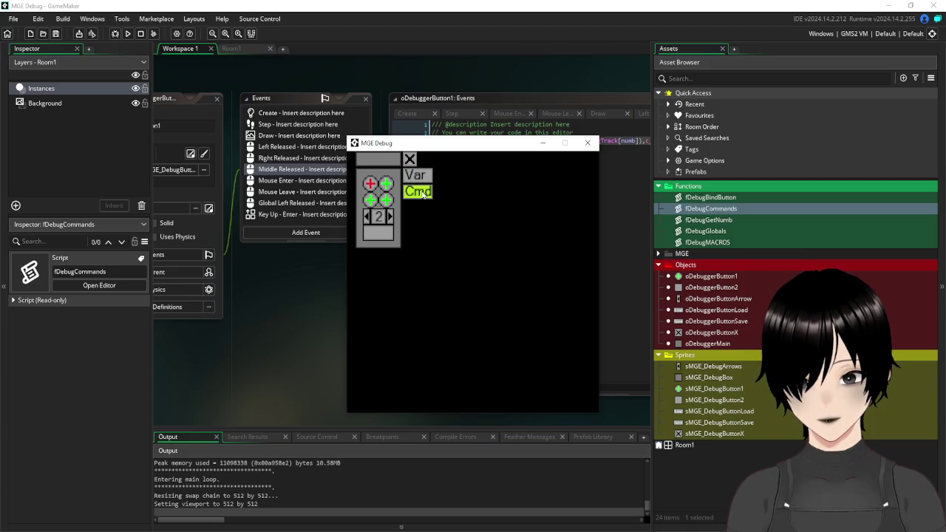
click(423, 193)
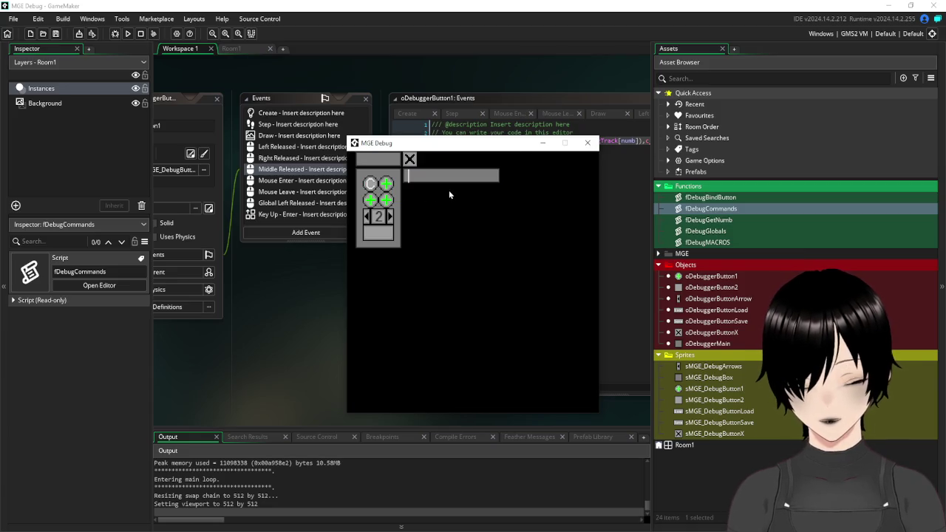
text(h)
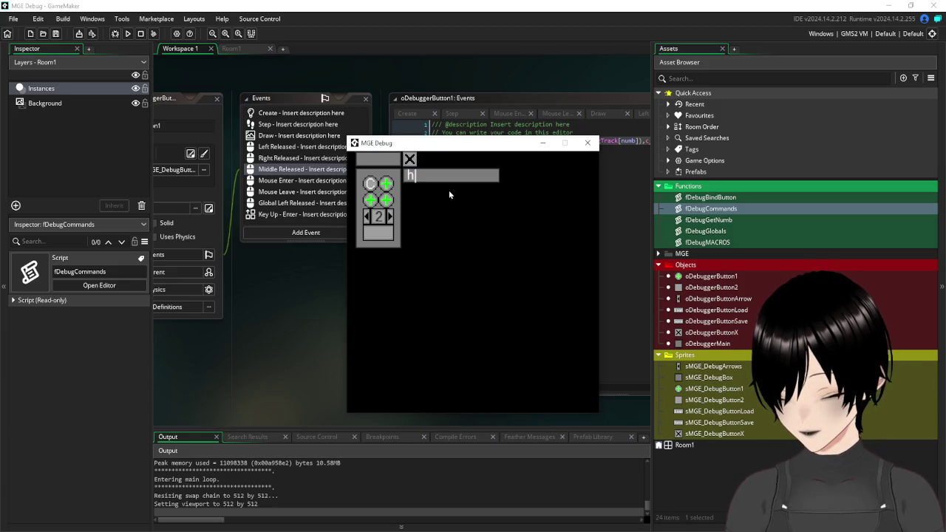
text(elp)
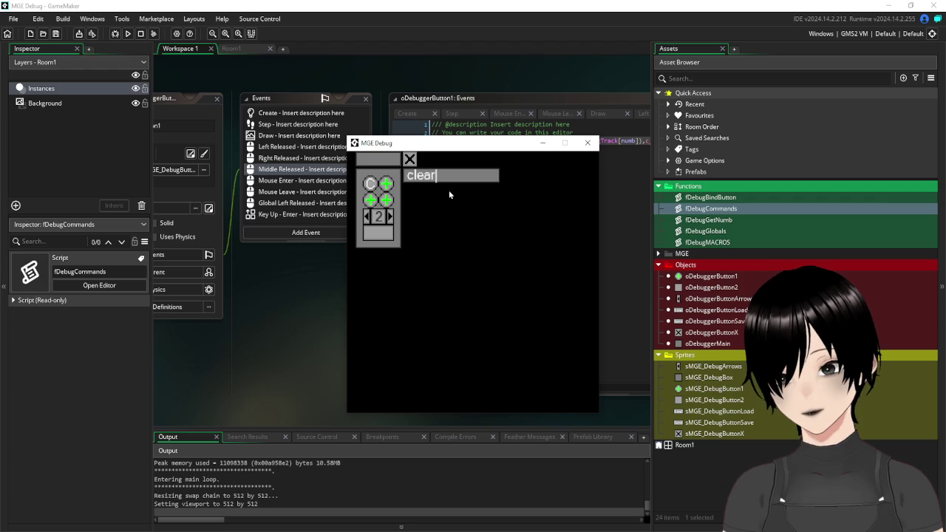
key(Return)
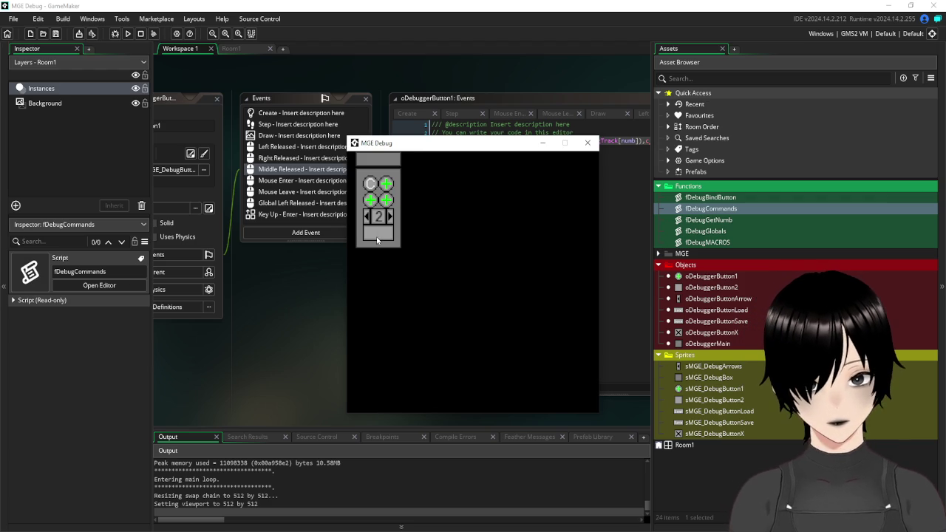
Trigger the button repeatedly to post |0|0 chat lines, then close the game.
click(370, 184)
click(370, 185)
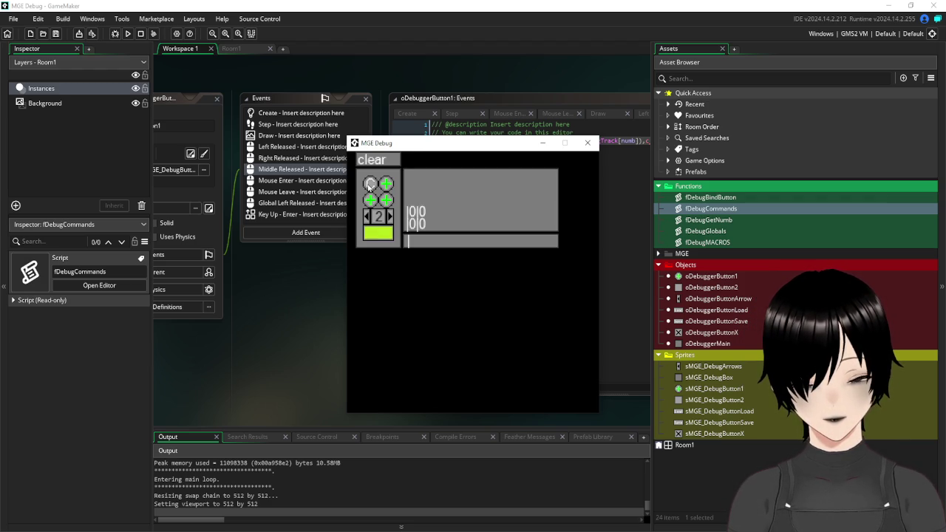
click(369, 186)
click(370, 186)
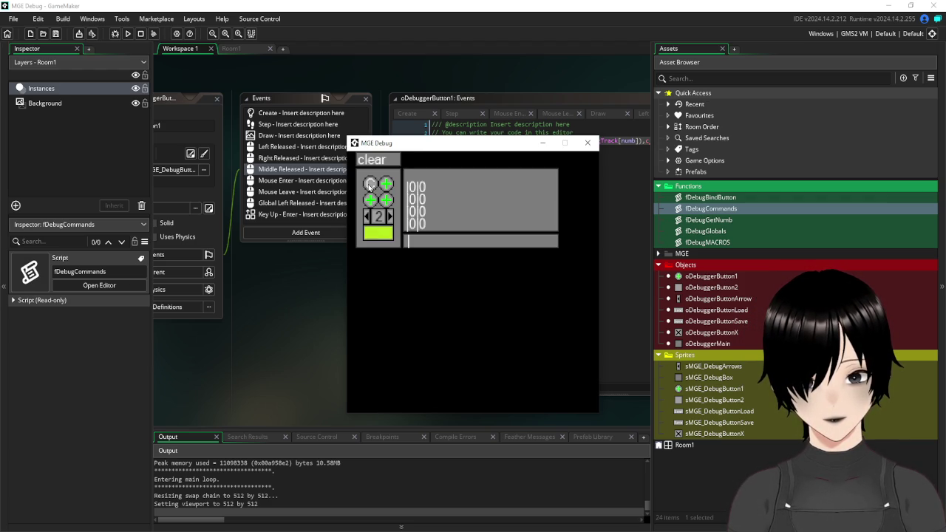
click(369, 186)
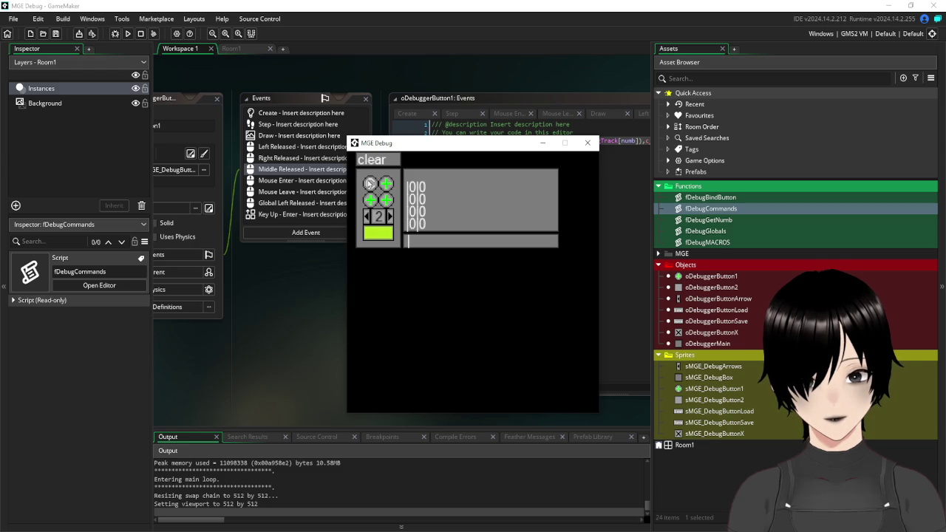
click(371, 184)
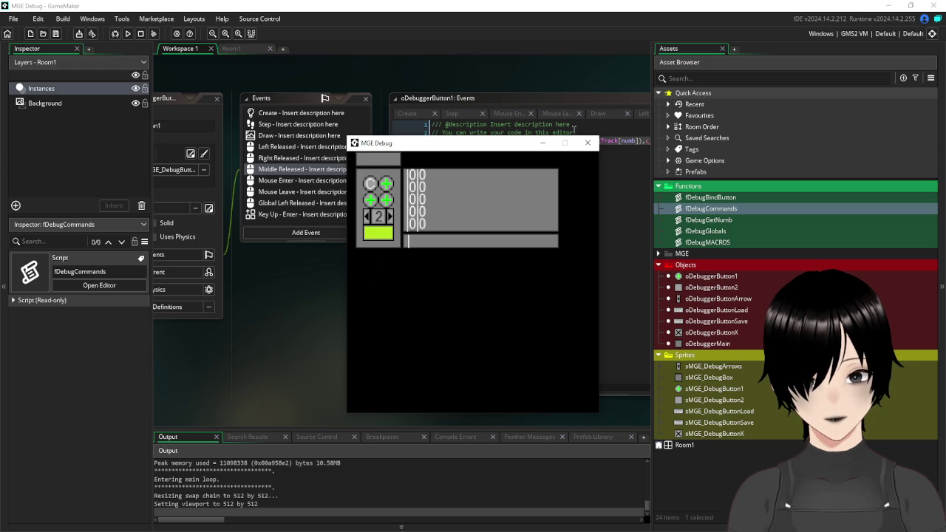
click(589, 144)
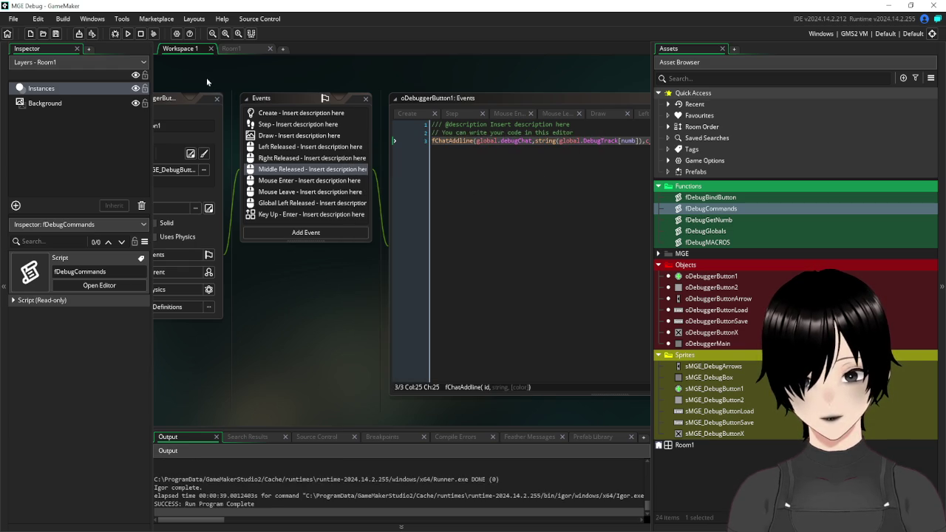
Copy the global.DebugTrack[numb] line from Create and paste it as line 29 of Step.
drag(203, 77, 309, 88)
click(419, 121)
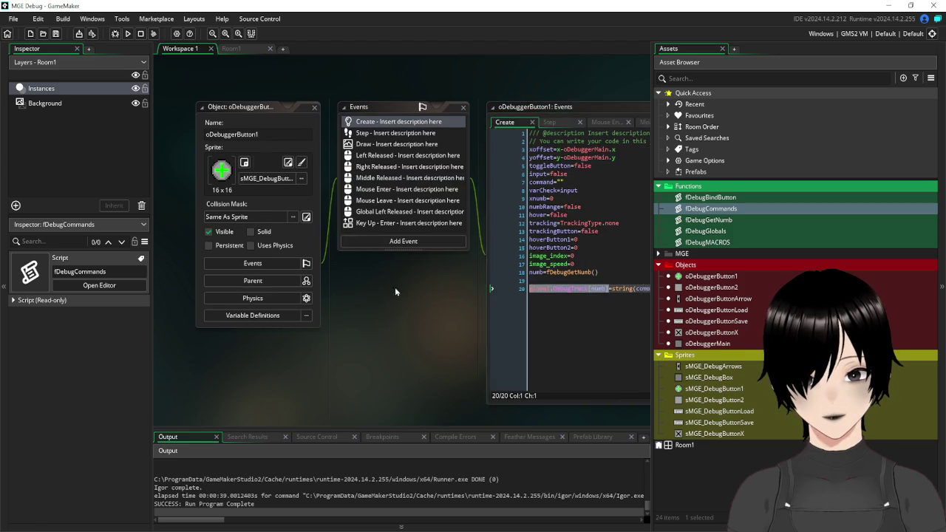
click(460, 322)
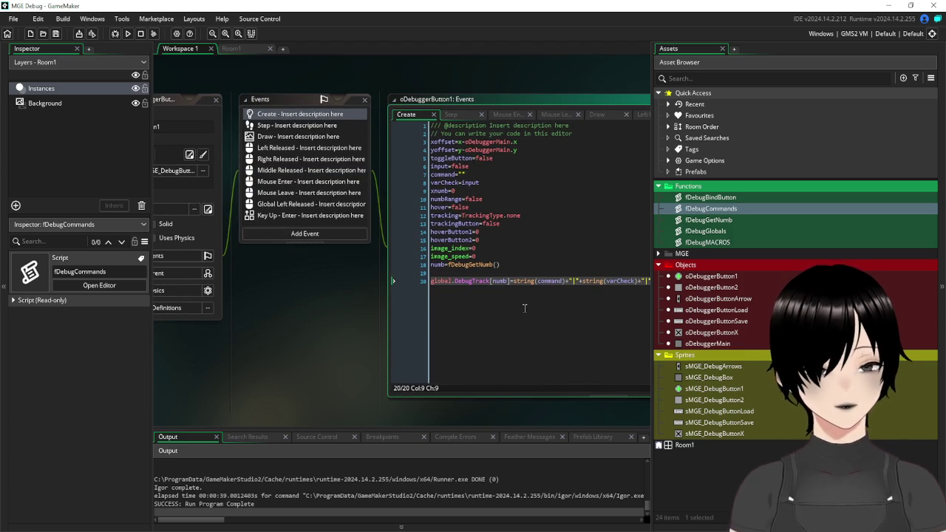
drag(604, 281, 304, 287)
key(ctrl+c)
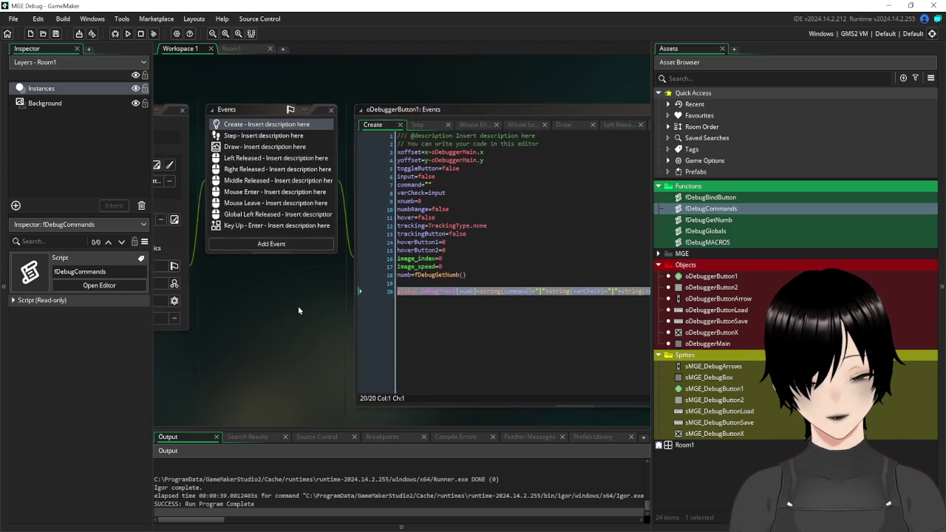
click(263, 137)
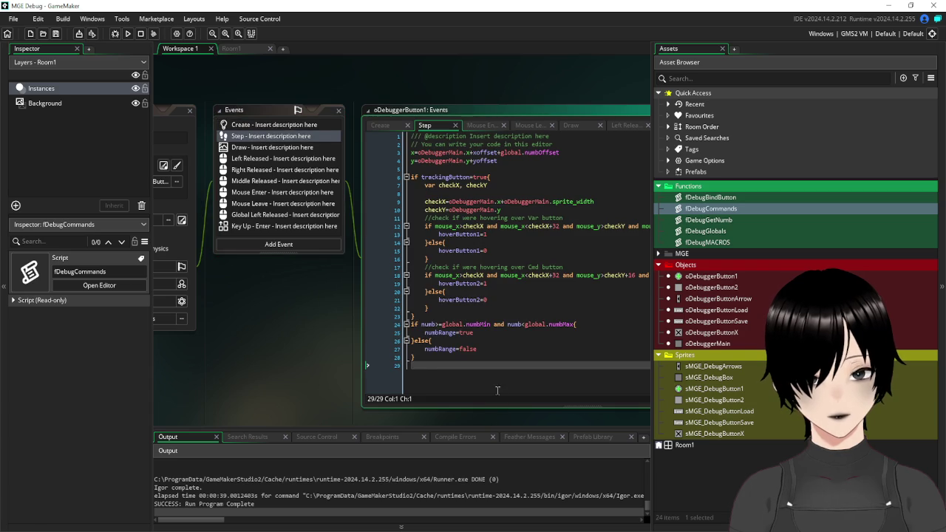
key(ctrl+v)
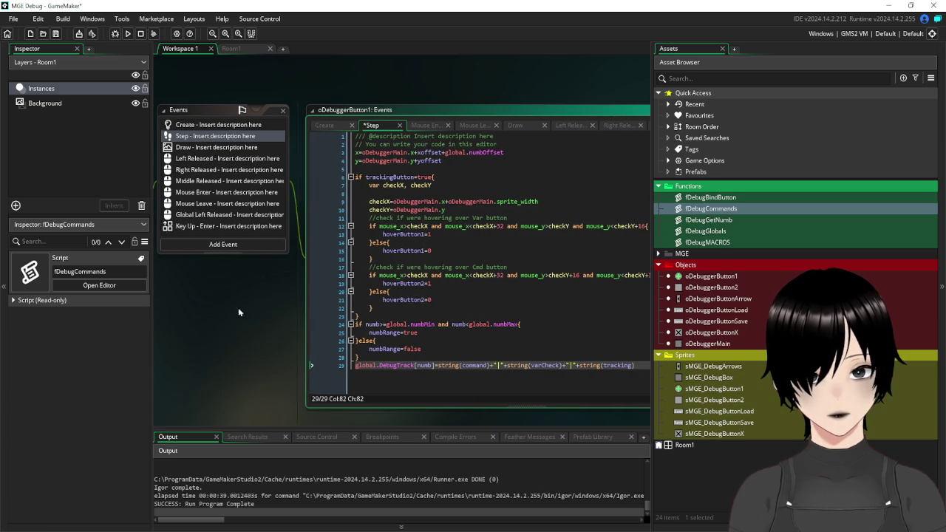
Save the project and do a quick test run showing debugger page 2.
click(57, 34)
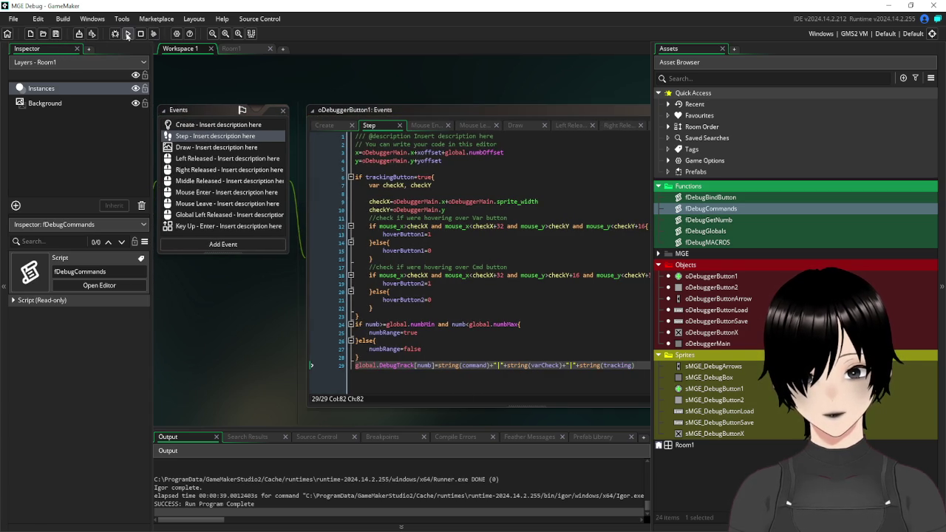
click(127, 34)
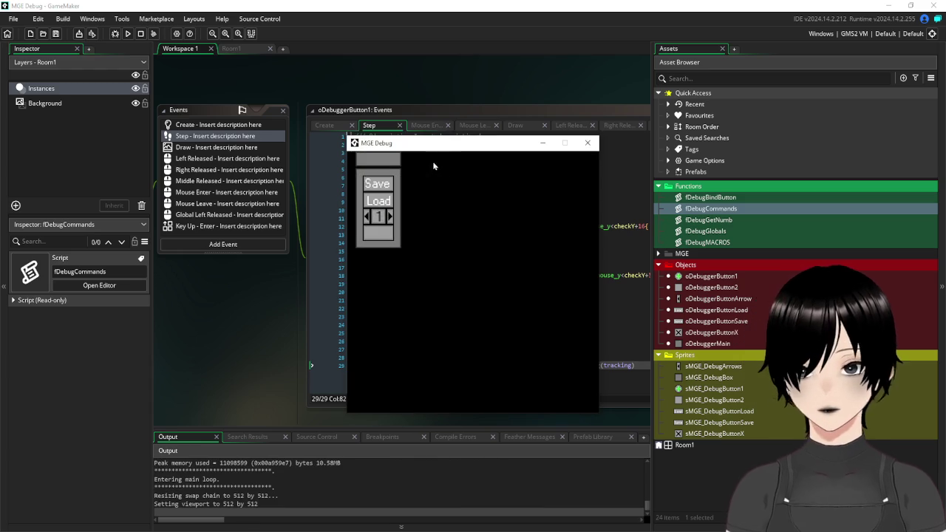
click(389, 216)
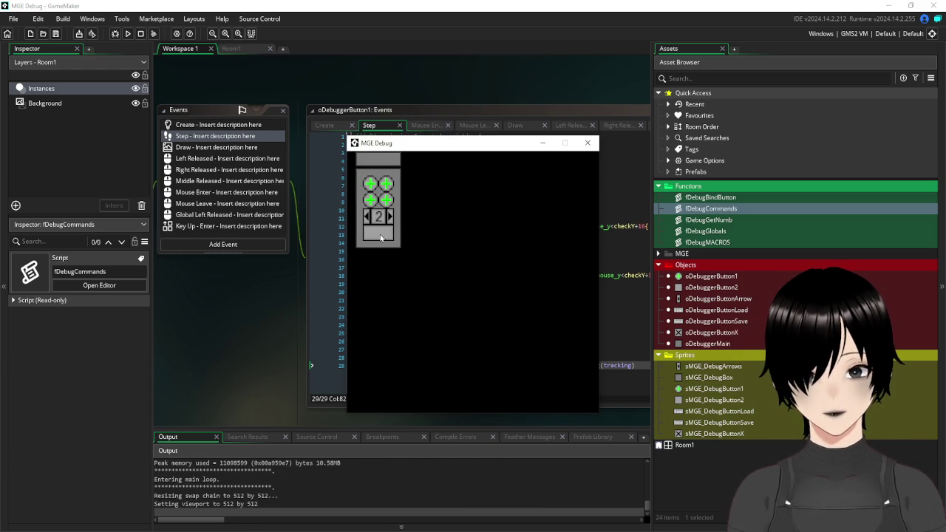
click(588, 143)
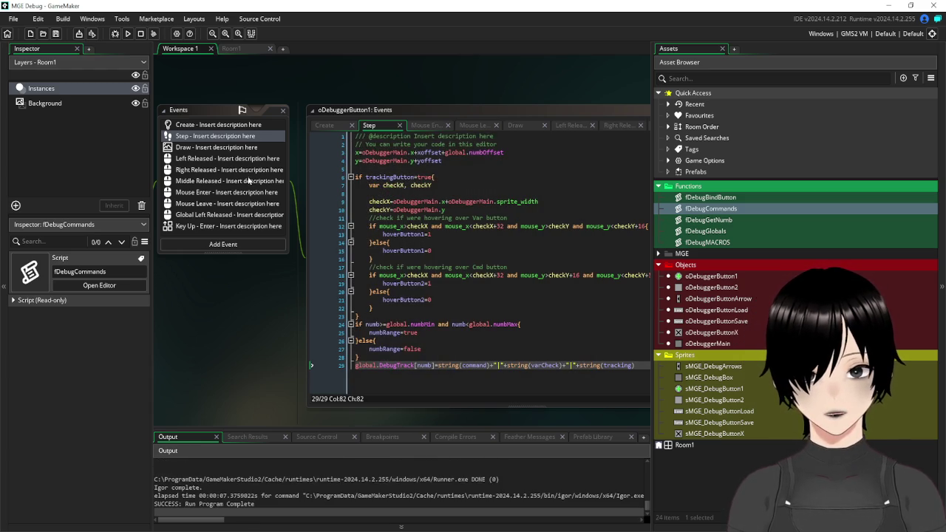
click(210, 170)
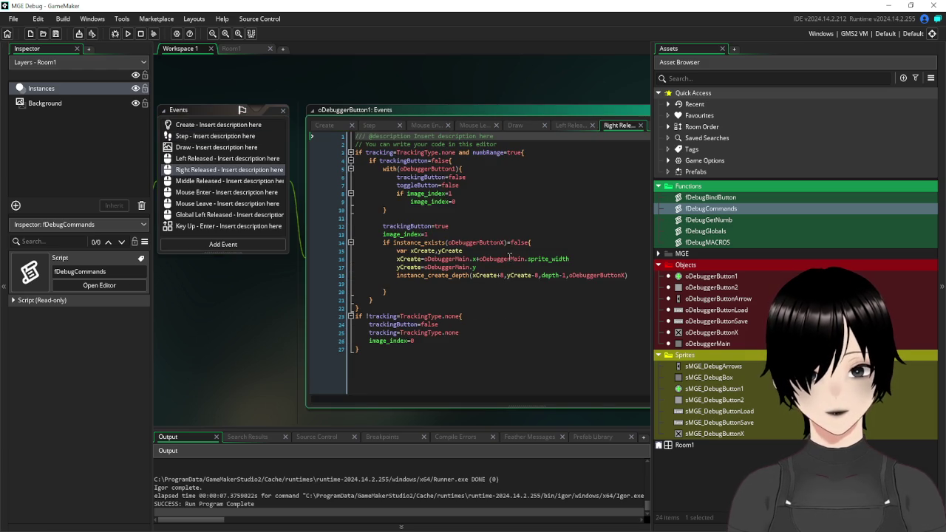
Check toggleButton in oDebuggerButton2's Create code, then resume editing button 1's Right Released code.
mouse_move(503, 238)
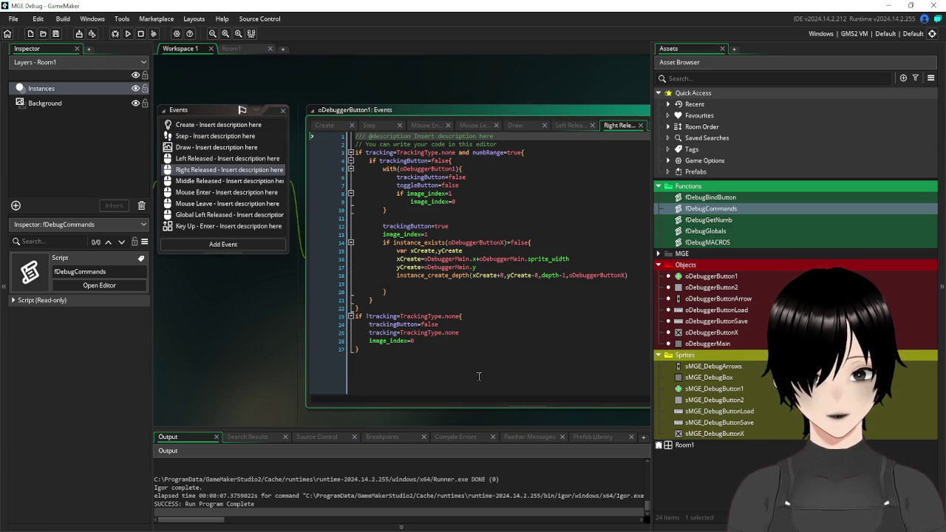
drag(292, 316, 168, 288)
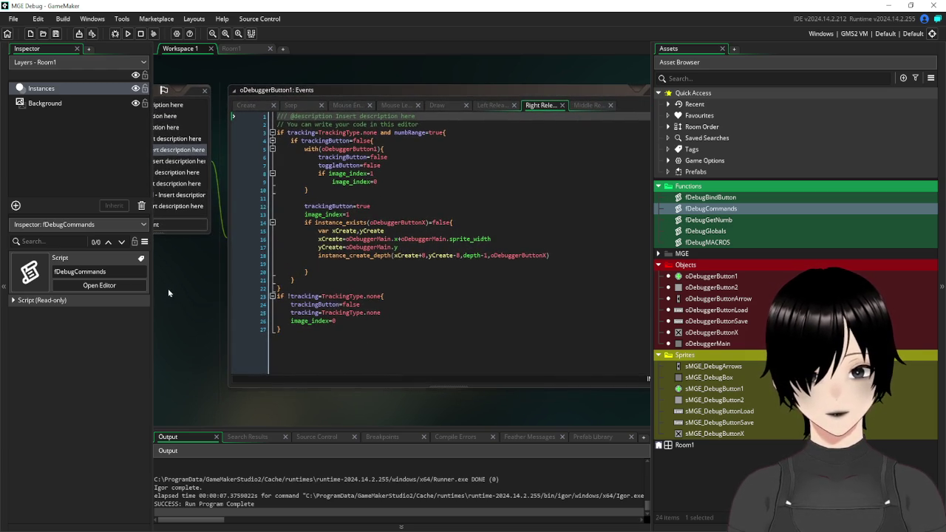
double_click(710, 288)
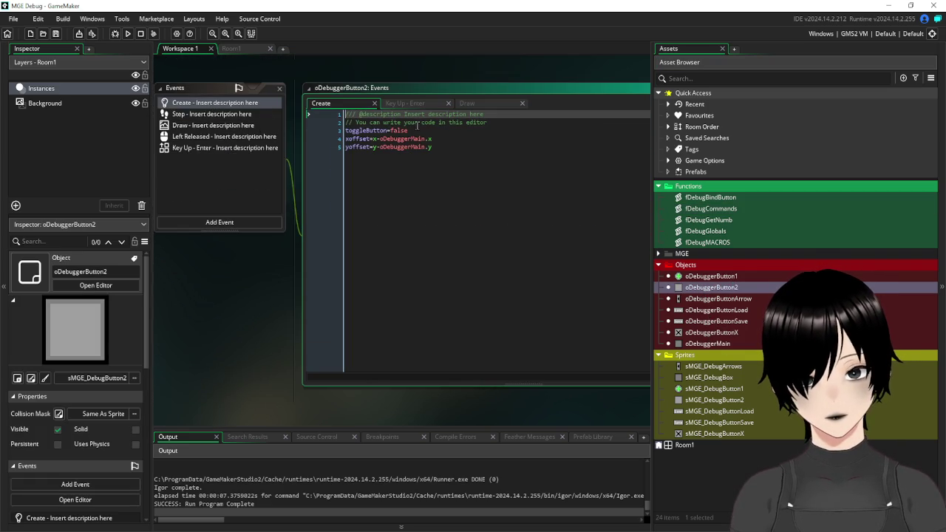
click(384, 131)
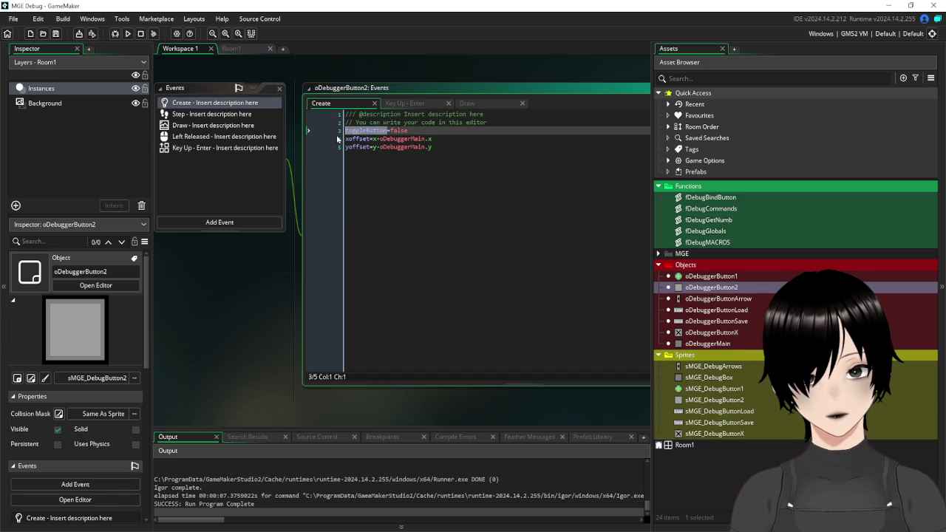
key(ctrl+Tab)
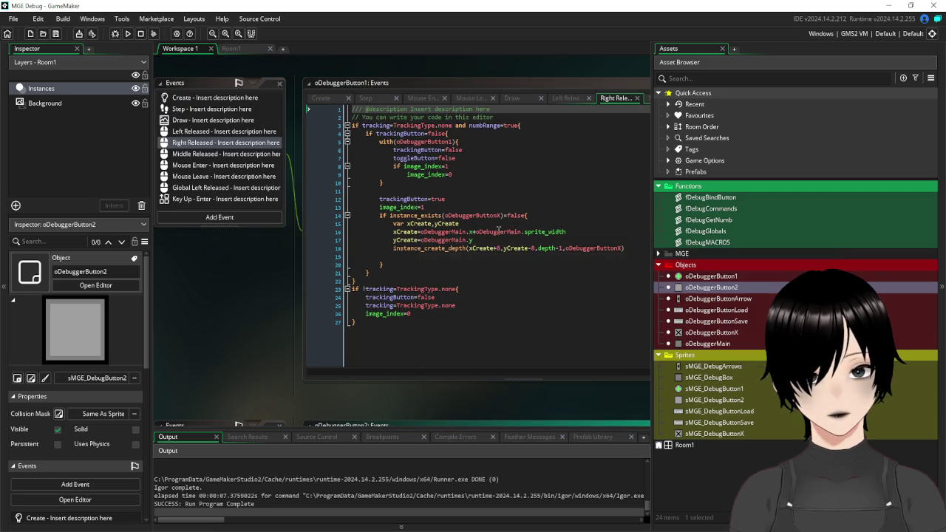
click(480, 157)
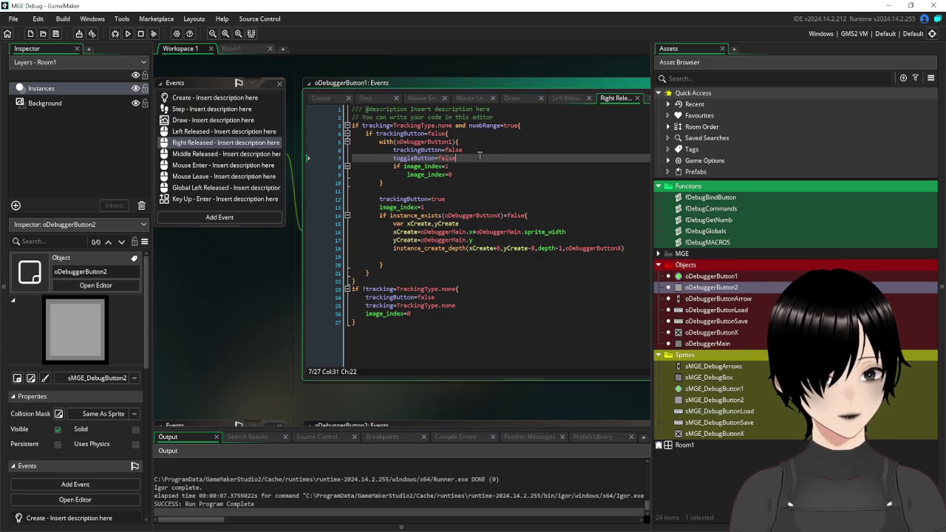
Add oDebuggerButton2.toggleButton=false on line 11 after the with block, then save the project.
click(382, 180)
click(403, 190)
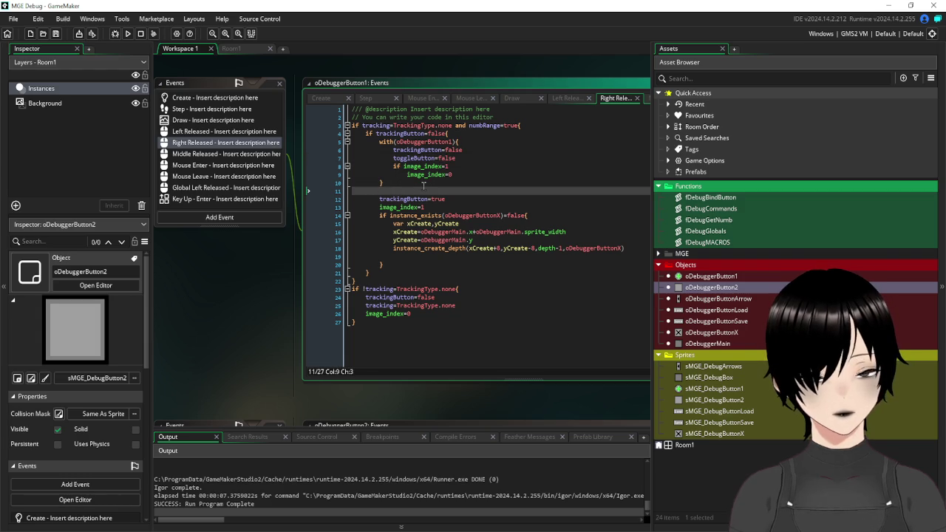
text(oDebu)
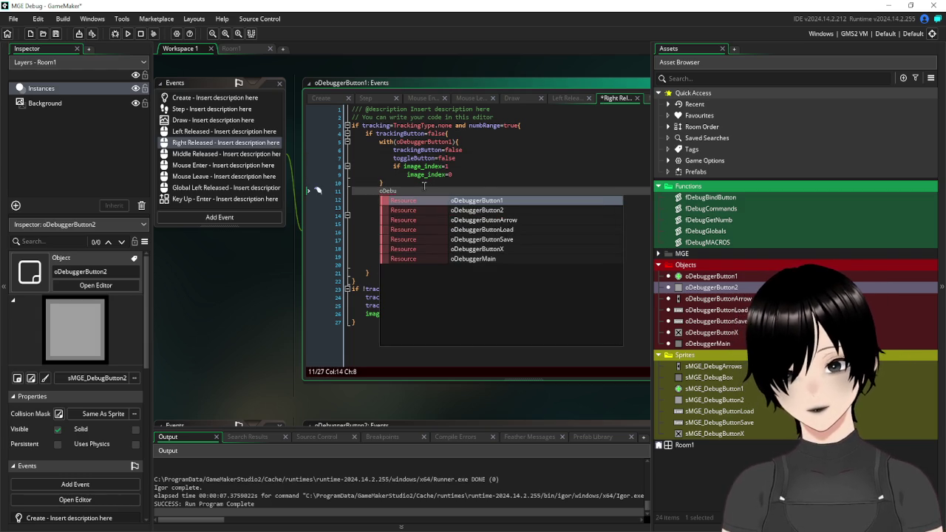
key(Down)
key(Return)
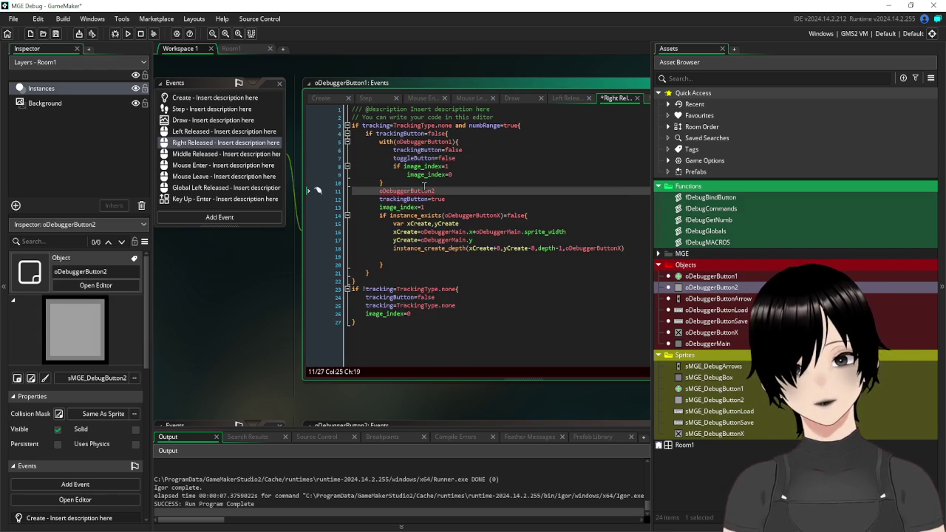
text(.toggleButton)
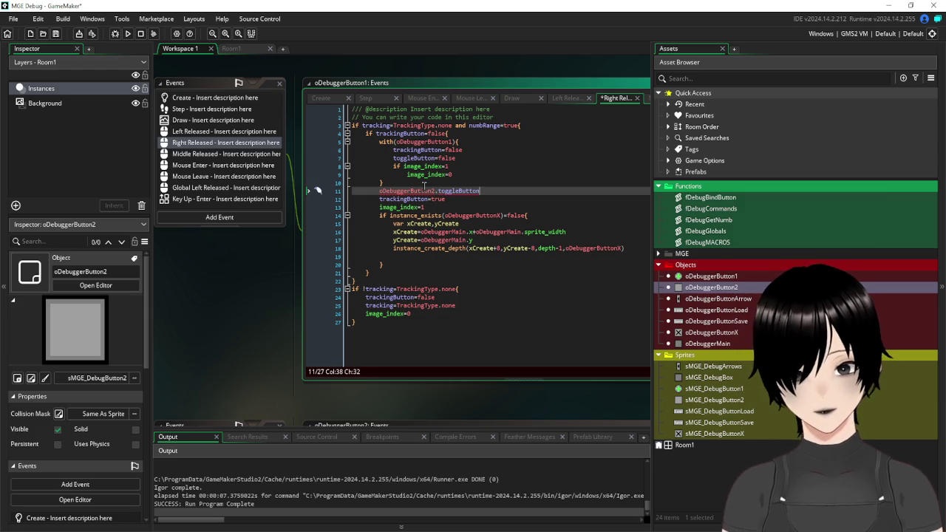
text(=false)
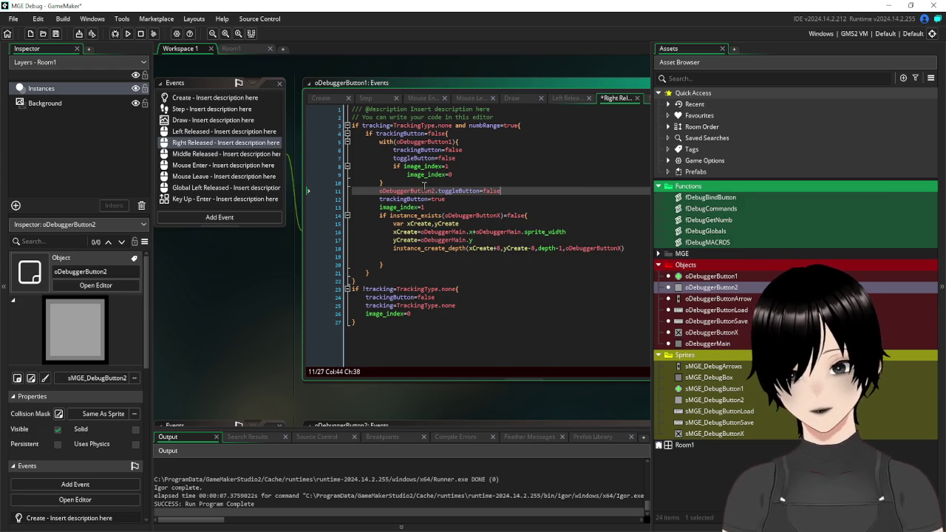
key(Up)
key(Up)
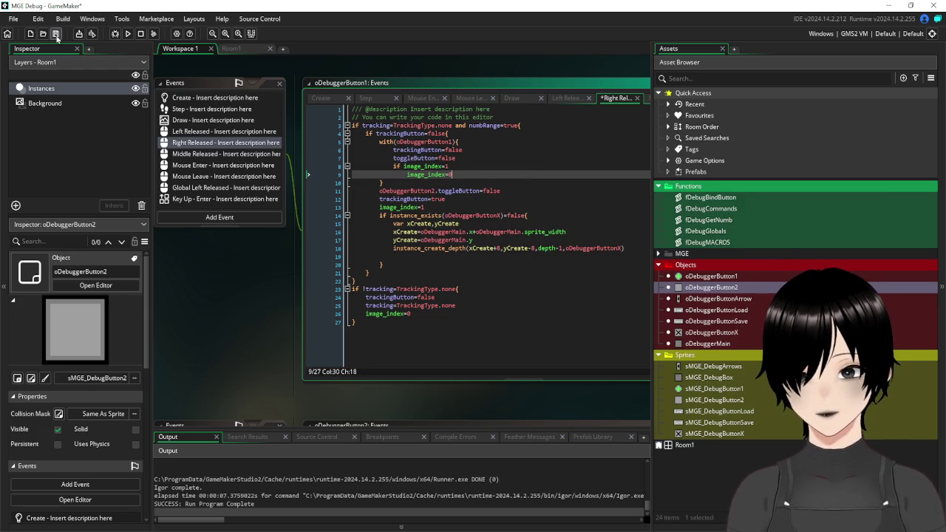
click(56, 34)
click(127, 33)
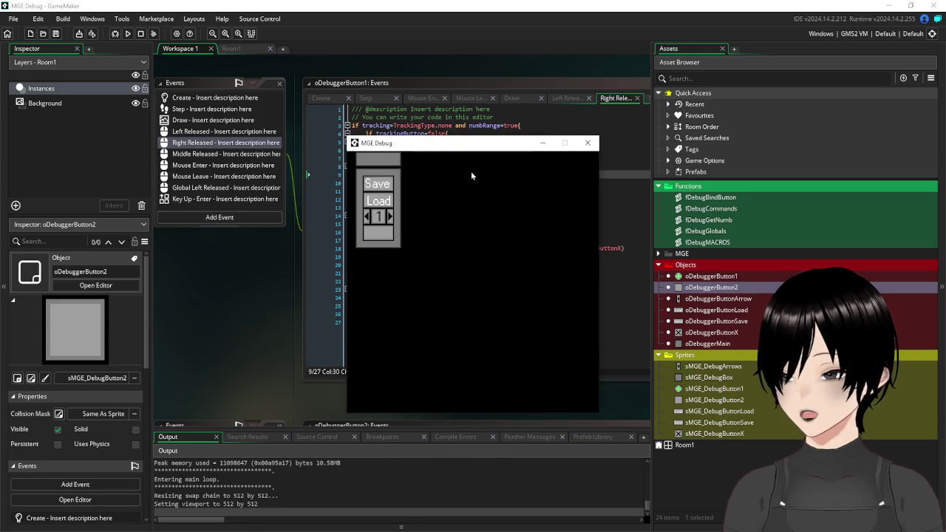
click(386, 216)
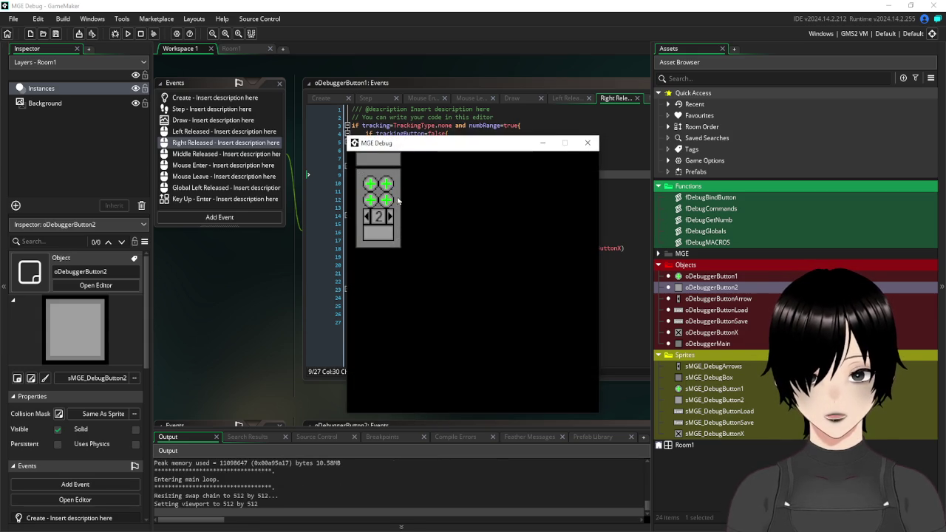
click(383, 240)
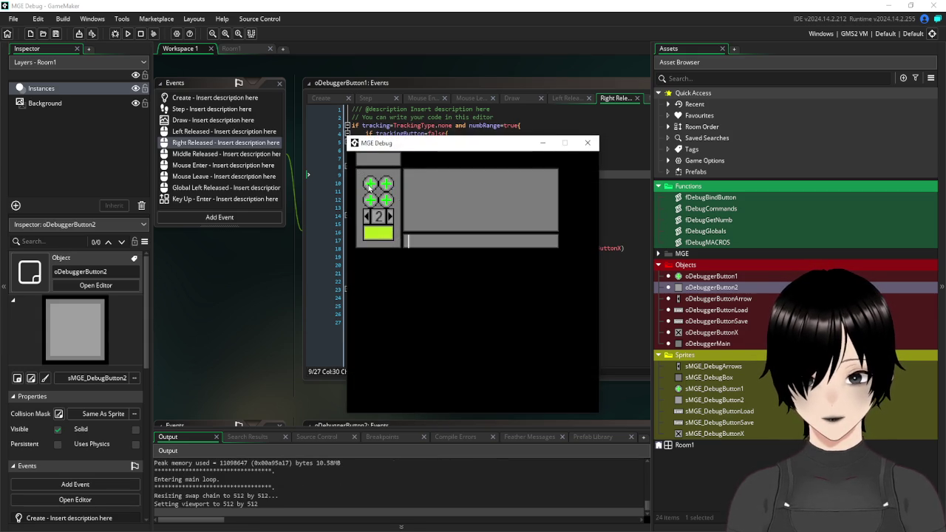
click(370, 185)
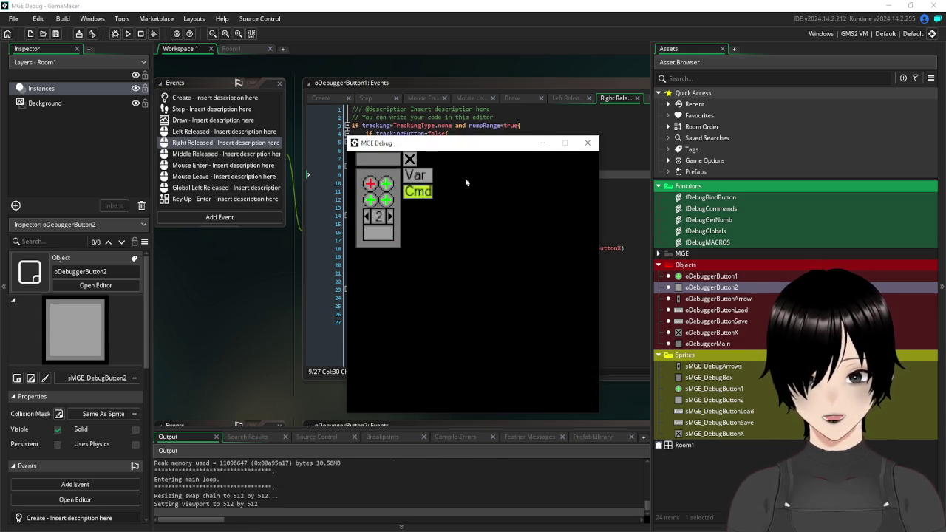
click(419, 176)
text(mousmouse_x)
key(Return)
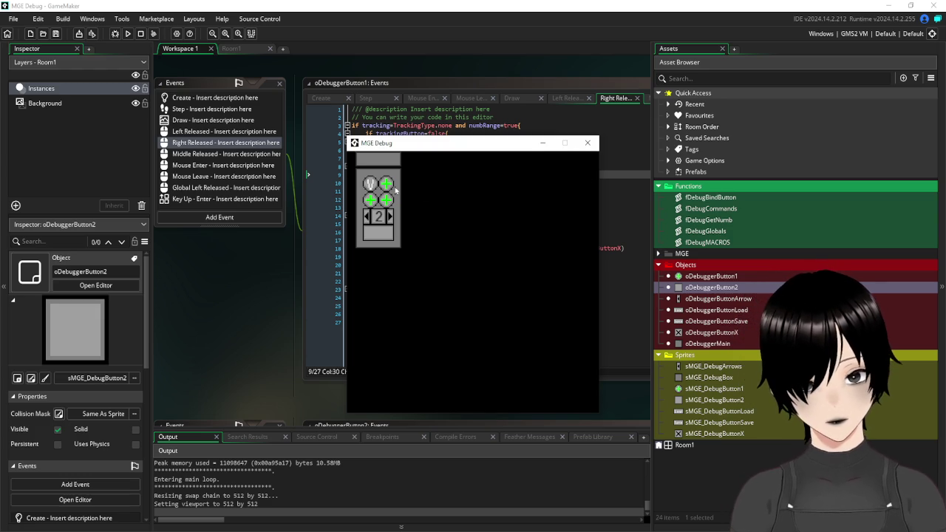
click(386, 185)
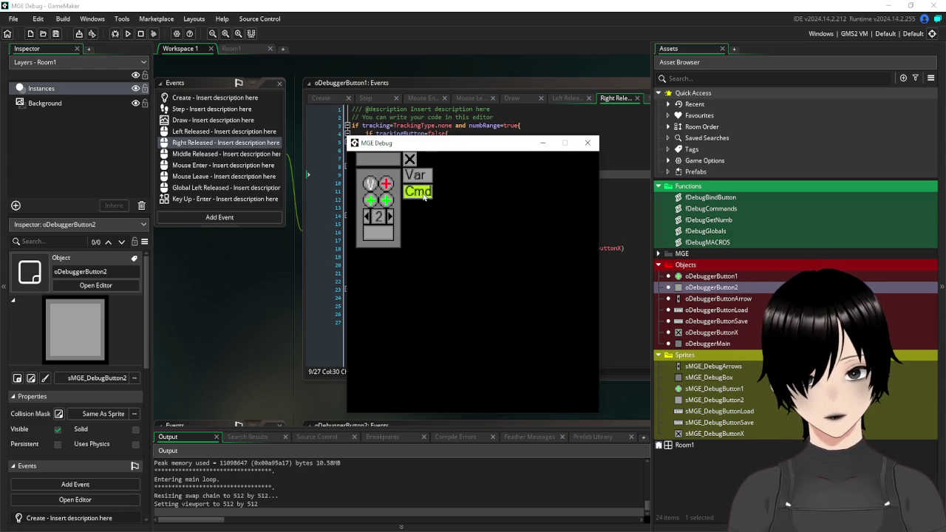
click(424, 194)
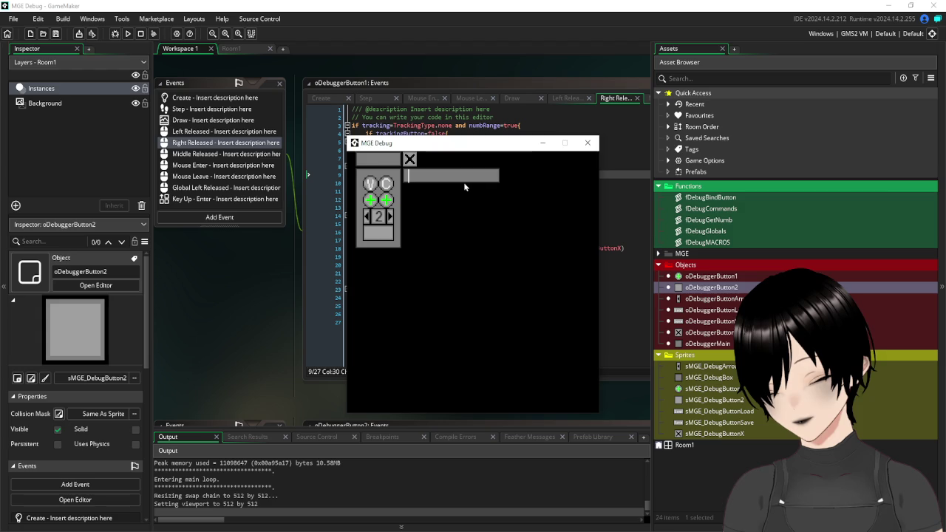
text(close)
key(Return)
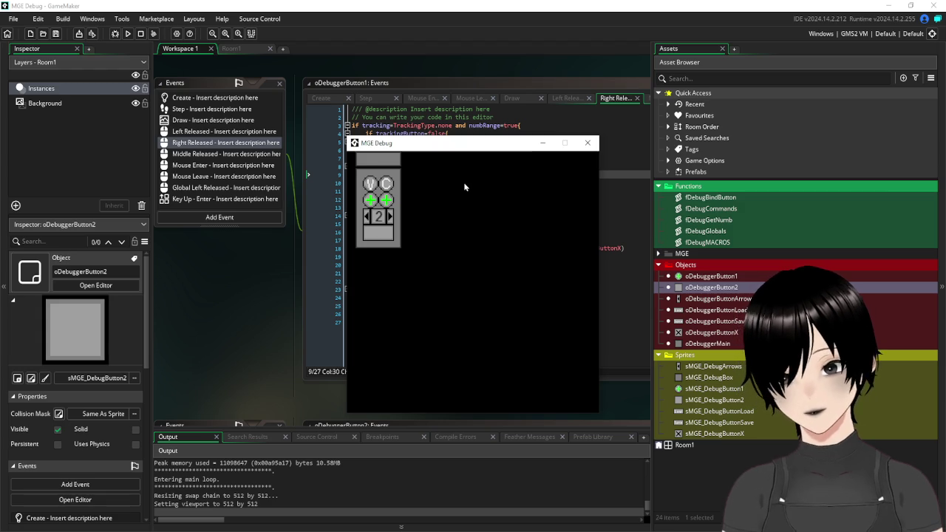
click(389, 238)
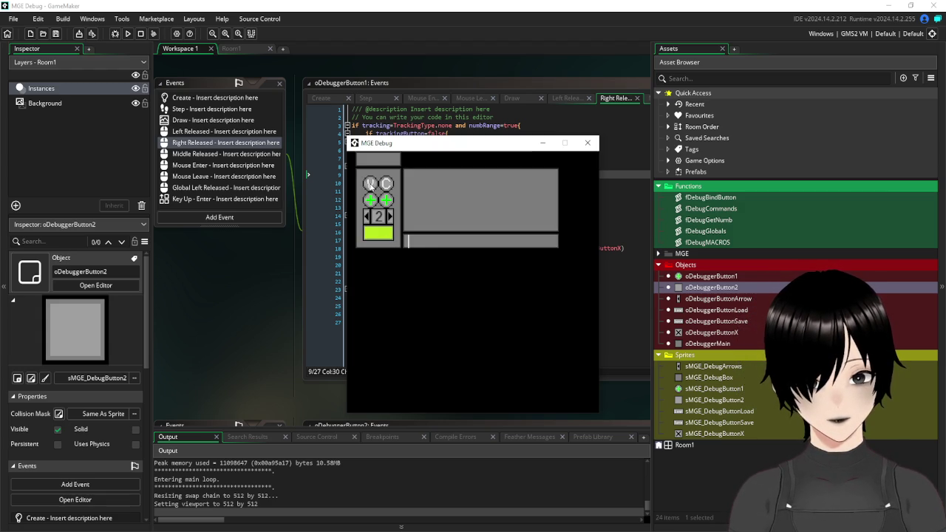
right_click(390, 238)
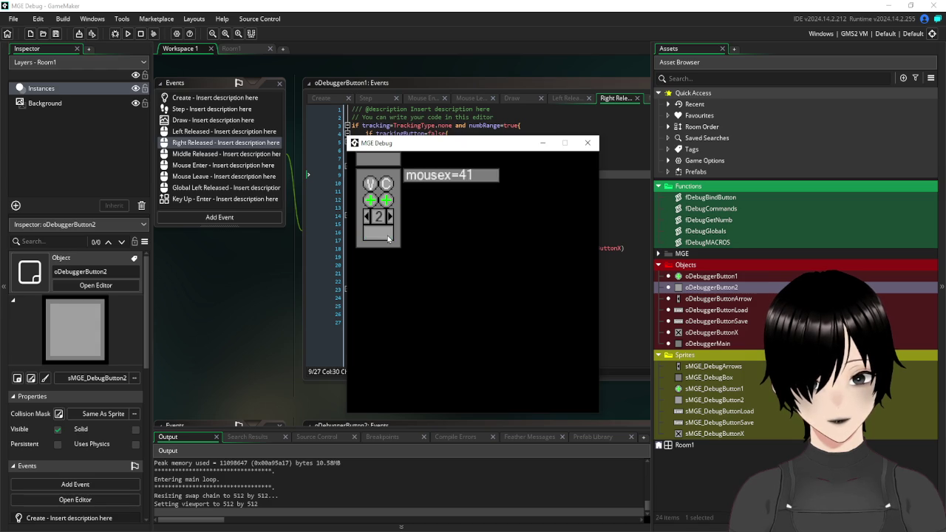
click(371, 184)
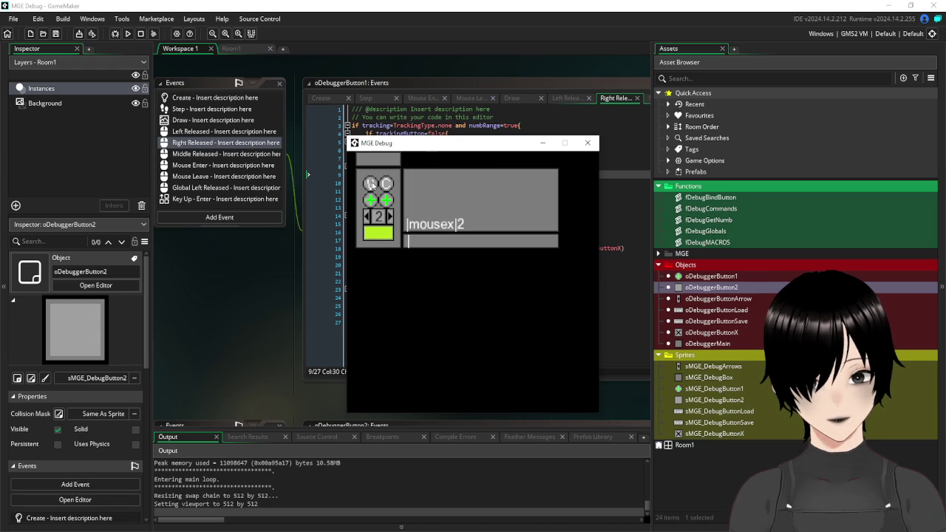
click(371, 184)
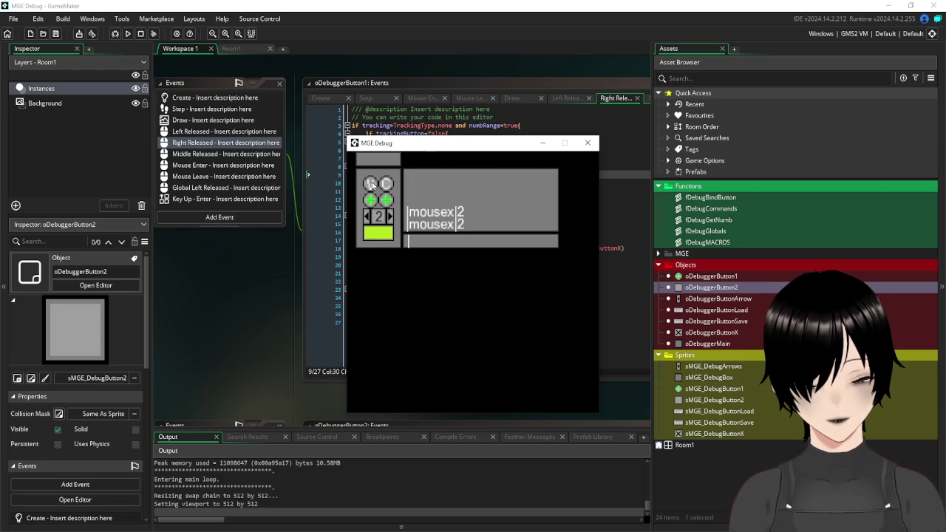
click(387, 190)
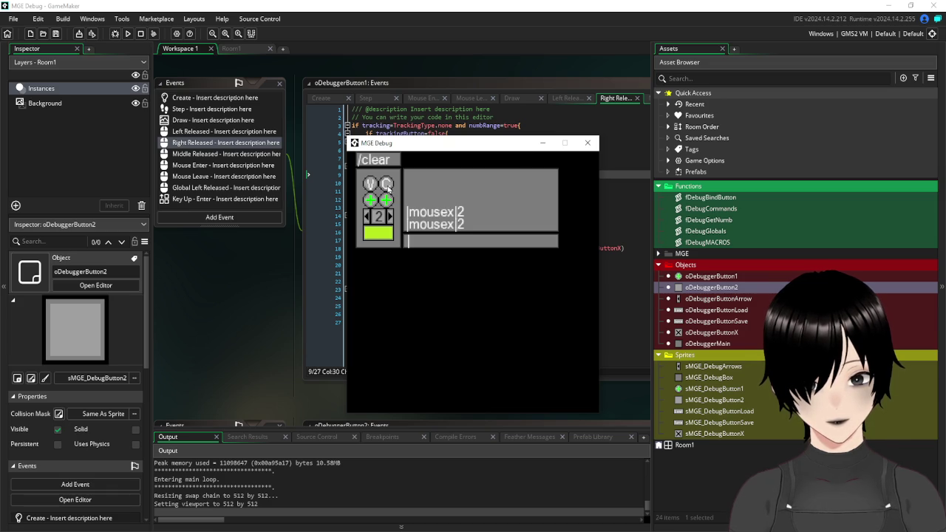
click(388, 187)
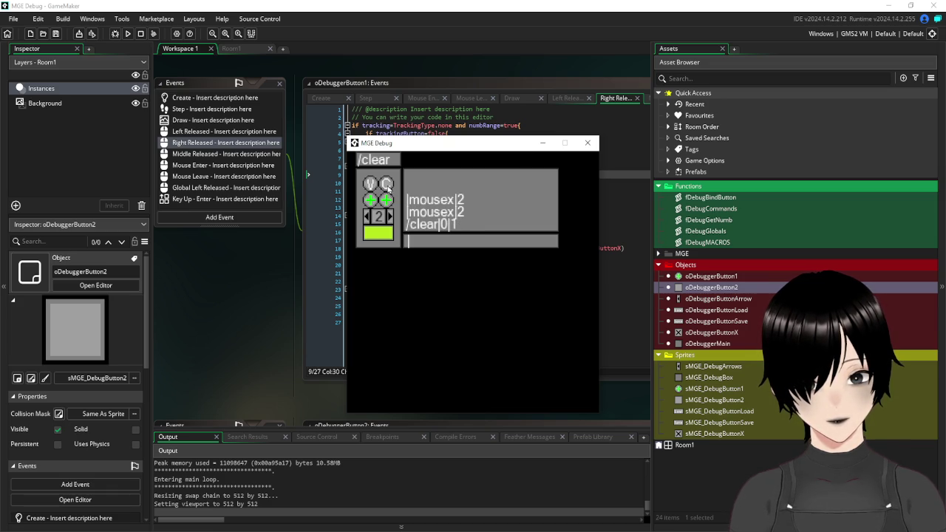
click(388, 188)
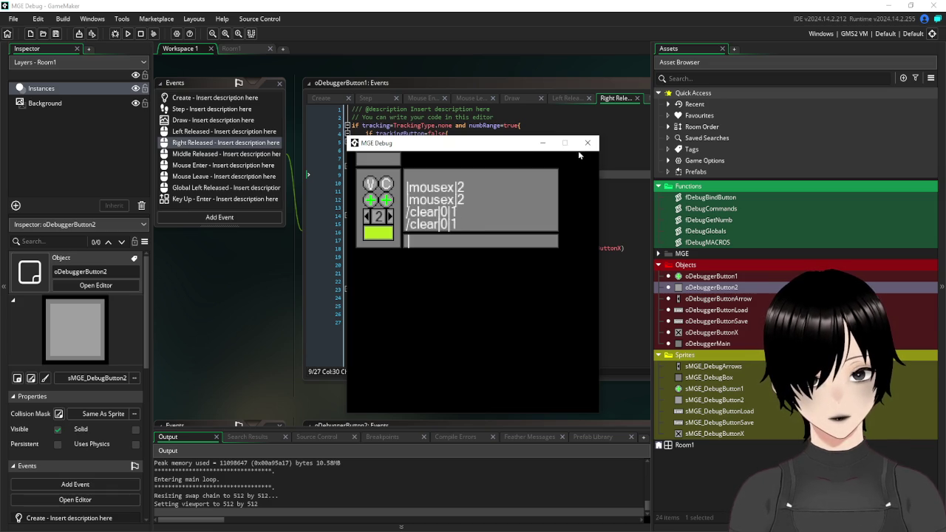
click(588, 143)
mouse_move(210, 263)
mouse_down()
mouse_move(443, 310)
mouse_move(404, 248)
mouse_move(431, 290)
mouse_move(432, 314)
mouse_move(416, 300)
mouse_move(390, 244)
mouse_up()
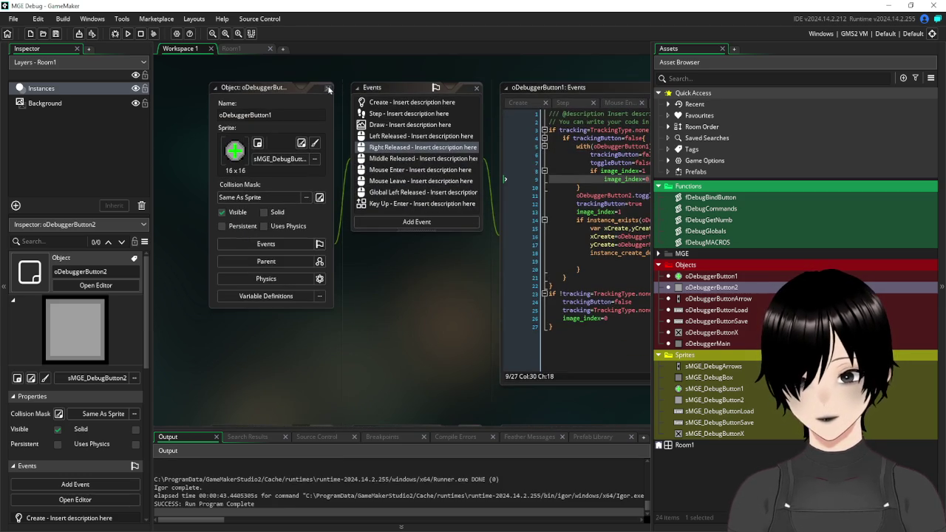
Close the oDebuggerButton1 and oDebuggerButton2 editor windows.
click(329, 87)
scroll(439, 321, up, 4)
scroll(381, 256, down, 3)
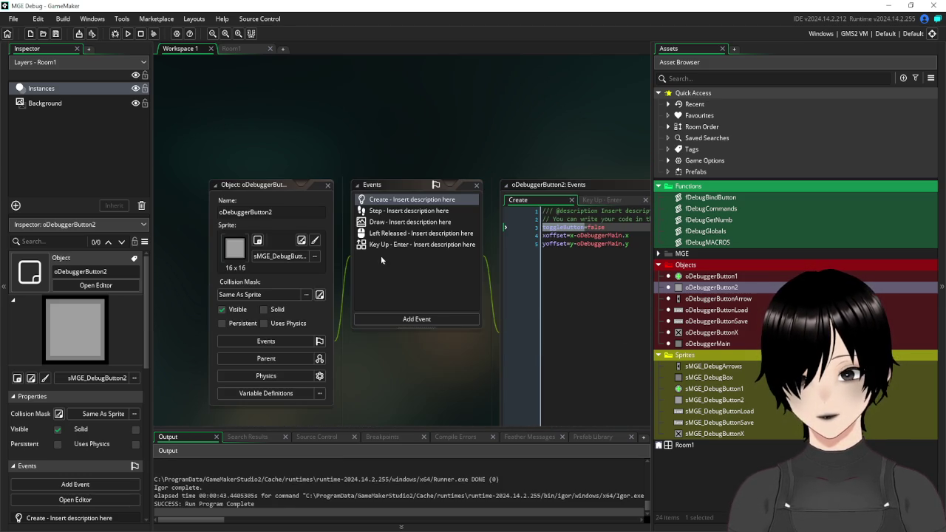
click(330, 186)
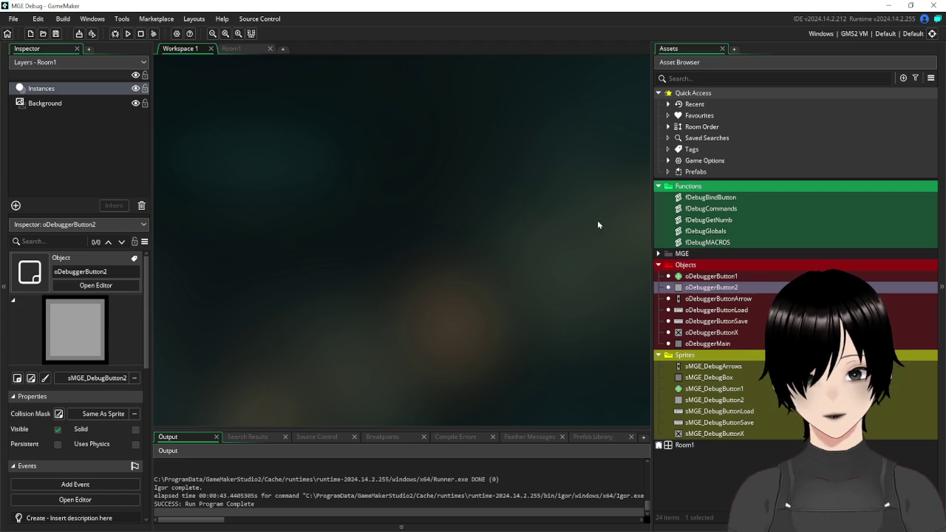
Open oDebuggerButtonLoad's Left Released code and insert a blank line after the ini_open line.
double_click(702, 321)
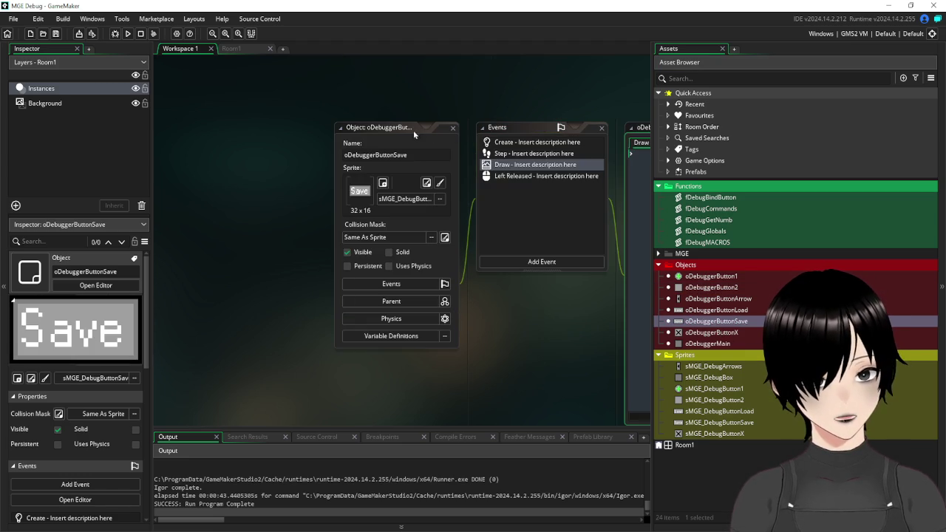
double_click(719, 310)
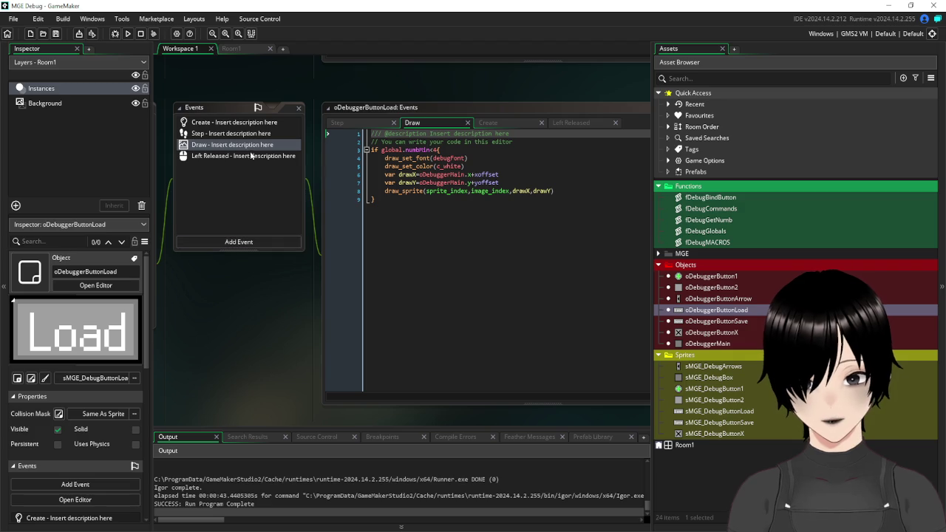
click(252, 155)
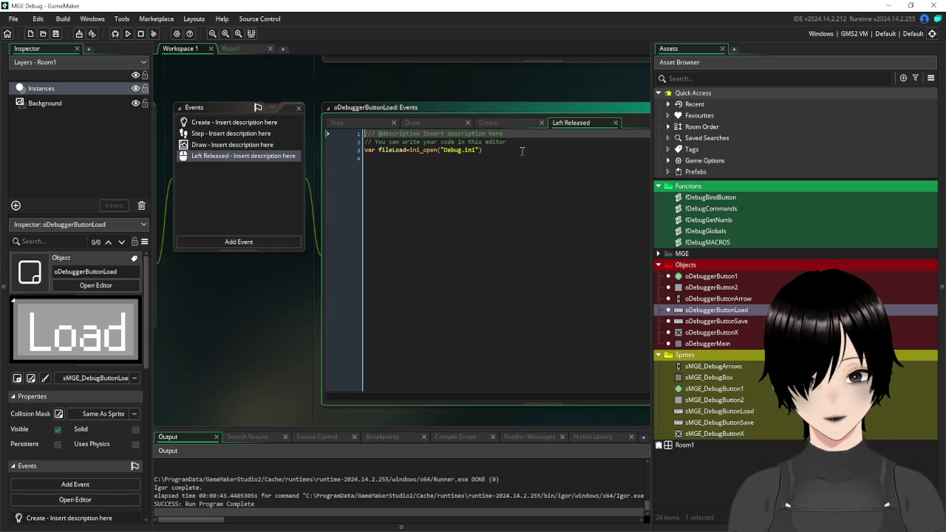
click(520, 151)
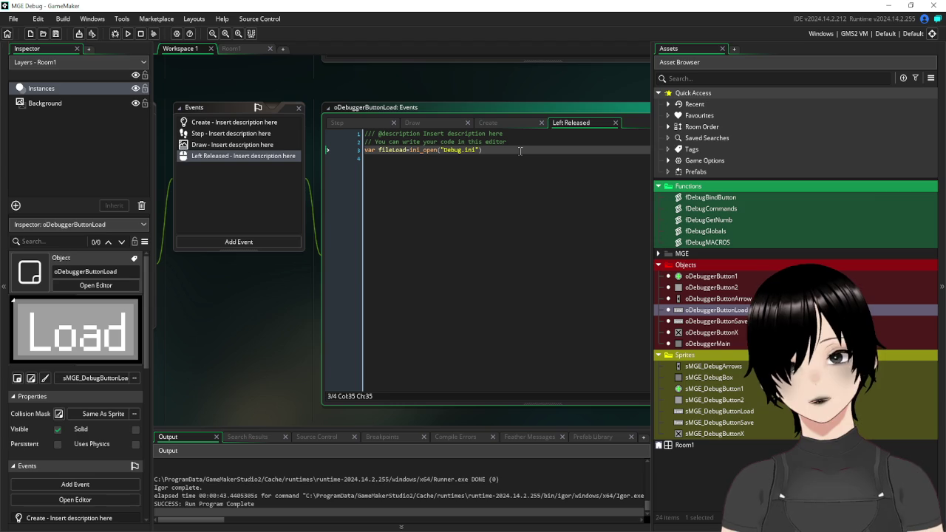
key(Return)
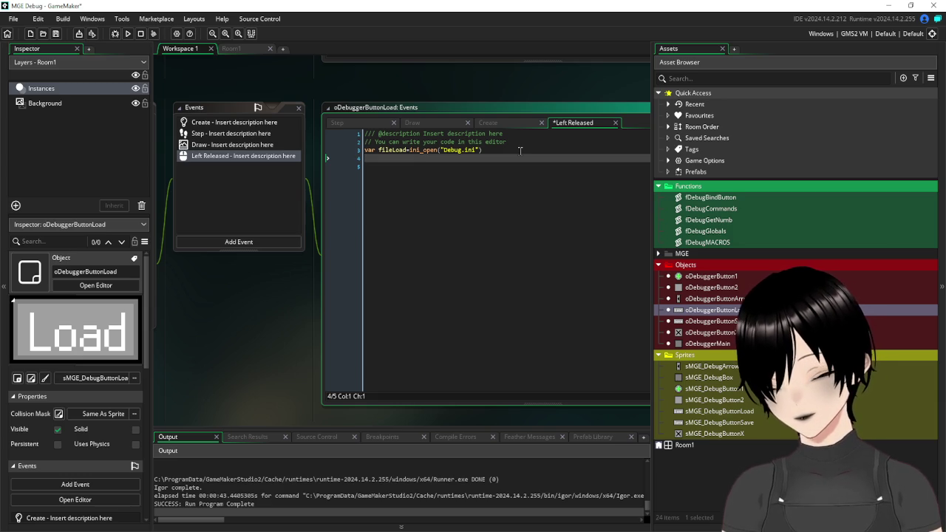
Begin var loadCmd=ini_read_string on line 4 and delete fileLoad= from line 3.
text(var)
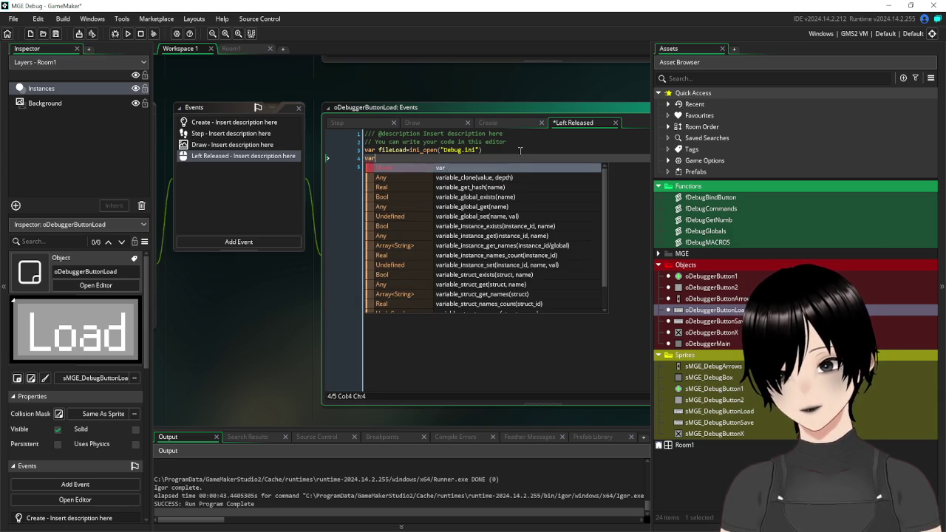
text( loadCm)
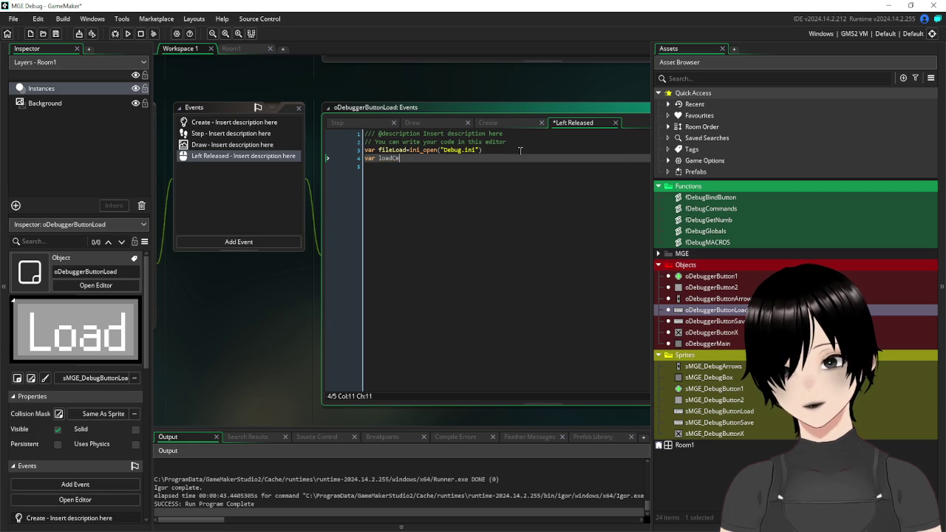
text(d=)
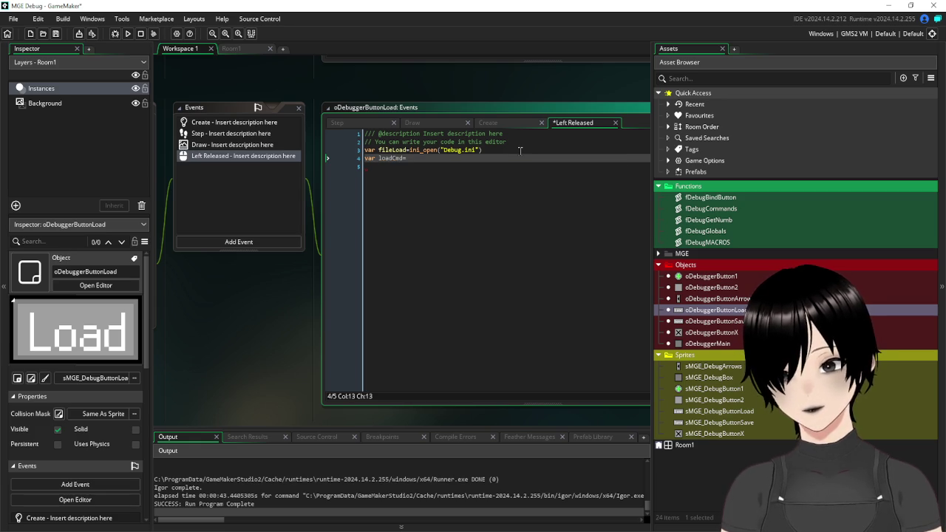
text(ini_open)
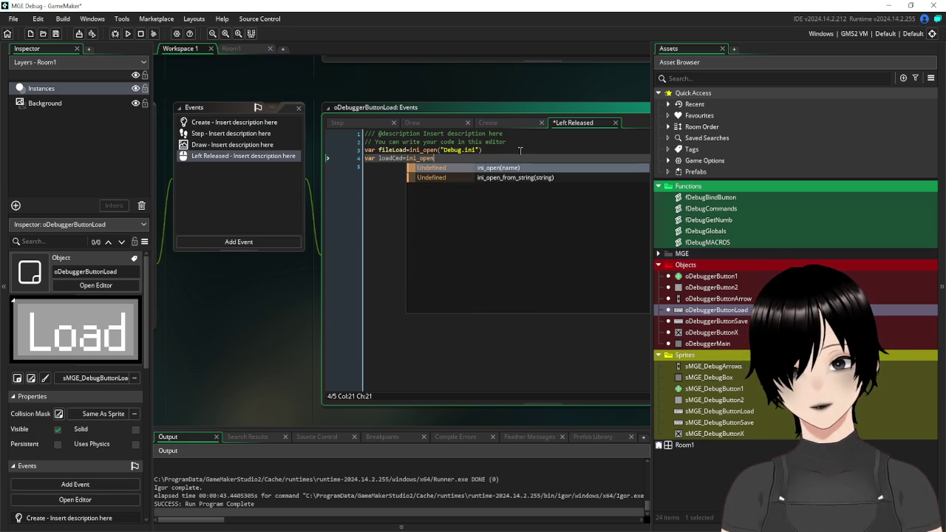
key(BackSpace)
key(BackSpace)
key(BackSpace)
key(BackSpace)
text(rea)
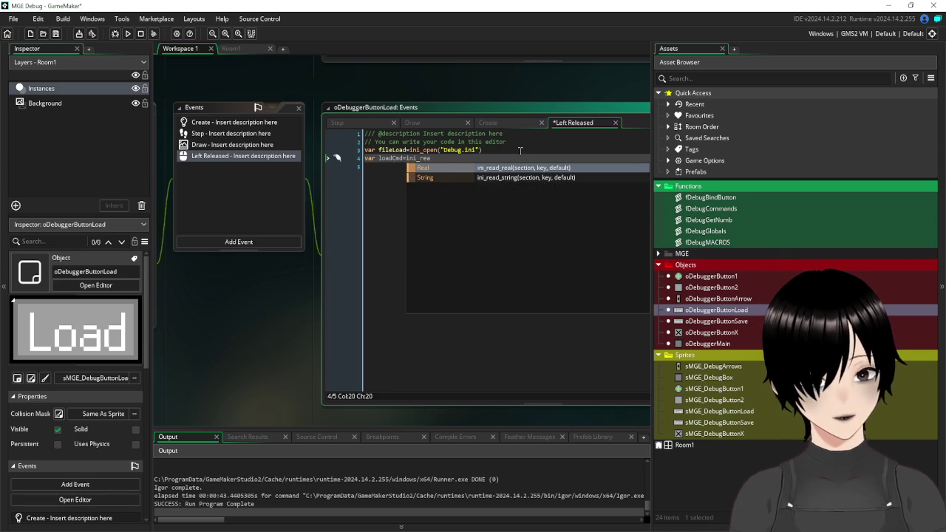
click(478, 182)
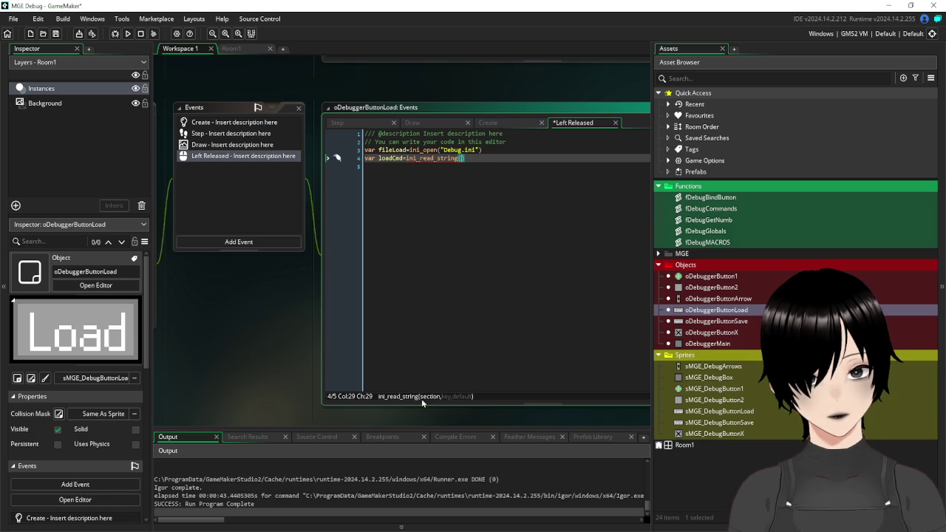
drag(407, 149, 379, 150)
key(BackSpace)
Rename the line 4 variable from loadCmd to loadCMD.
click(386, 166)
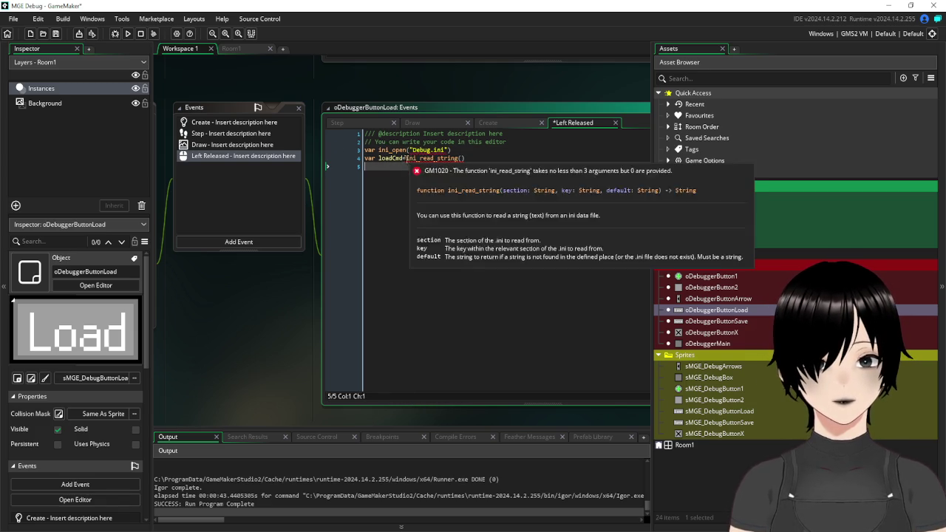
drag(405, 158, 379, 158)
key(BackSpace)
click(435, 158)
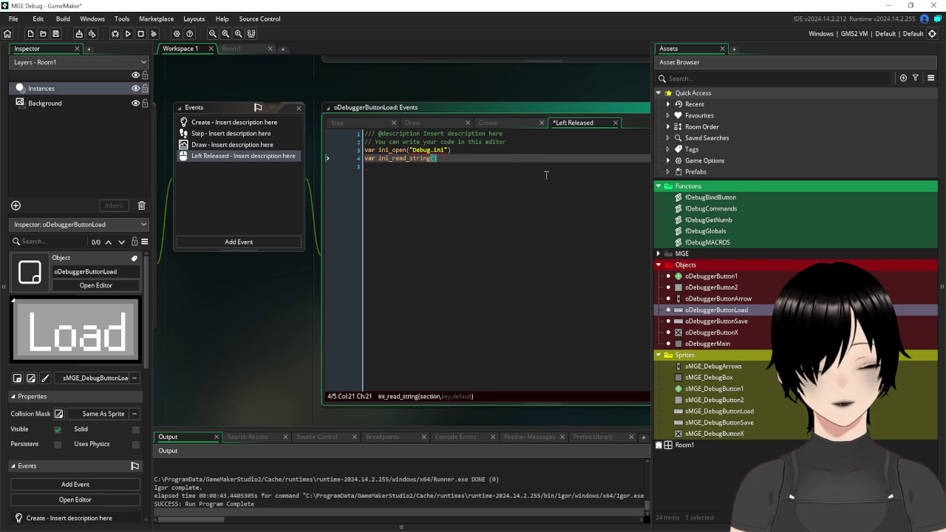
mouse_move(380, 159)
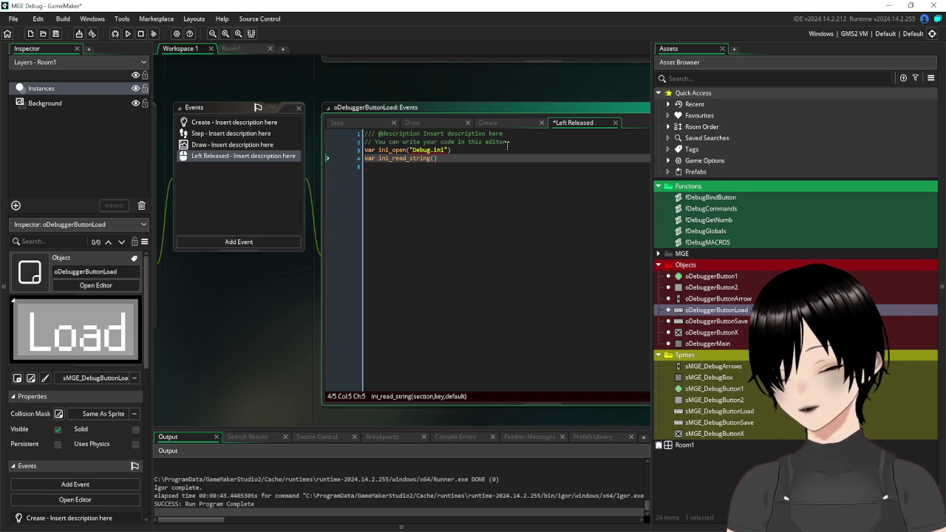
key(ctrl+Left)
text(oadCMD=)
Give ini_read_string the arguments "Debug", "0" and default "/clear".
click(461, 157)
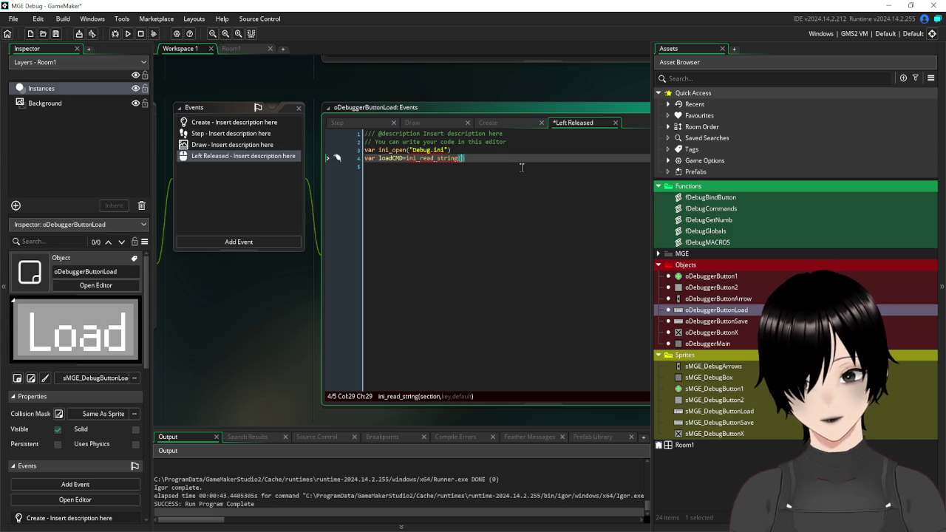
text("debug)
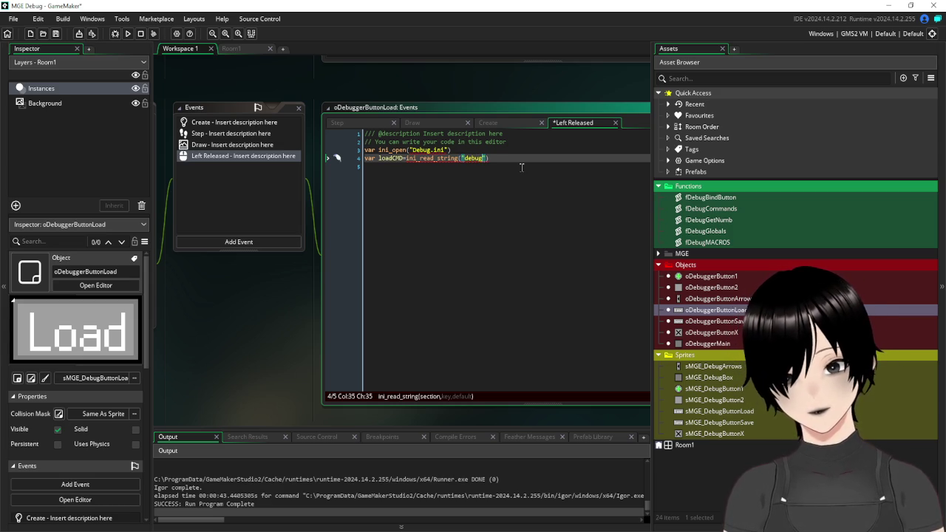
key(BackSpace)
key(BackSpace)
key(BackSpace)
text(")
key(Left)
key(BackSpace)
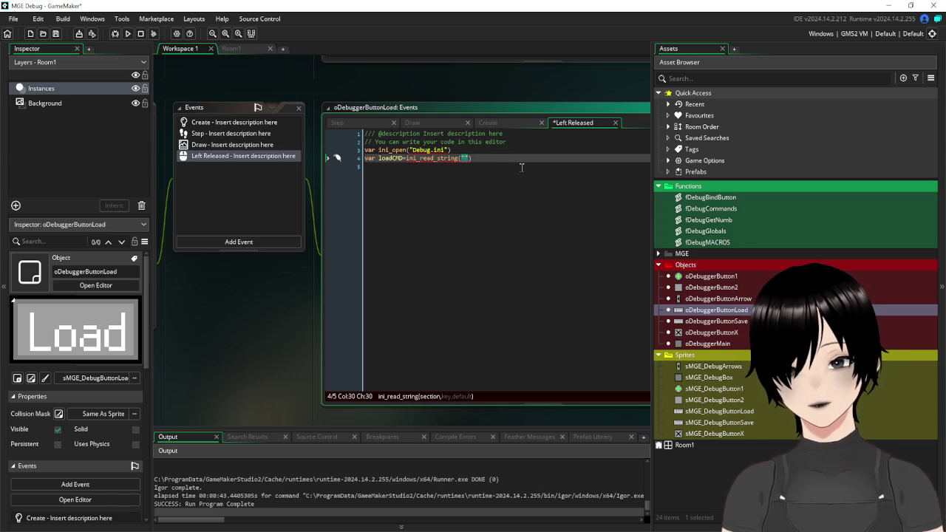
text(Debug)
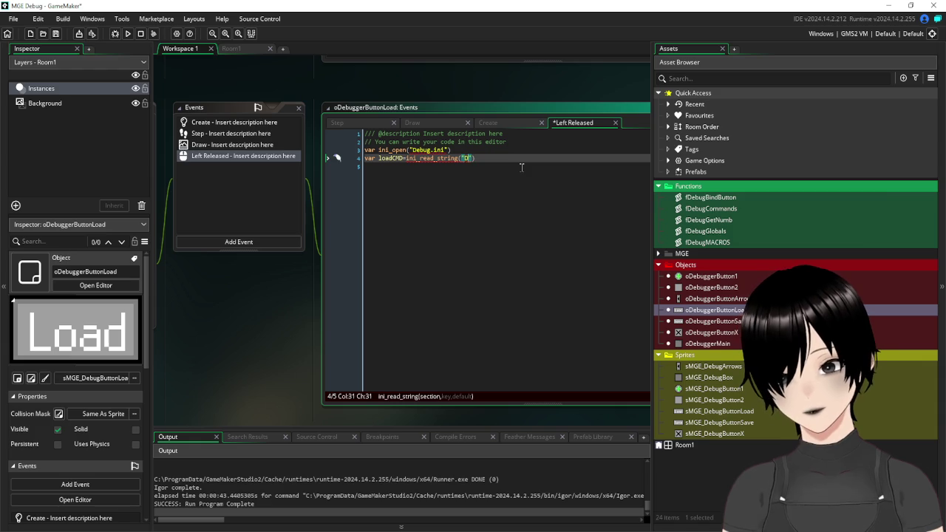
text(")
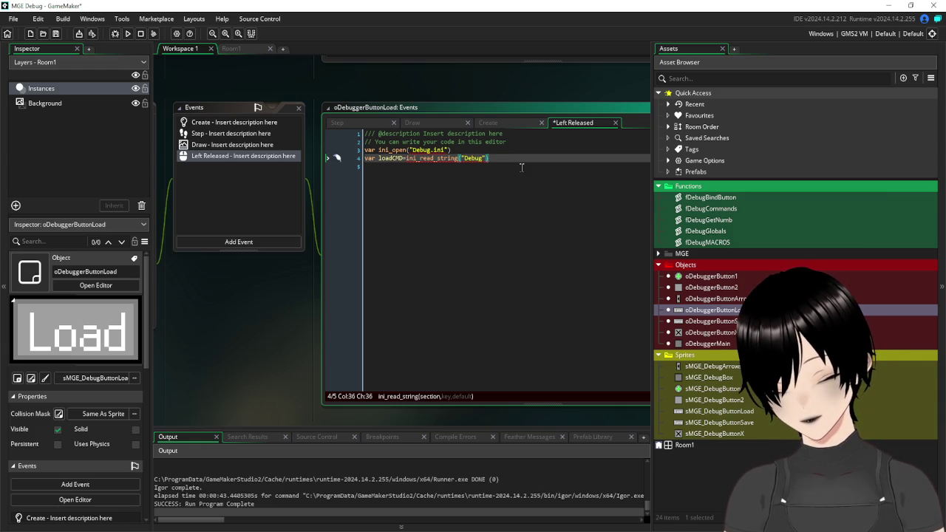
text(,)
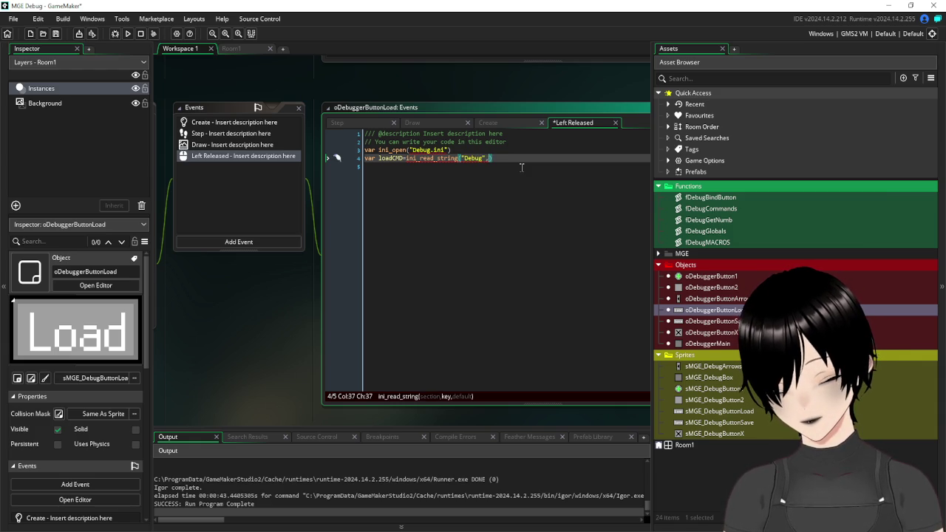
text("")
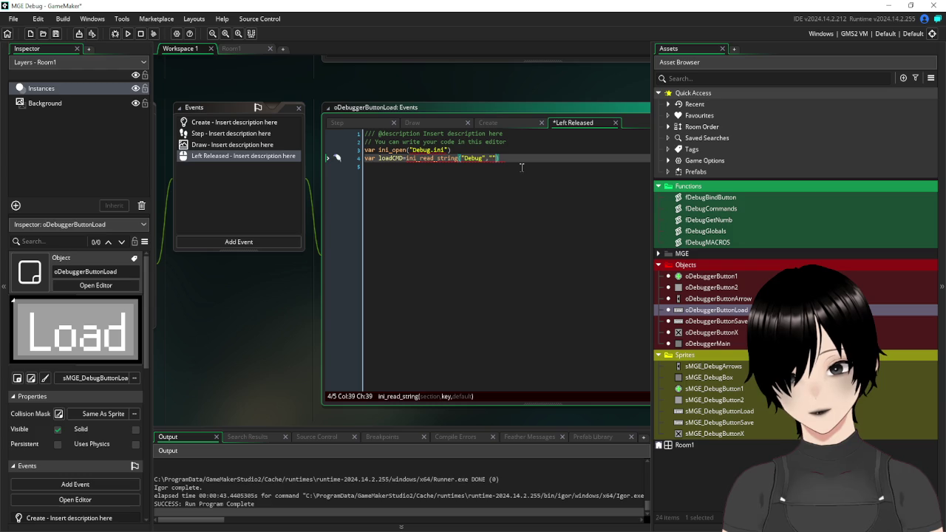
text(0)
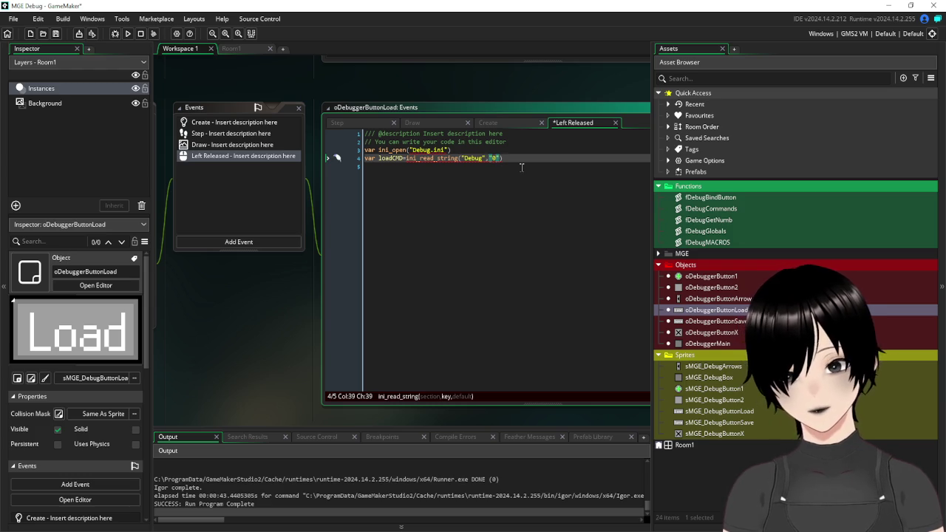
text(,)
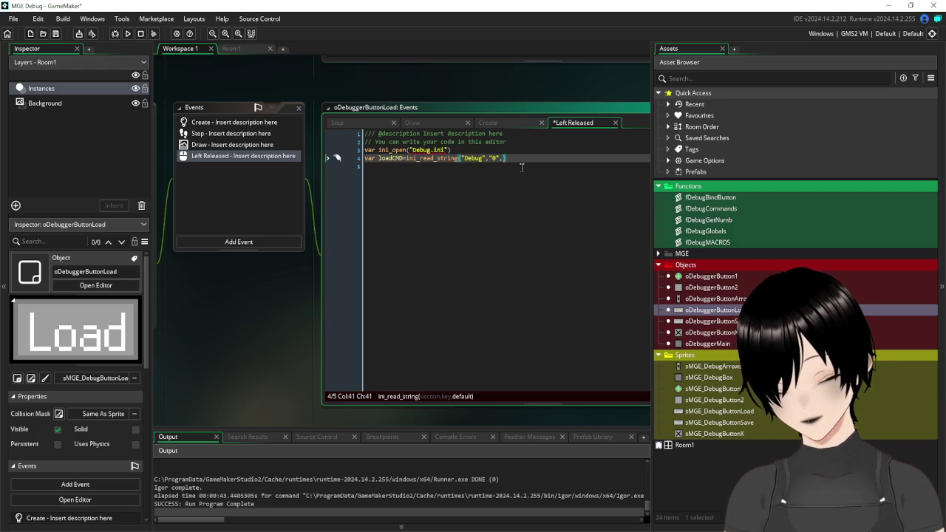
text(")
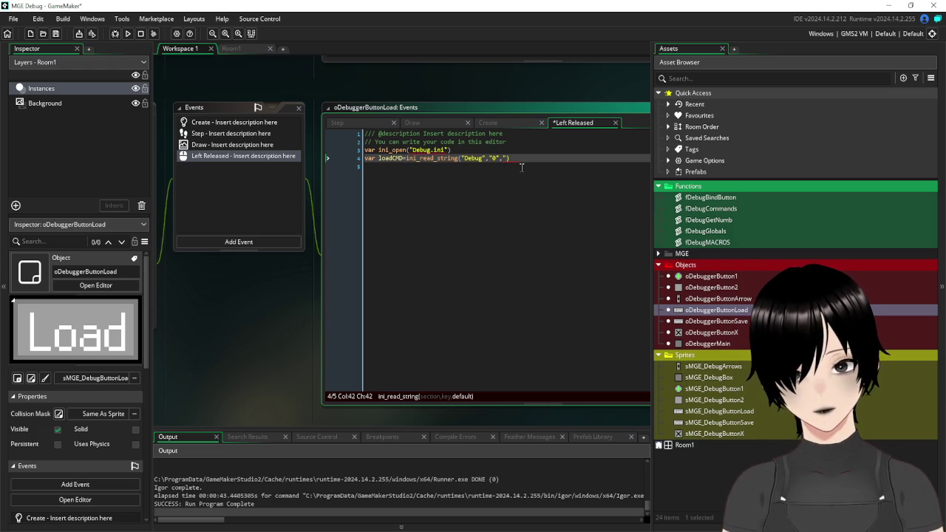
text(/clear)
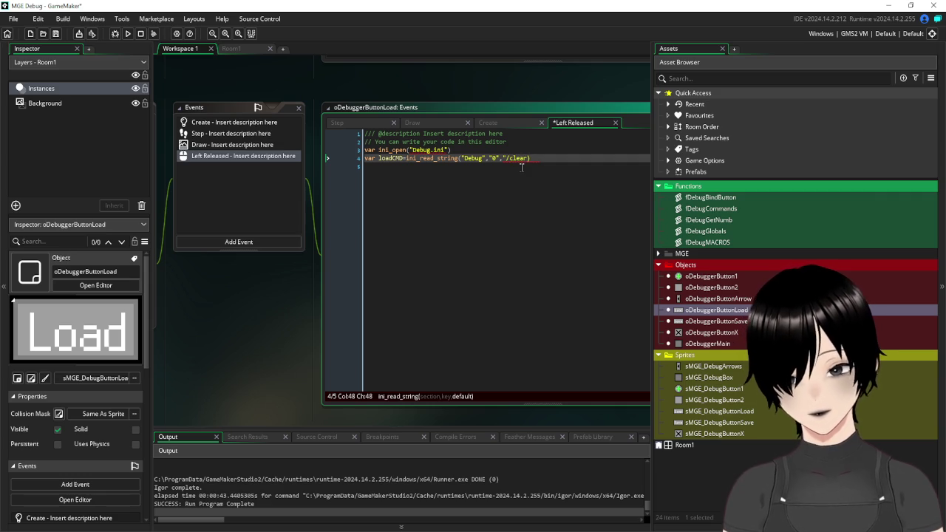
text(")
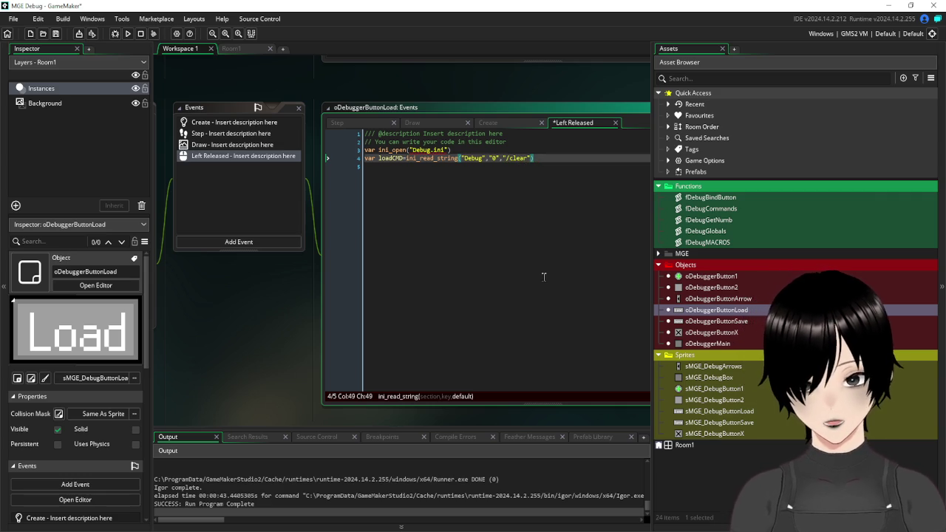
click(542, 274)
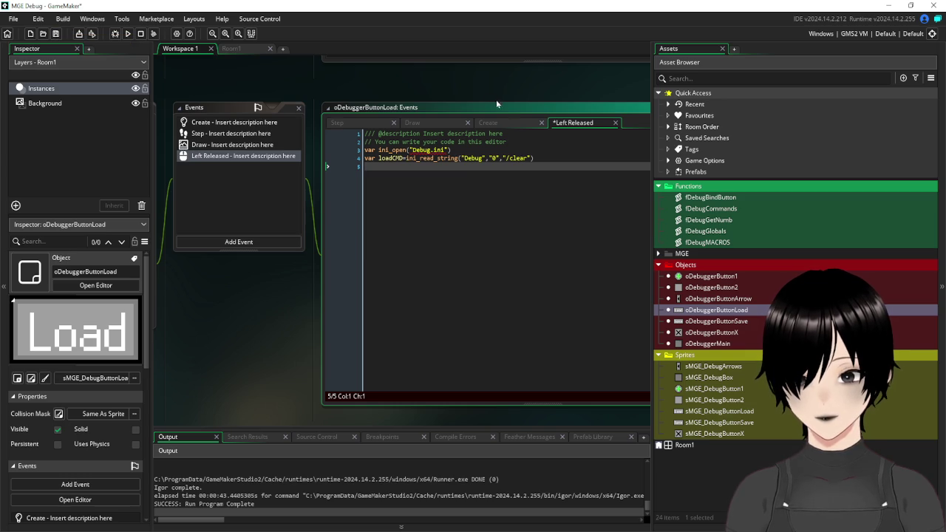
Open oDebuggerButton1's Create event code, then bring the oDebuggerButtonLoad editor back into view.
double_click(723, 279)
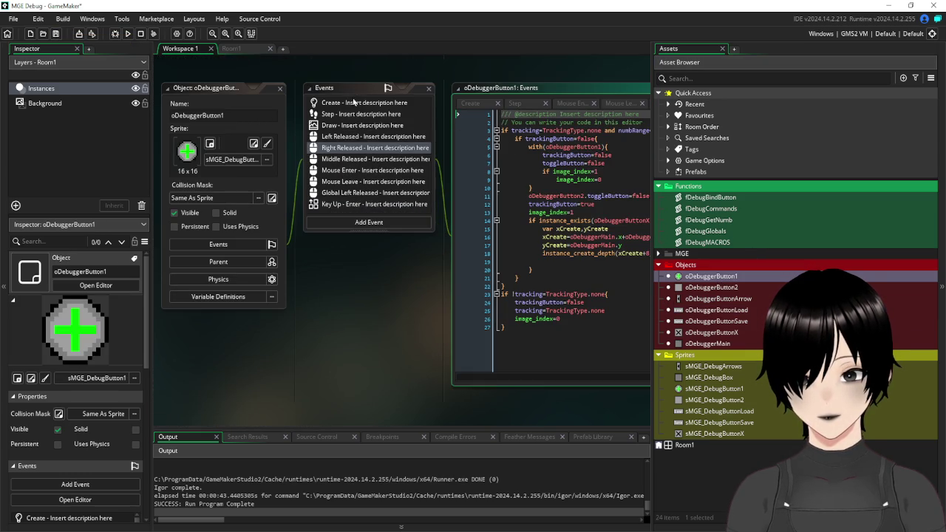
click(353, 109)
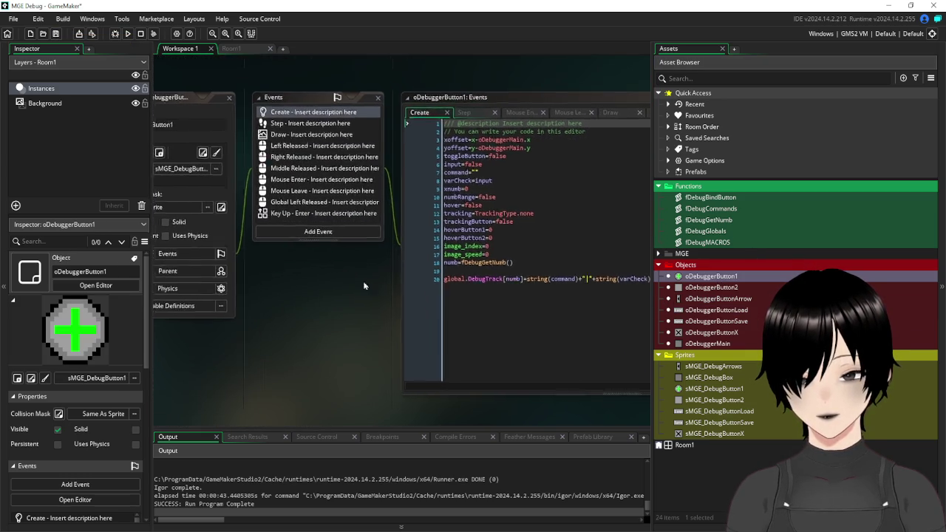
scroll(364, 118, down, 5)
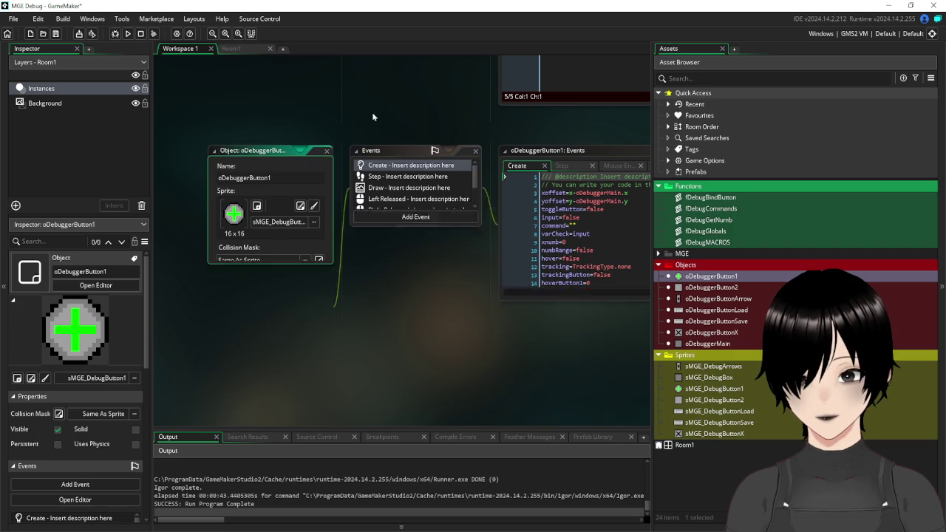
drag(451, 236, 305, 274)
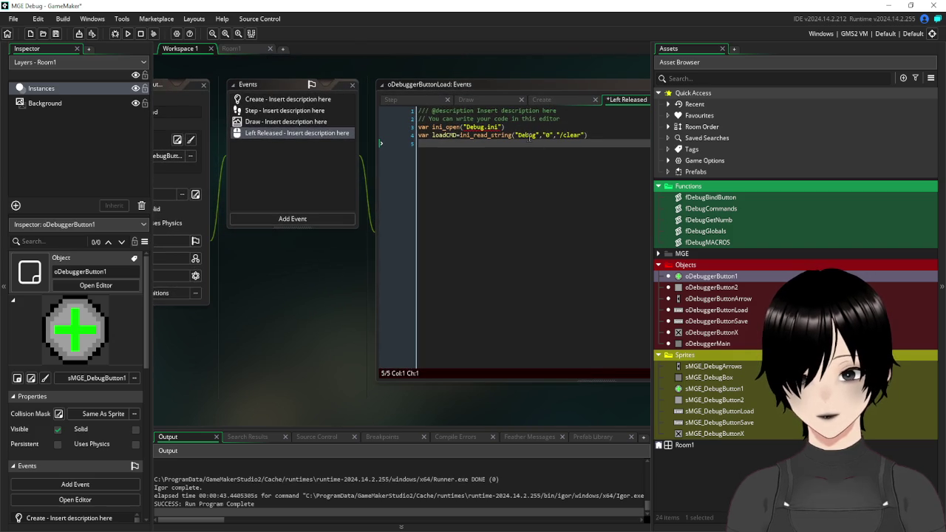
Add a for(var key=0;key<24;key++) loop line after the ini_open line.
click(531, 123)
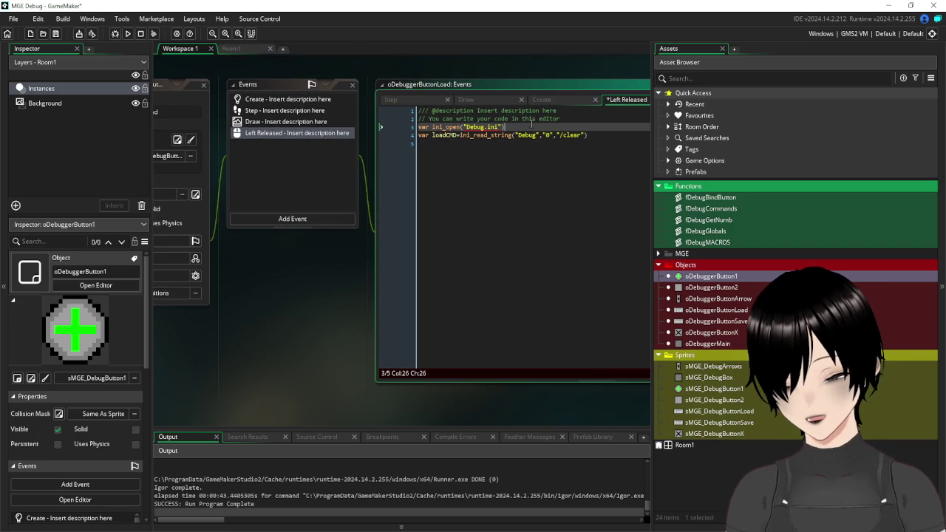
key(Return)
text(for)
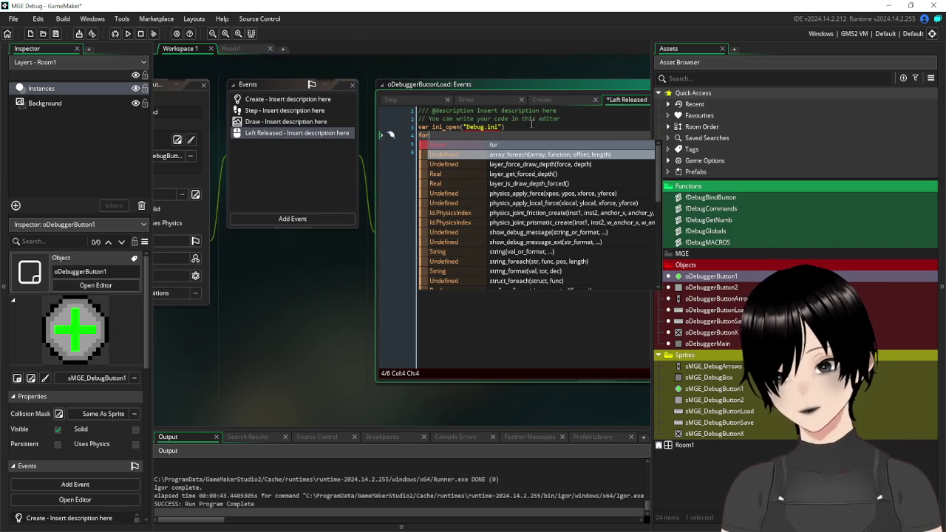
text((var )
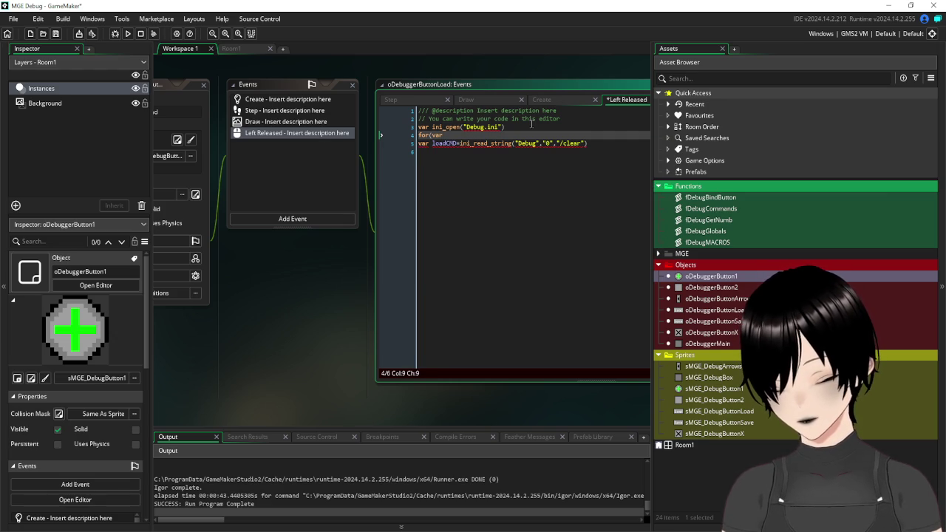
text(key= )
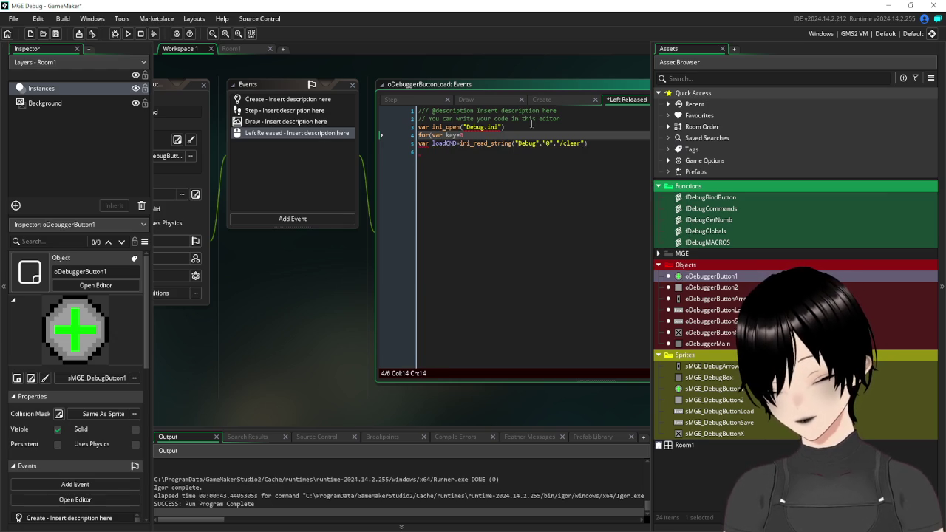
text(0;keyc)
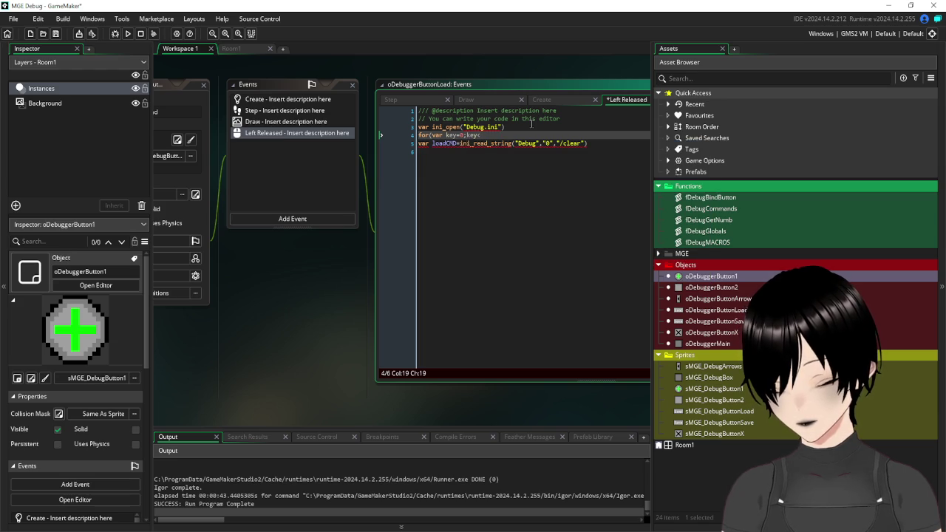
text(24)
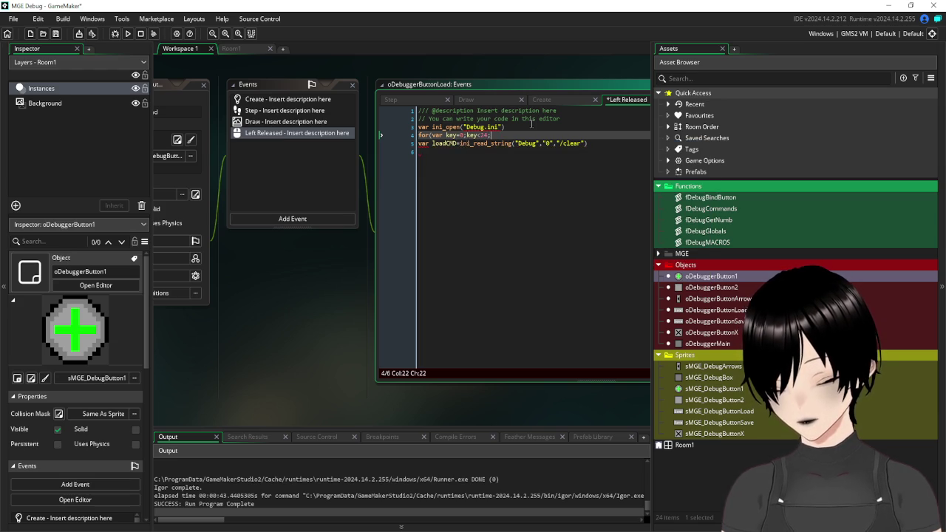
text(key++)
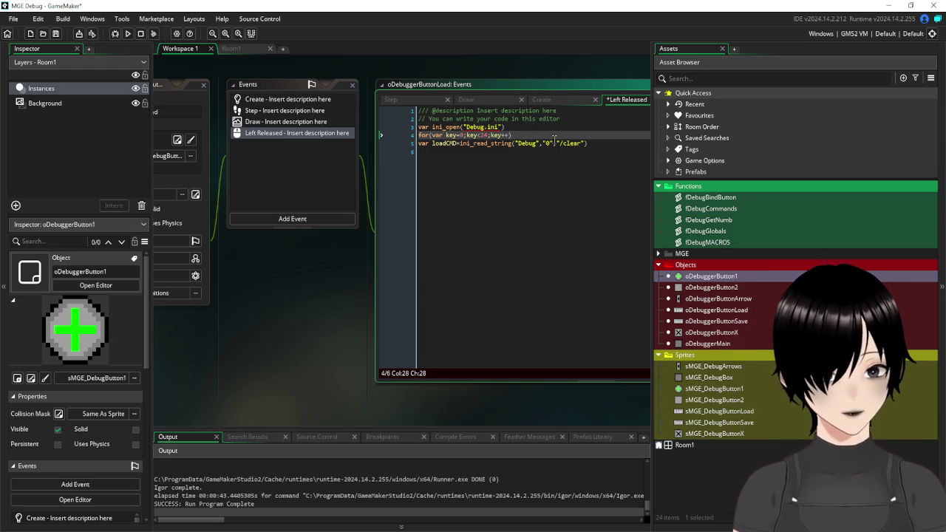
Comment out the for loop with // and add var key=0 on the next line.
click(420, 143)
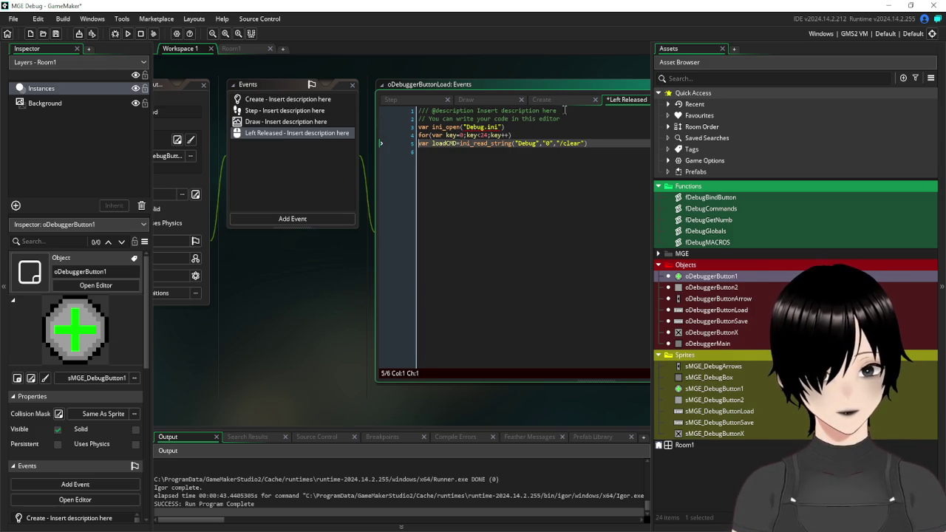
key(Return)
key(Up)
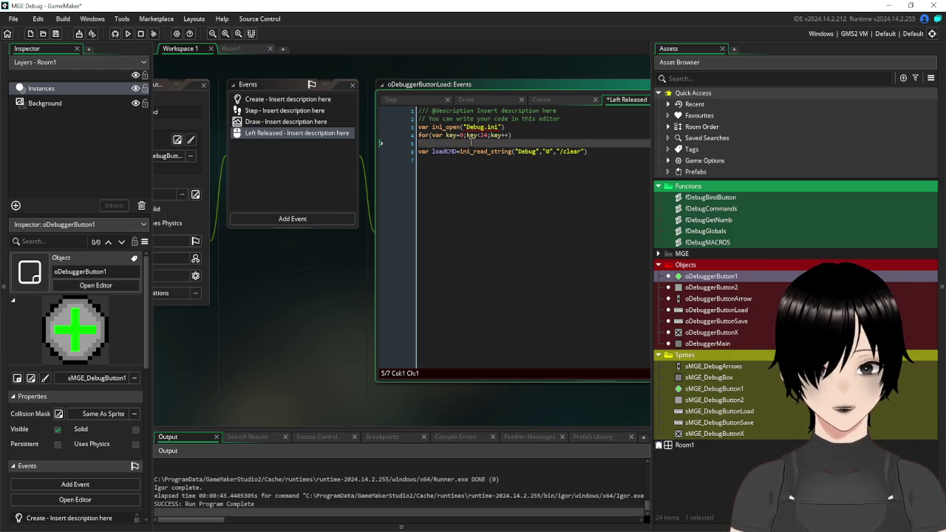
text(key=")
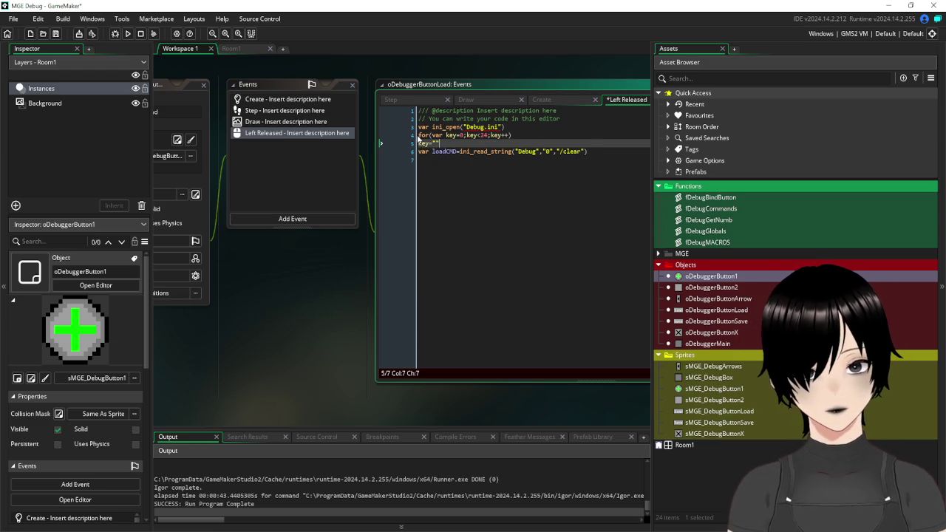
click(418, 136)
text(//)
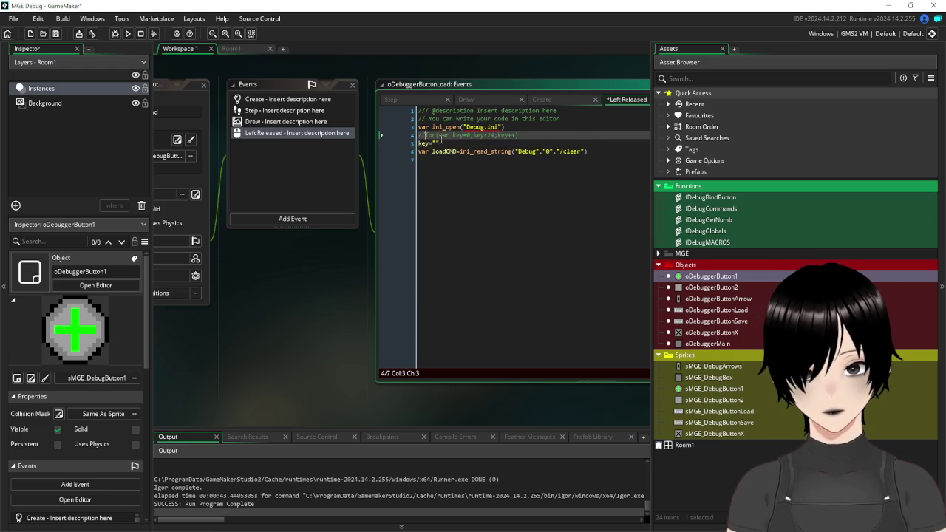
click(441, 142)
key(BackSpace)
key(BackSpace)
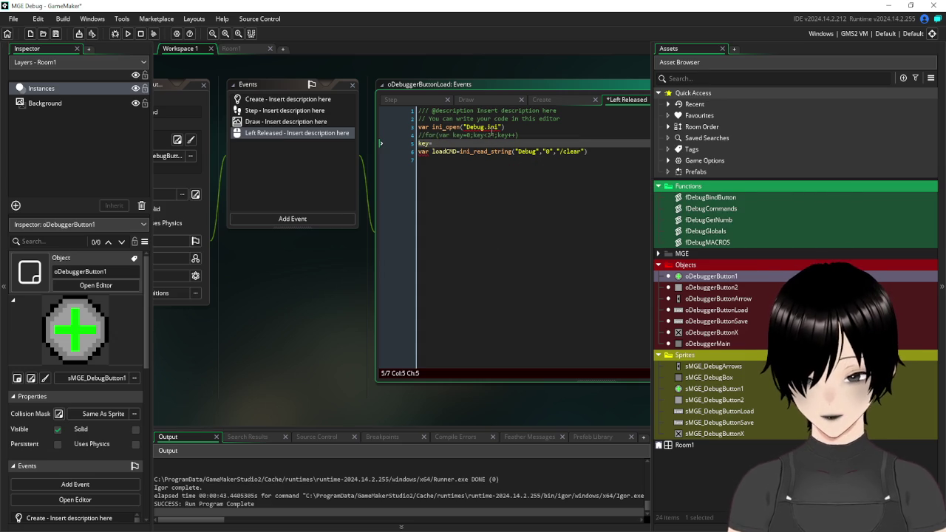
text(0)
text(var)
click(539, 134)
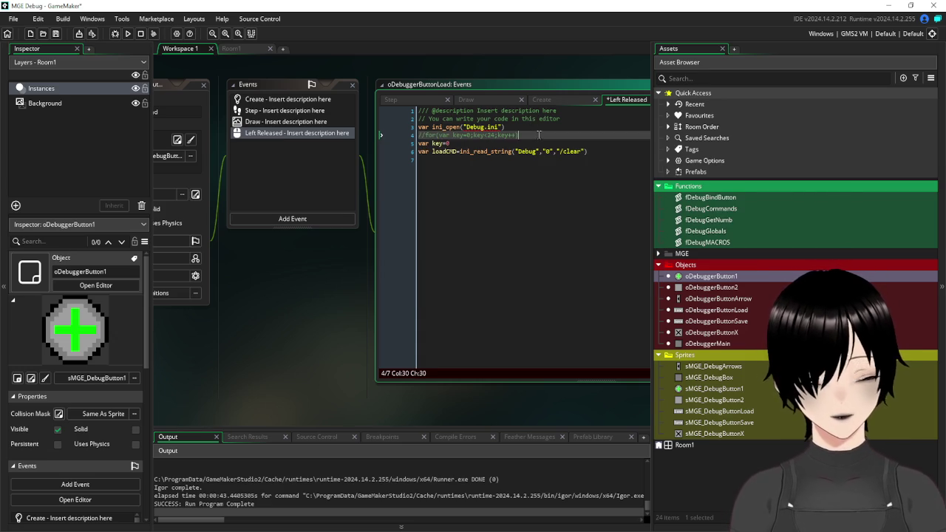
Save the project with the var key=0 line in place.
click(55, 34)
click(537, 214)
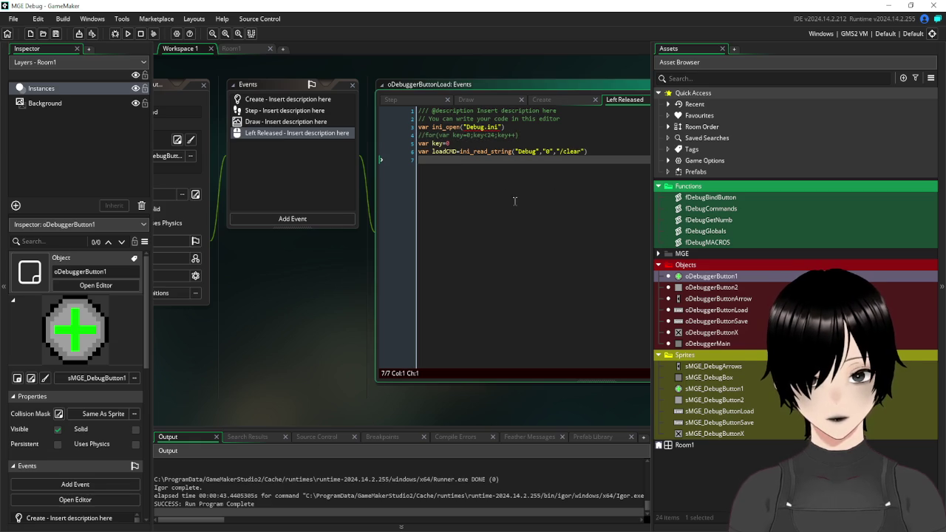
click(468, 143)
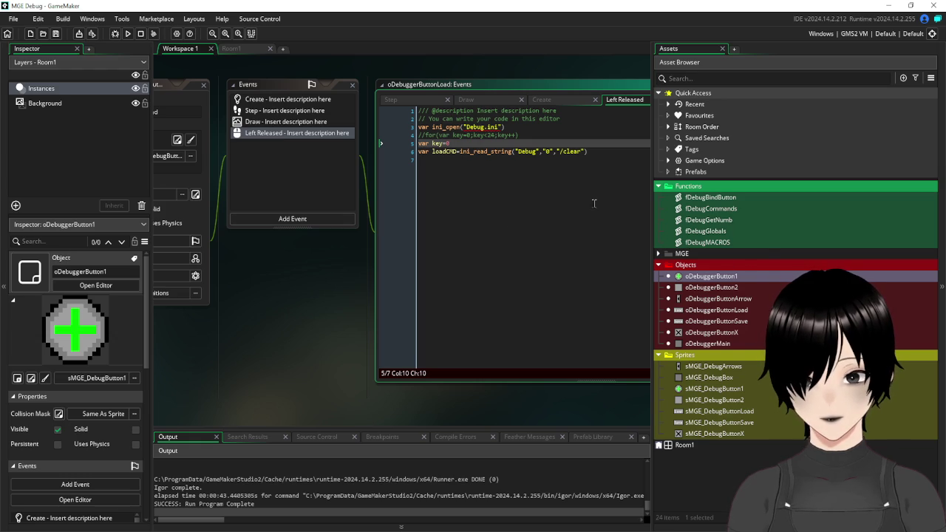
click(608, 158)
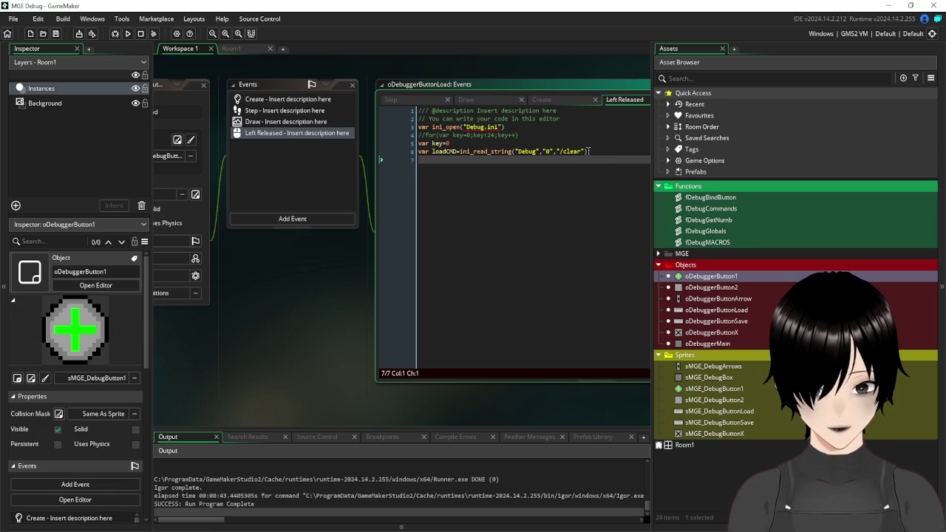
Change the loadCMD default value to "/clear|0|1" and save the project.
drag(584, 152, 564, 154)
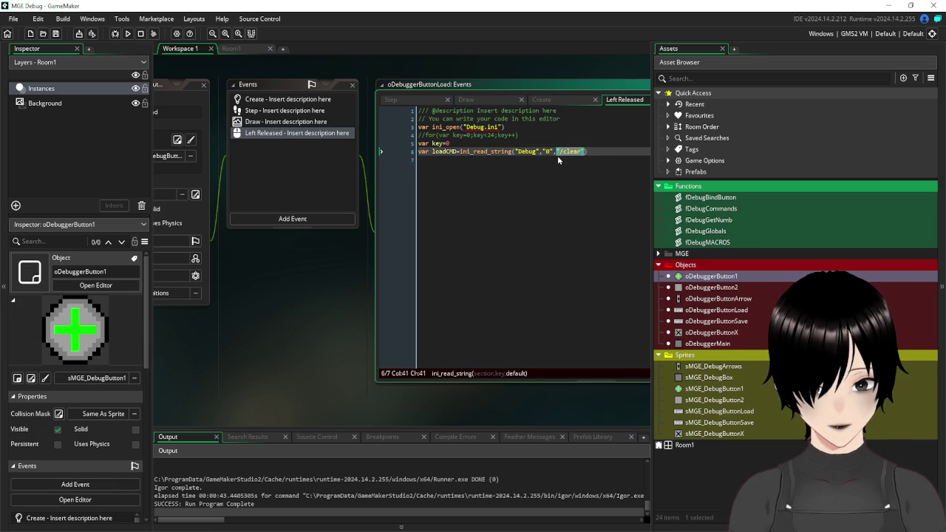
text(")
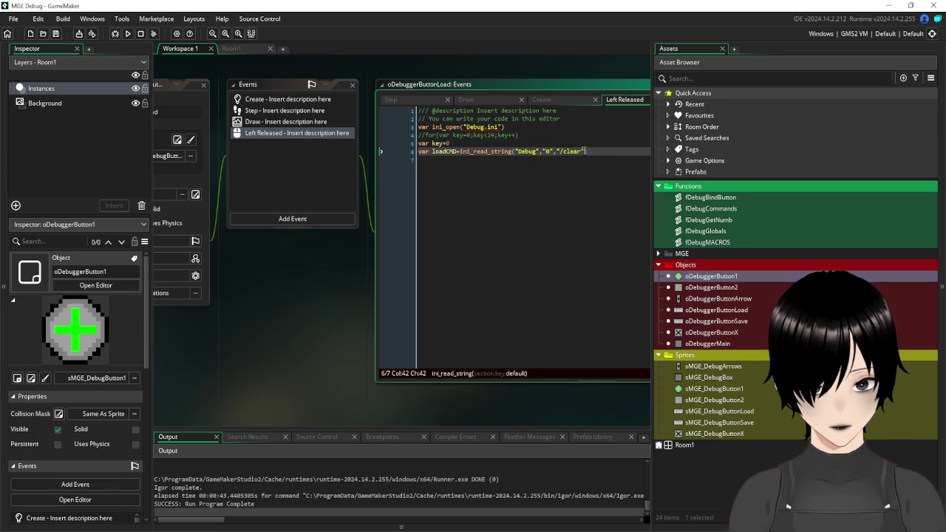
key(BackSpace)
key(BackSpace)
key(BackSpace)
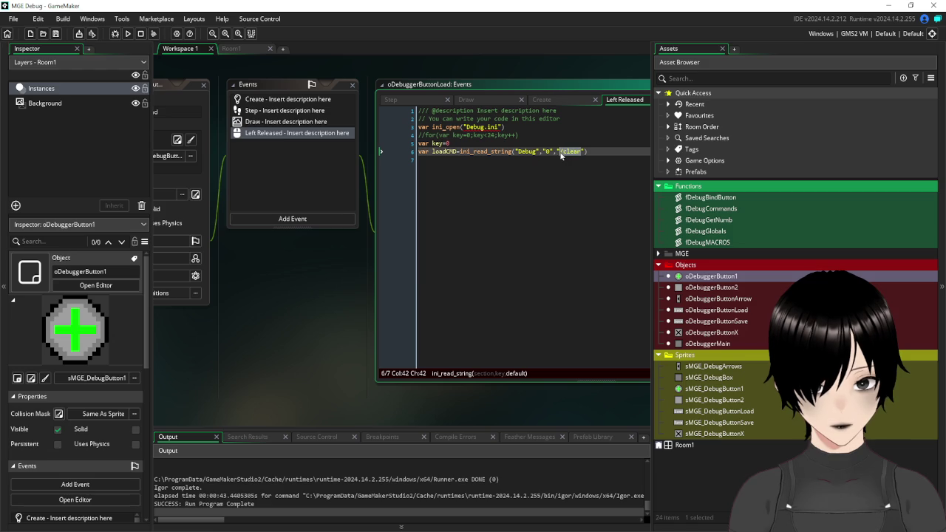
text(data)
key(Down)
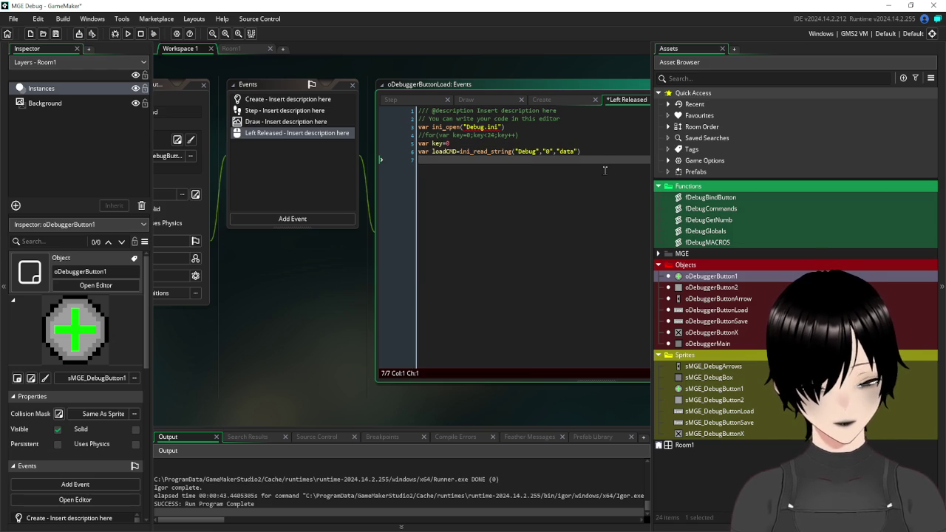
double_click(568, 150)
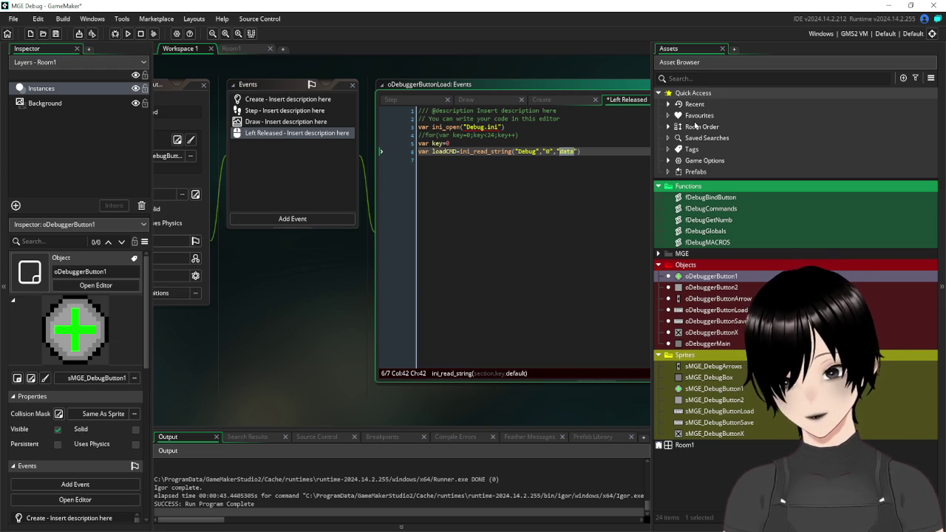
text(/clear)
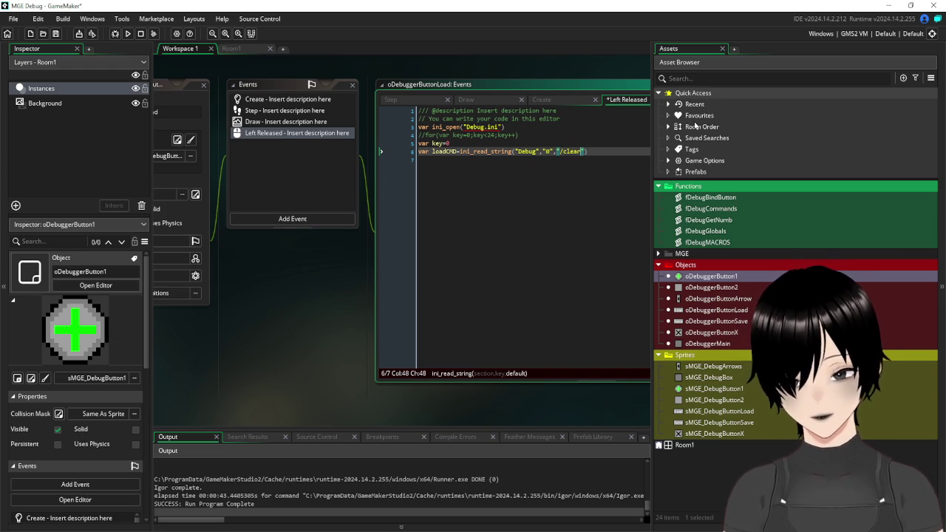
text(|0)
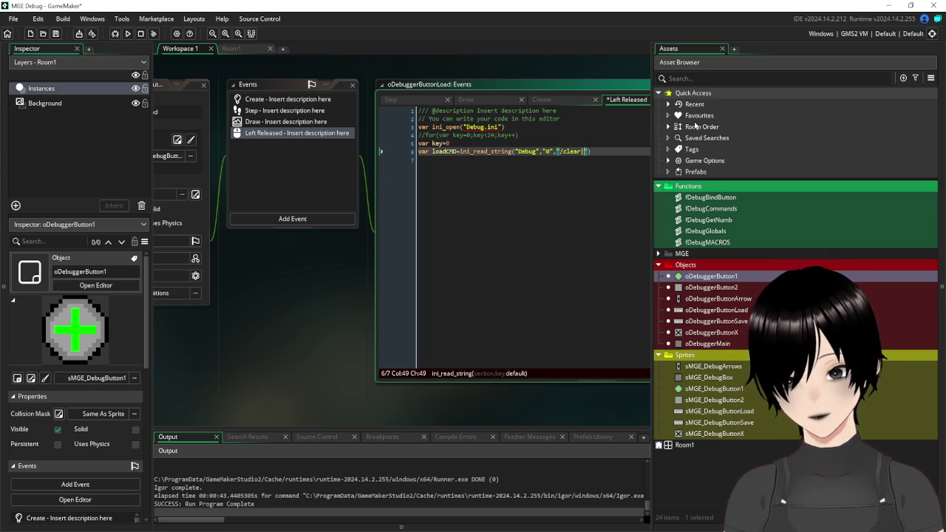
text(|1)
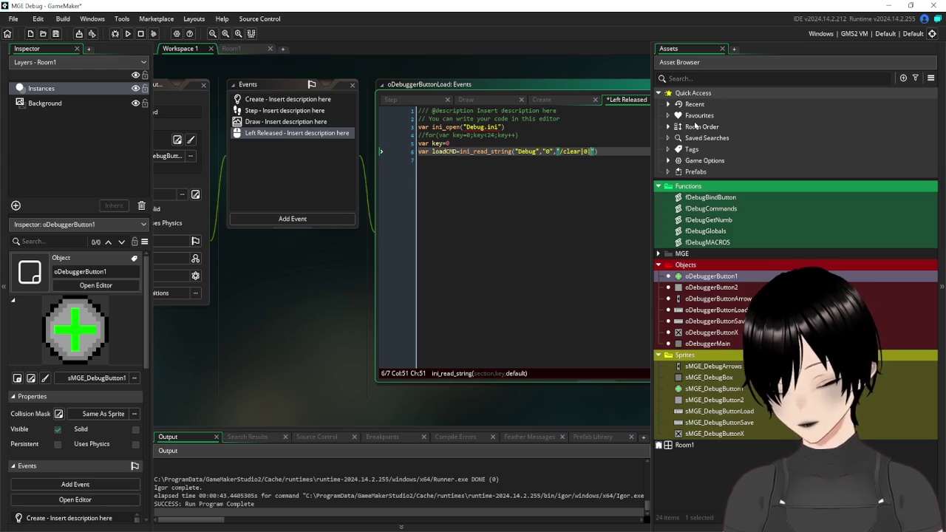
click(558, 205)
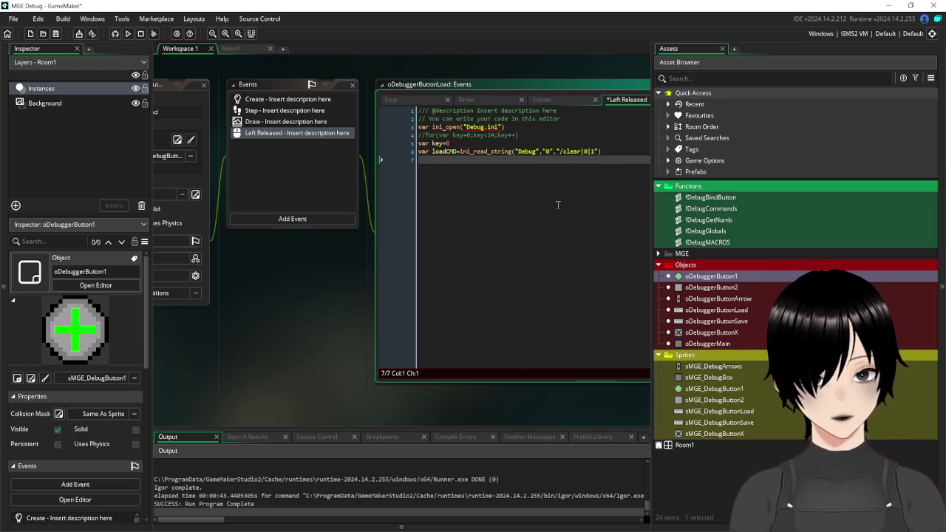
click(55, 33)
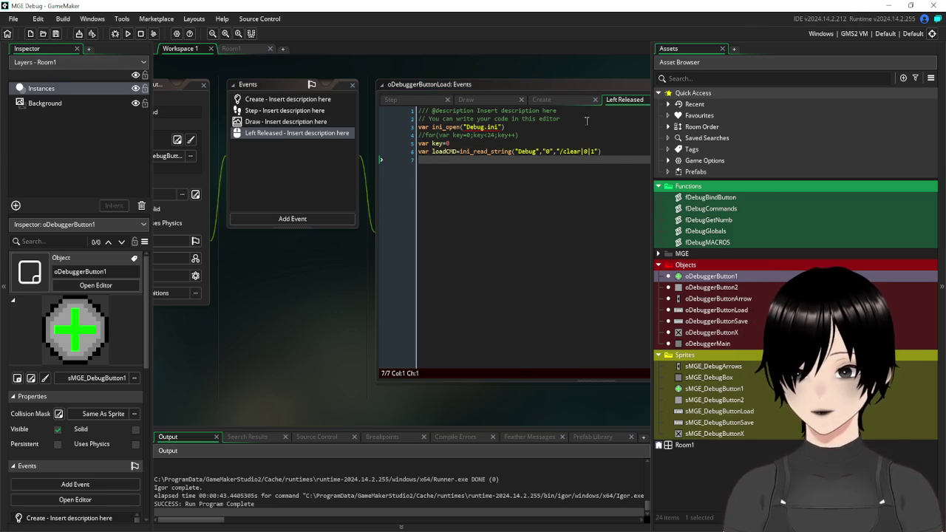
Start a new line 8 with with(oDeb.
click(512, 175)
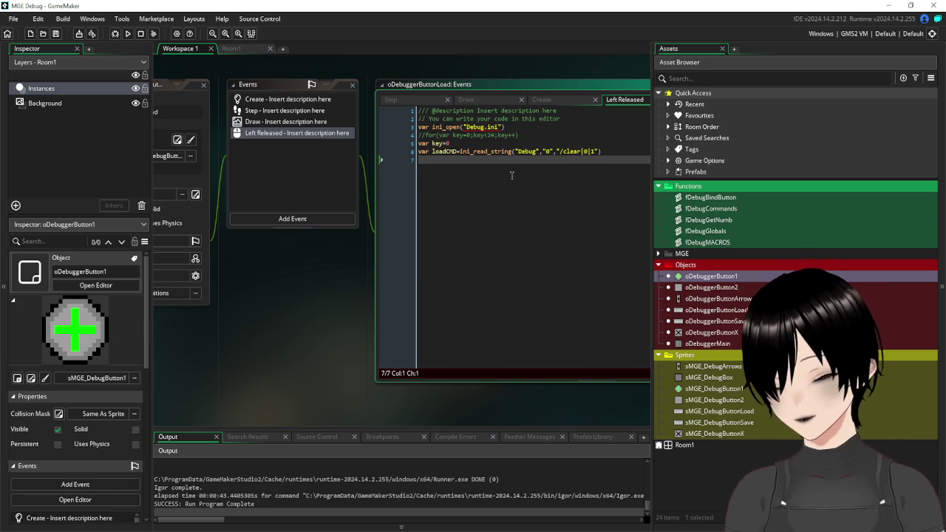
key(Return)
text(with)
key(Escape)
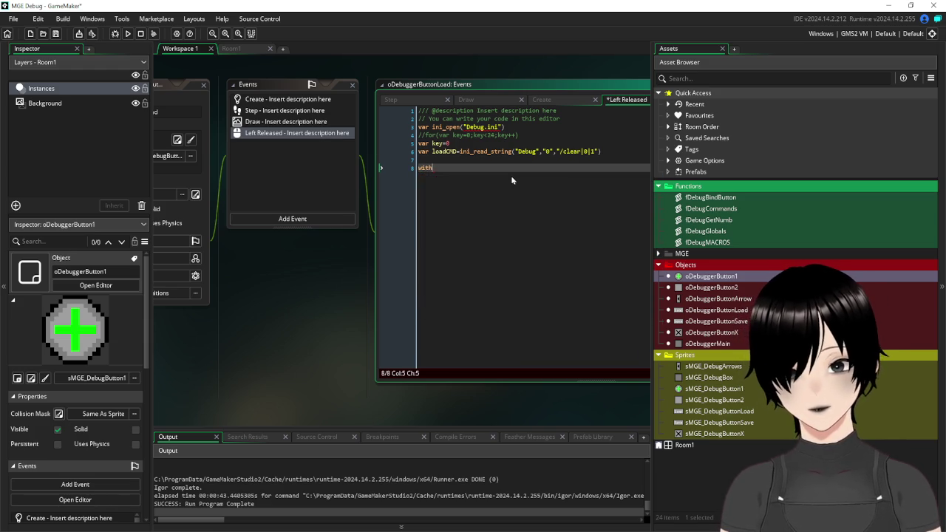
text(()
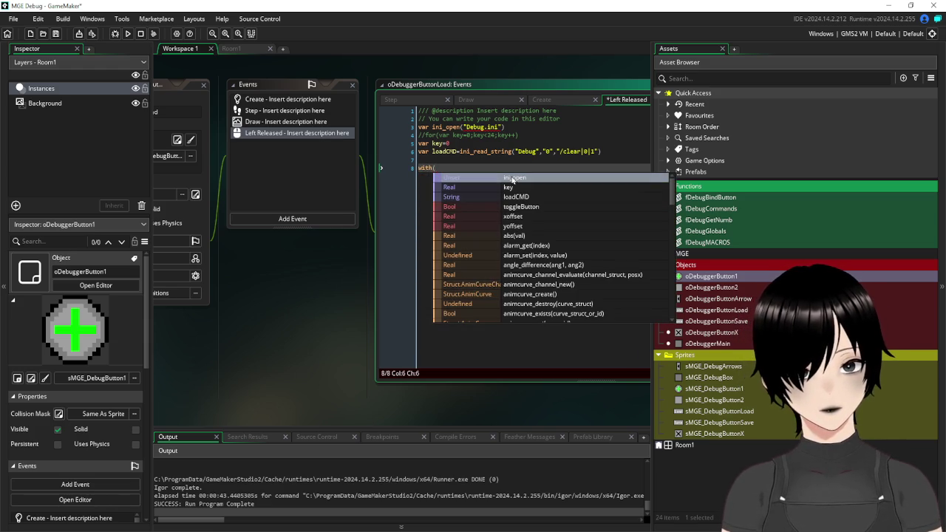
text(oDebu)
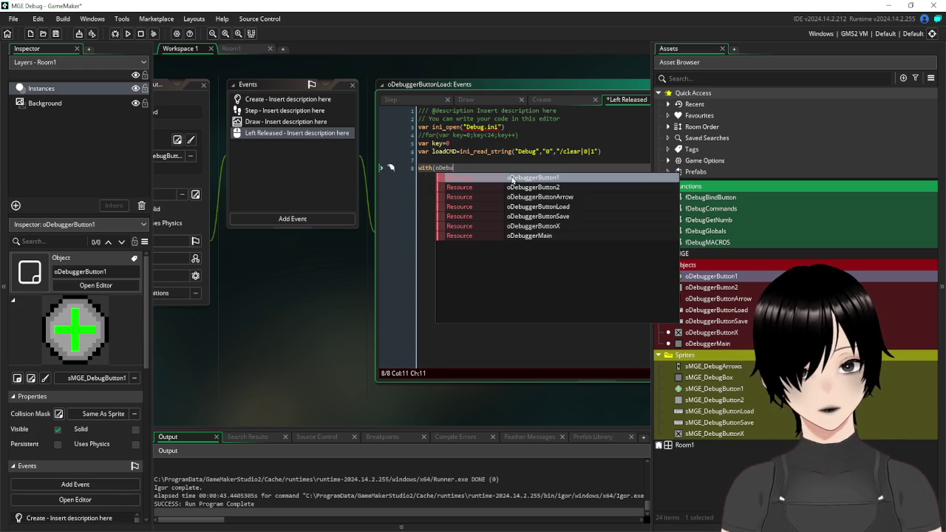
Complete a with(oDebuggerButton1){ } block whose first line is if numb=key.
key(Return)
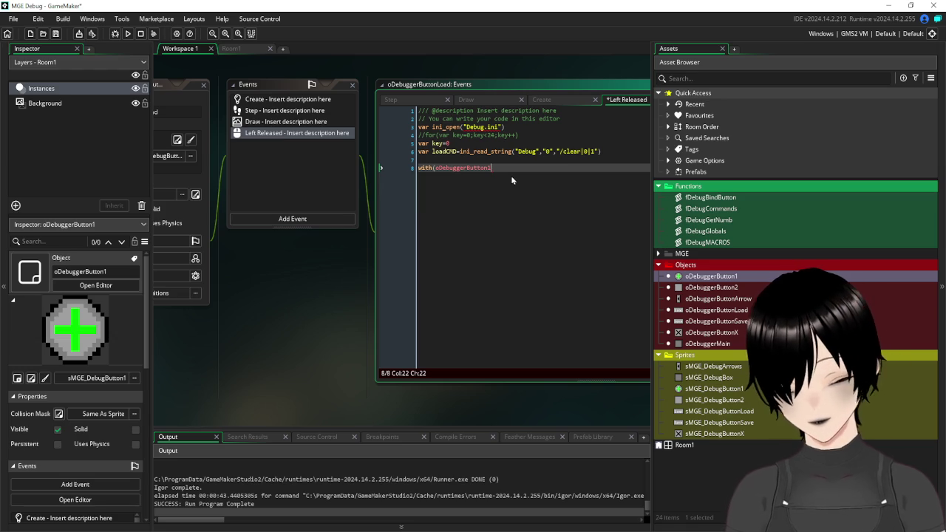
text(){)
key(Return)
key(Return)
key(Return)
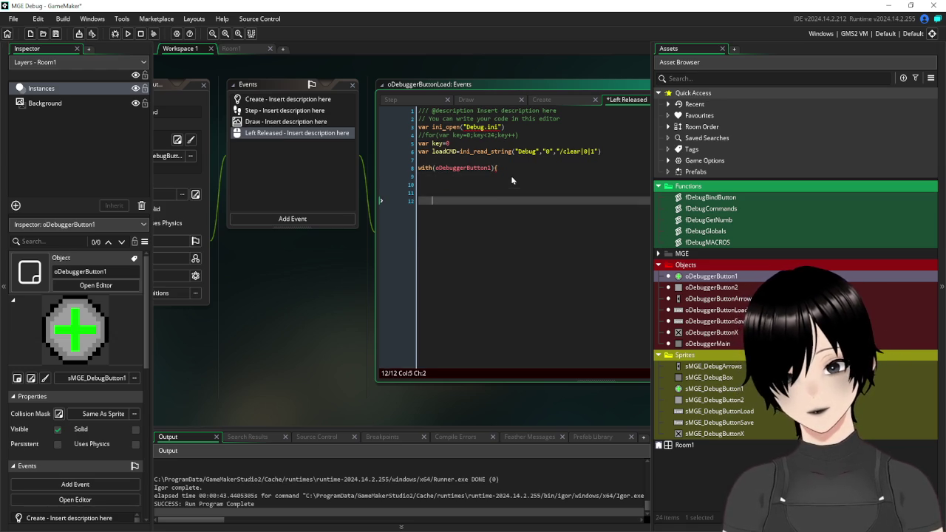
key(Return)
key(Return)
key(Return)
text(})
key(Up)
key(Up)
key(Up)
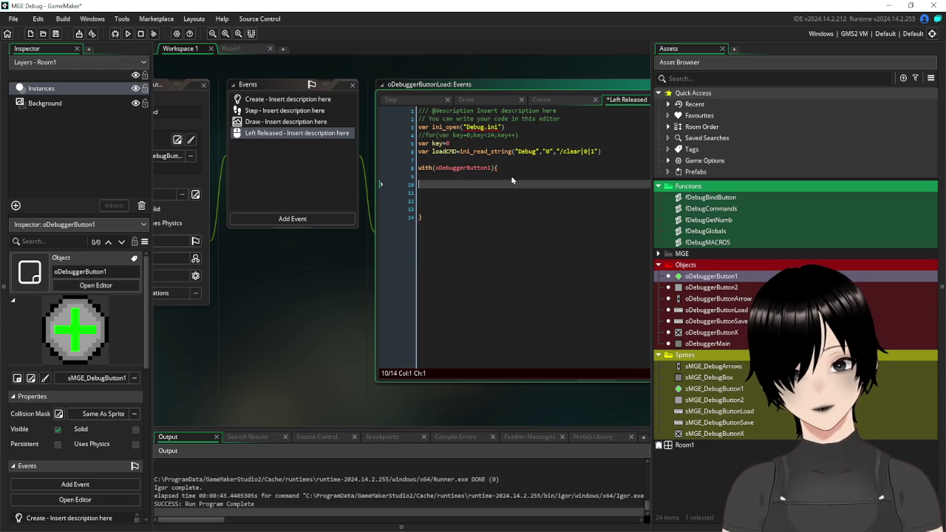
key(Up)
key(Tab)
text(if nu)
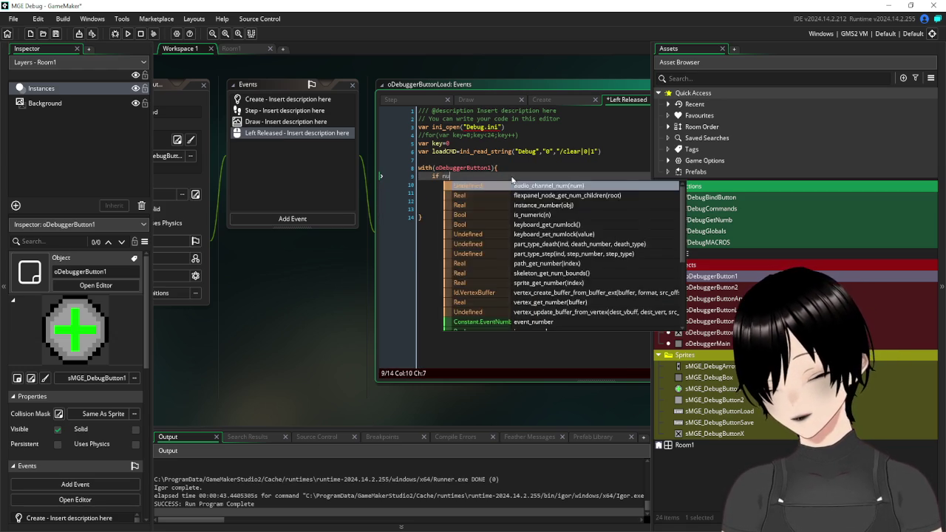
text(mb=key)
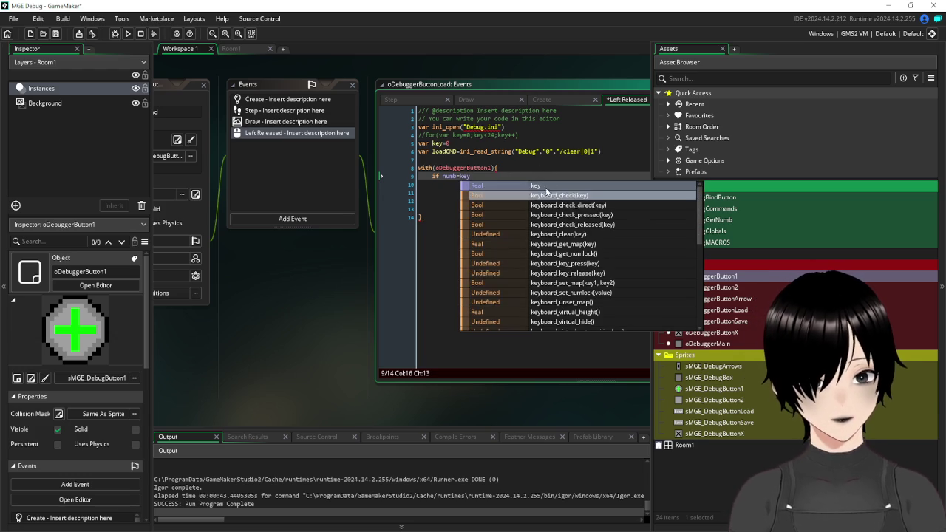
click(539, 186)
Rename loadCMD to loadData and add blank lines above the with block.
click(497, 192)
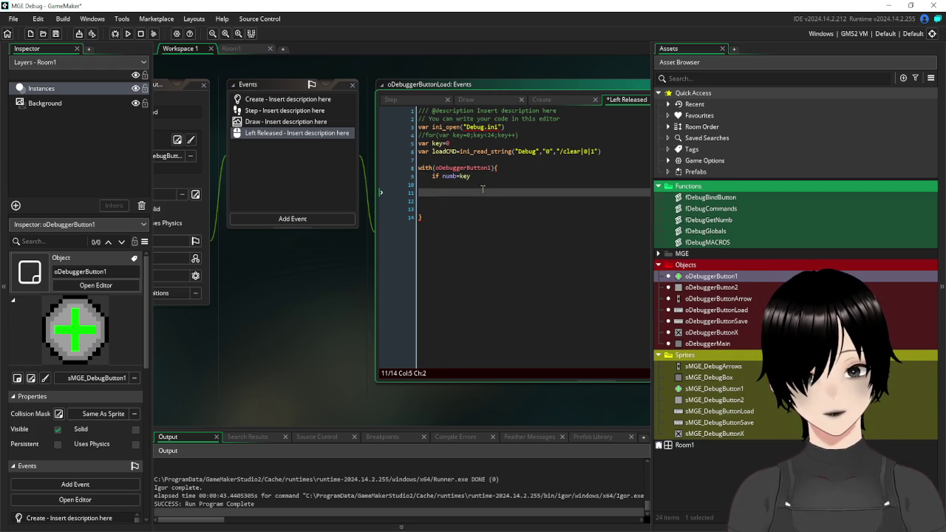
click(466, 184)
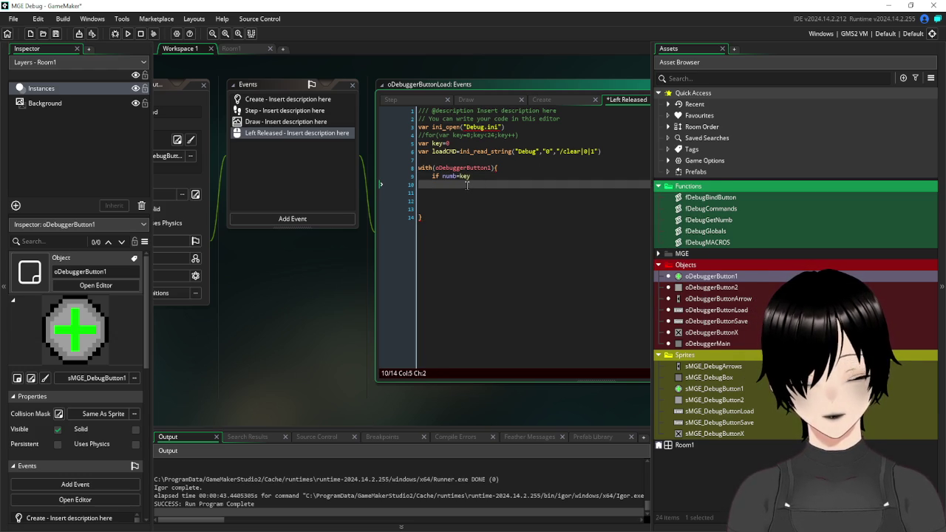
click(443, 159)
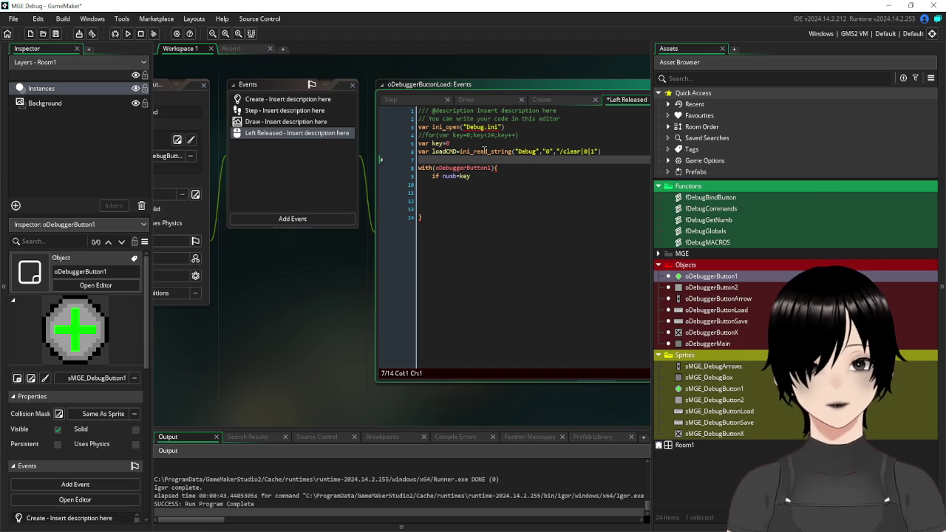
key(Return)
click(447, 151)
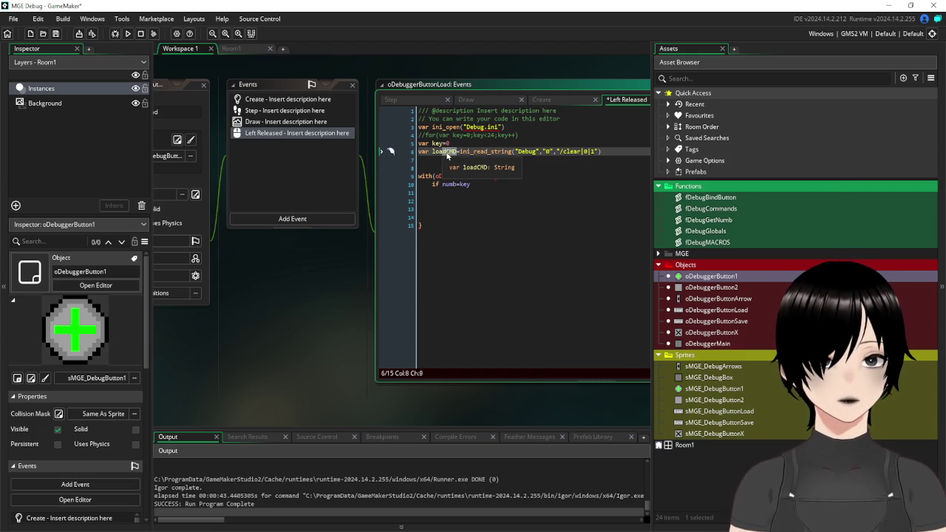
text(Data)
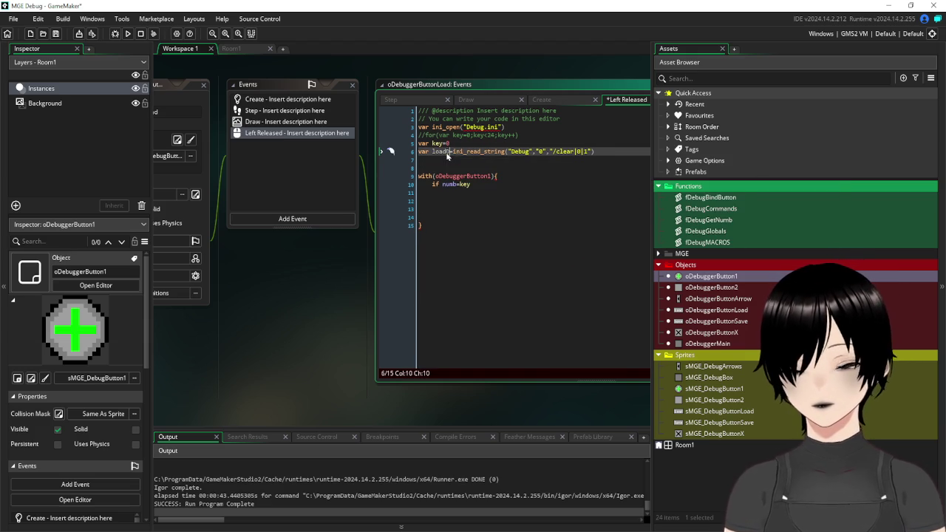
click(426, 168)
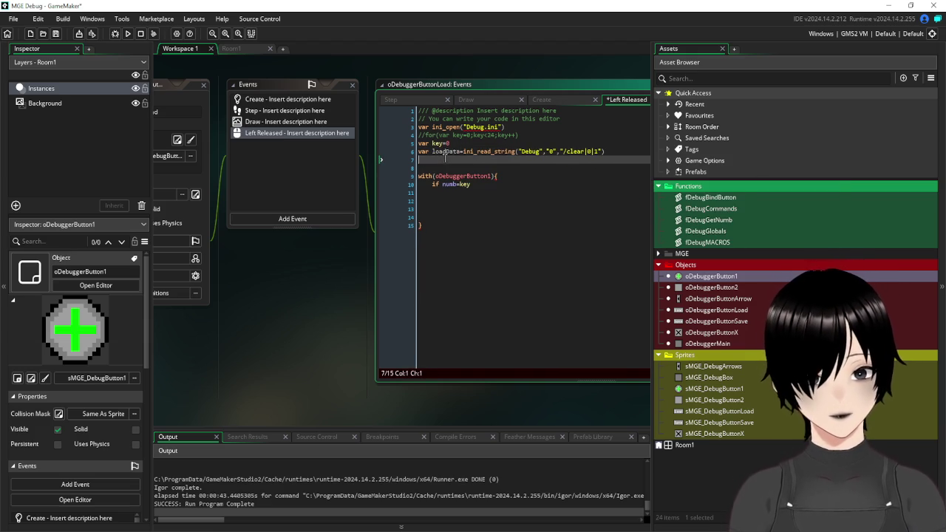
key(Return)
key(Return)
click(426, 168)
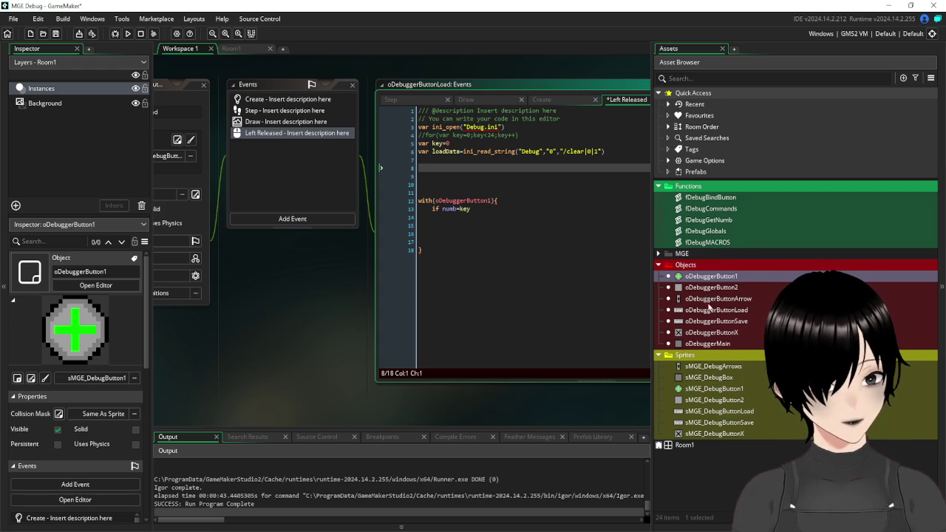
Inspect command in oDebuggerButton1's Create DebugTrack line, then return to ButtonLoad's line 8.
double_click(700, 278)
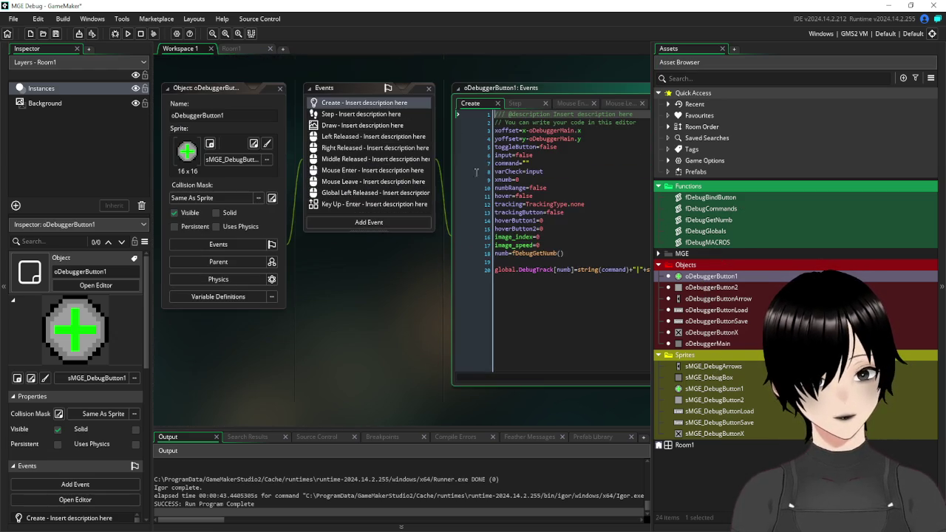
drag(434, 305, 280, 271)
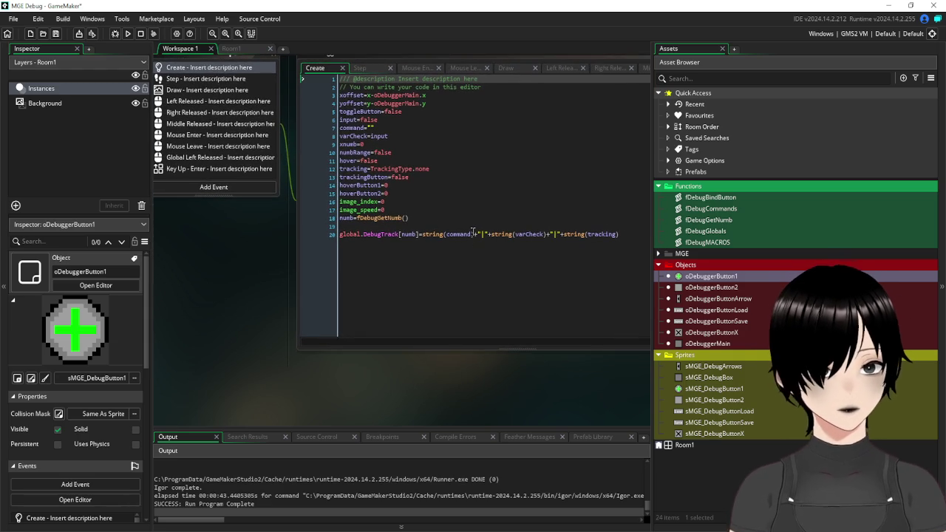
drag(472, 234, 447, 235)
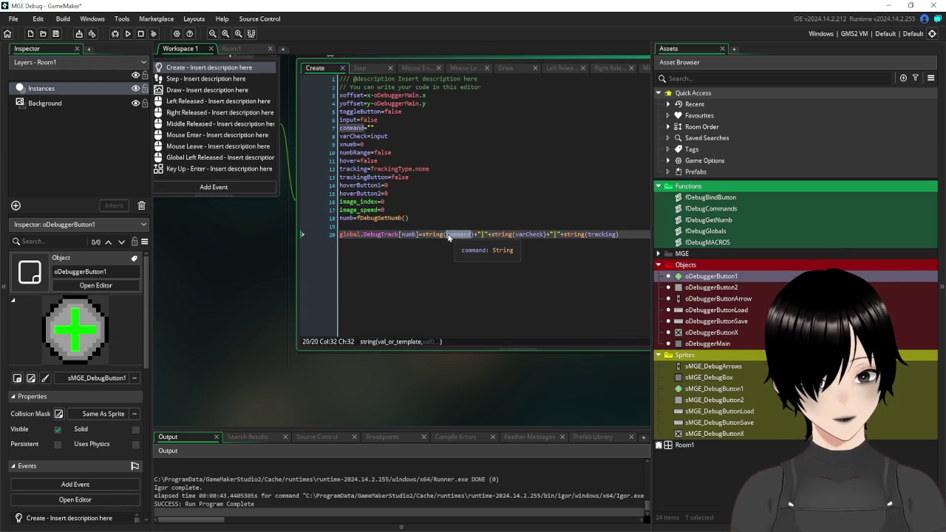
scroll(377, 266, up, 10)
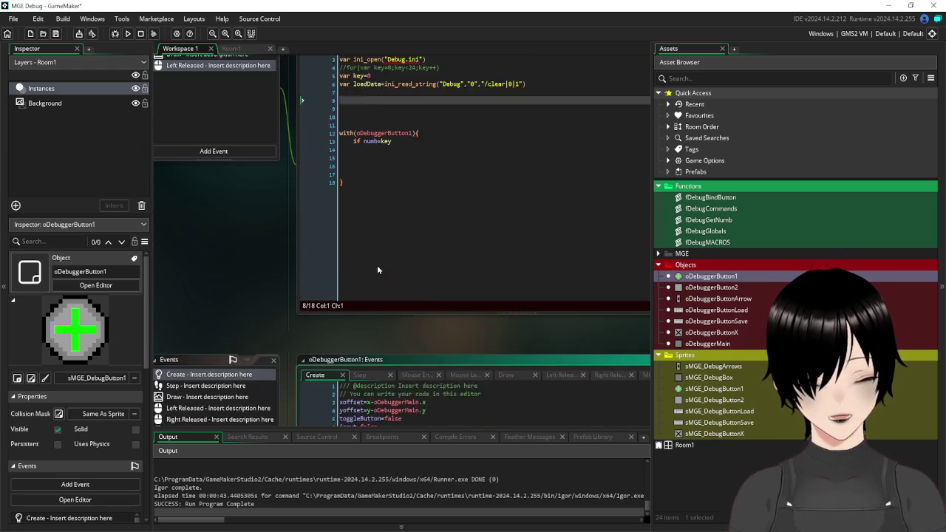
click(358, 191)
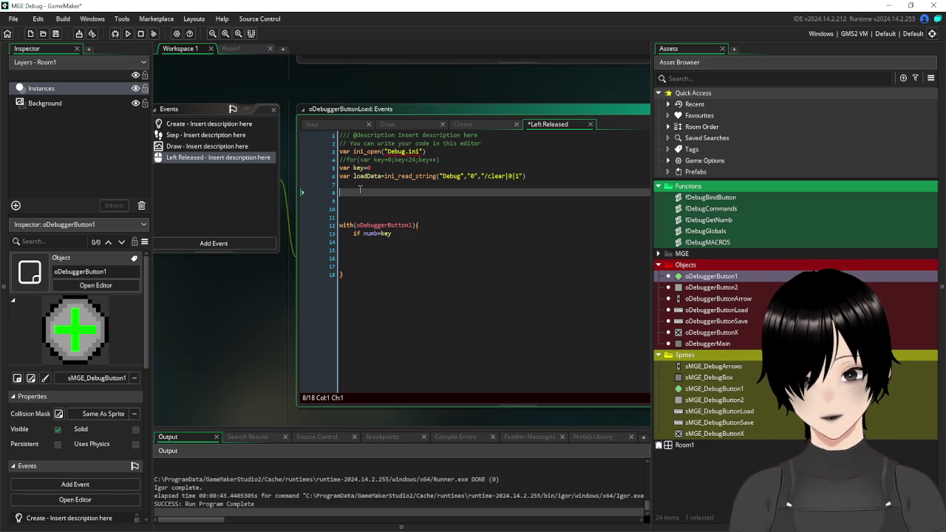
Inside the with block, add command=loadCommand and varCheck=loadVarCheck.
click(355, 243)
text(command=)
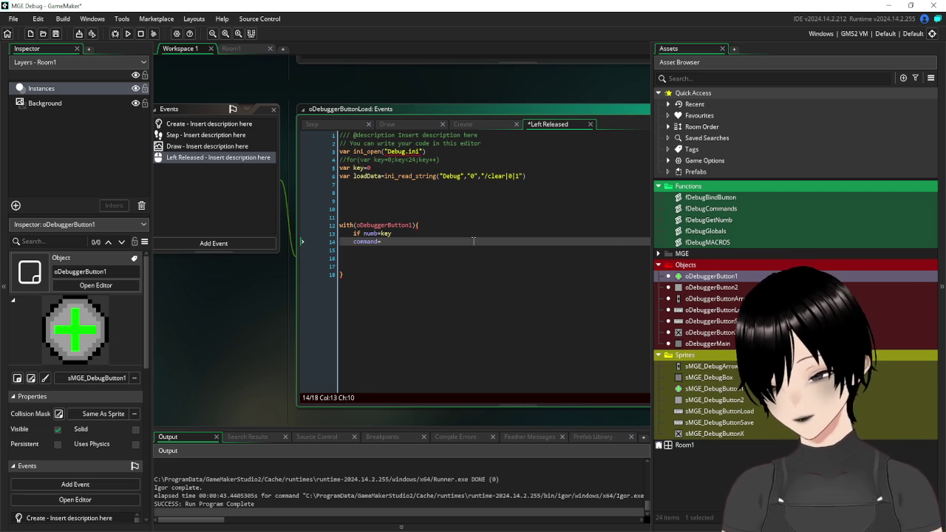
text(load)
text(Comman)
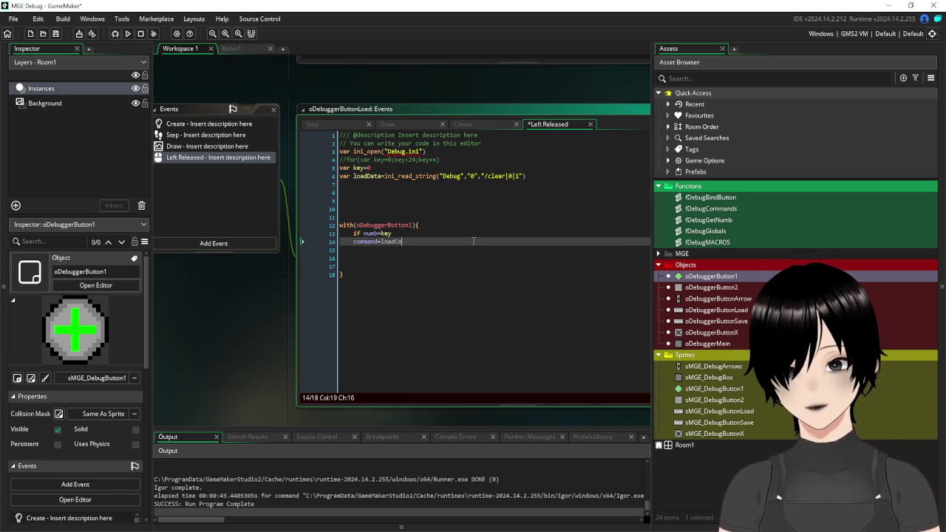
text(d)
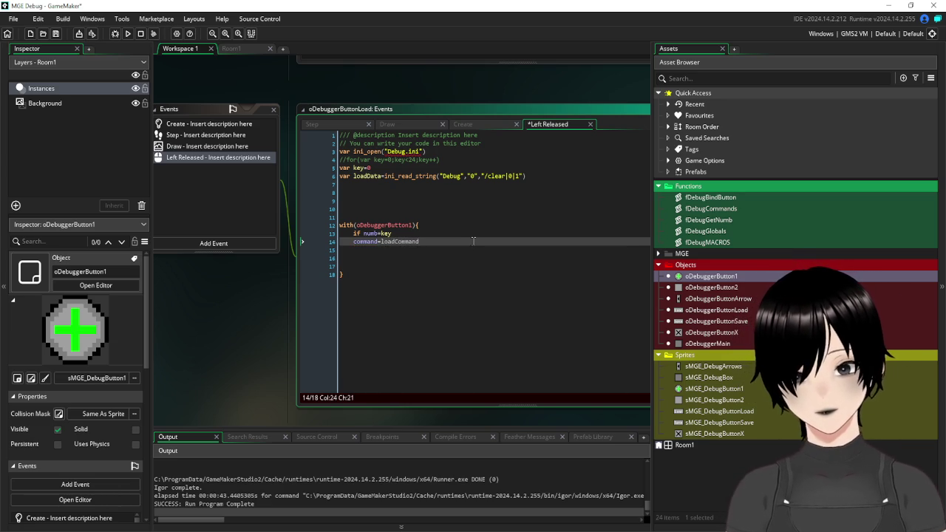
middle_click(366, 242)
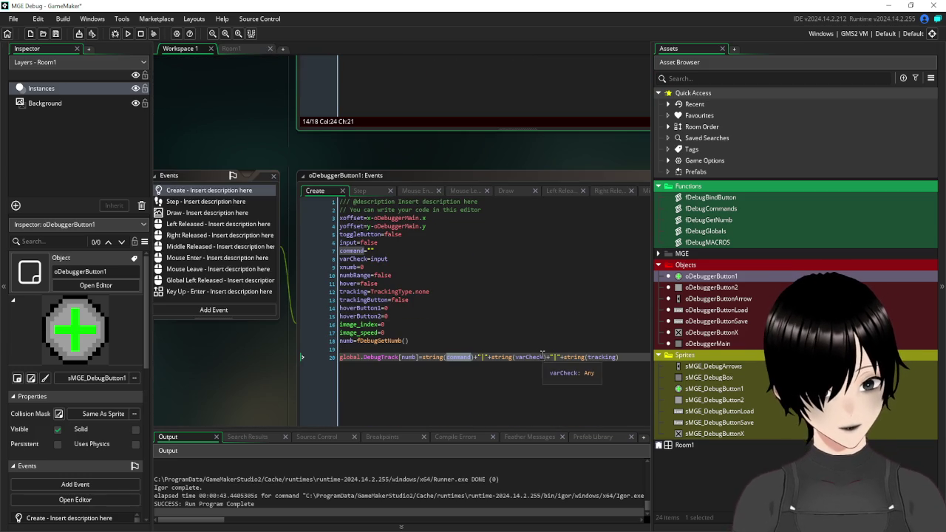
click(520, 362)
double_click(516, 362)
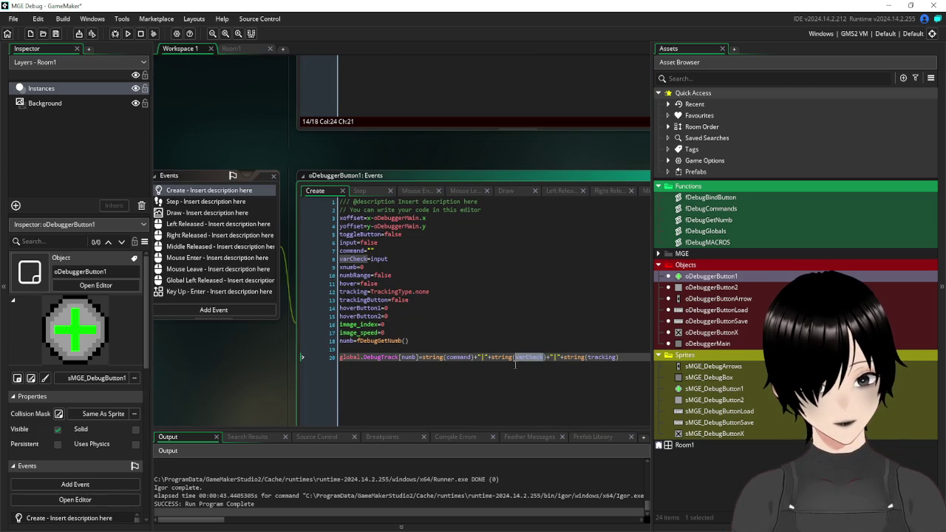
scroll(564, 371, up, 4)
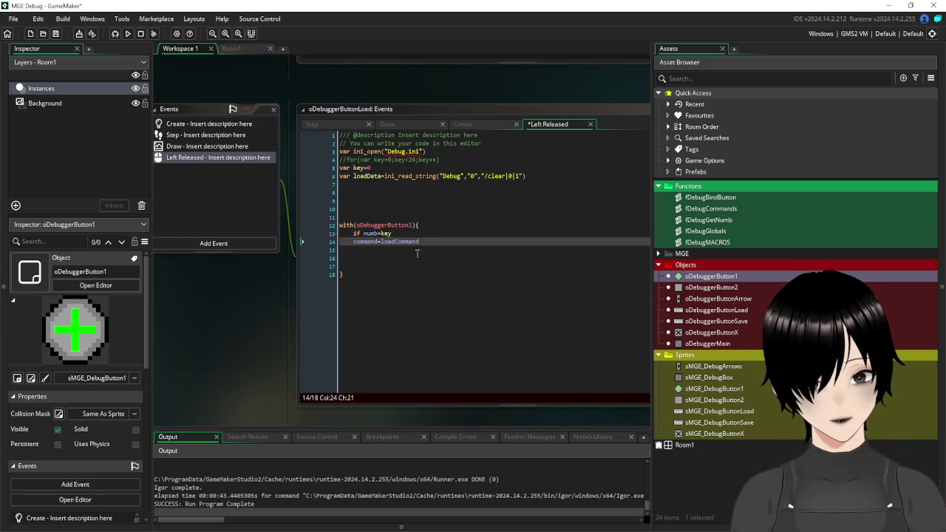
key(Return)
text(varCheck=)
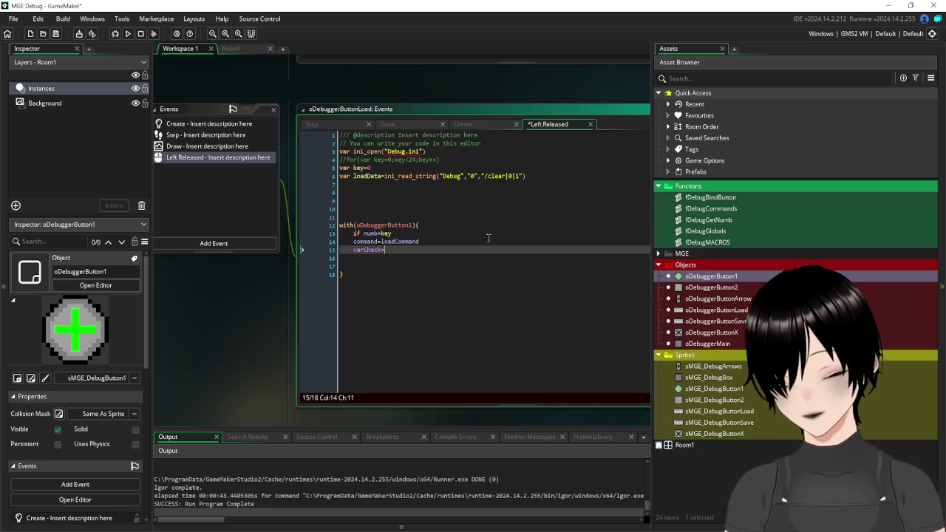
text(loadVar)
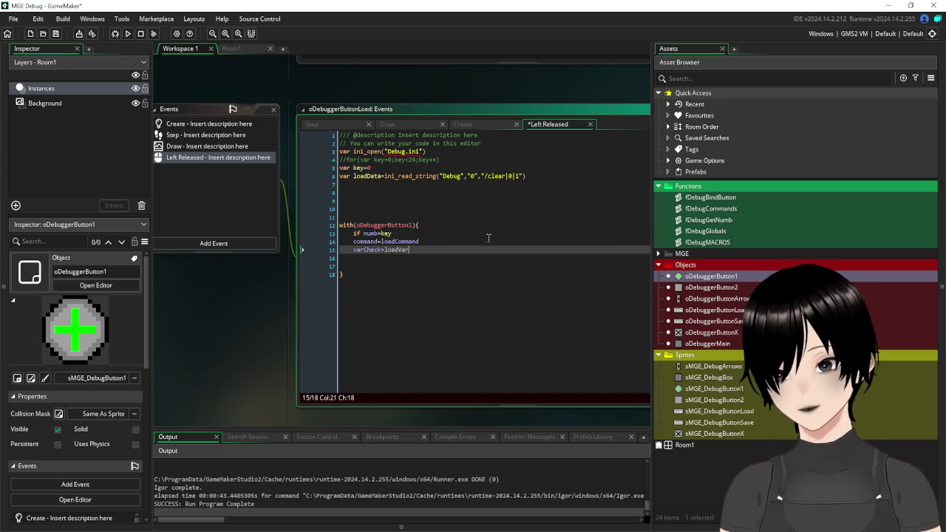
text(Check)
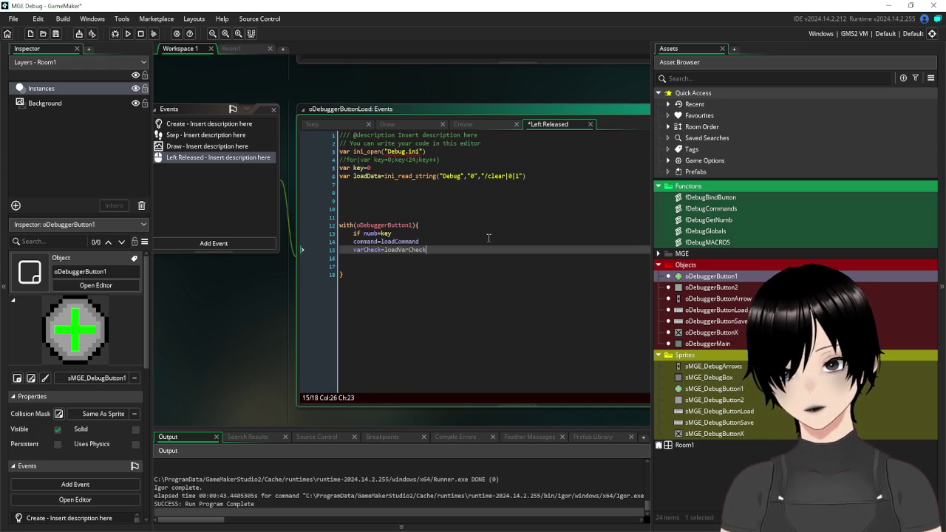
Copy tracking from oDebuggerButton1's Create code and add tracking=loadTracking below varCheck.
key(F12)
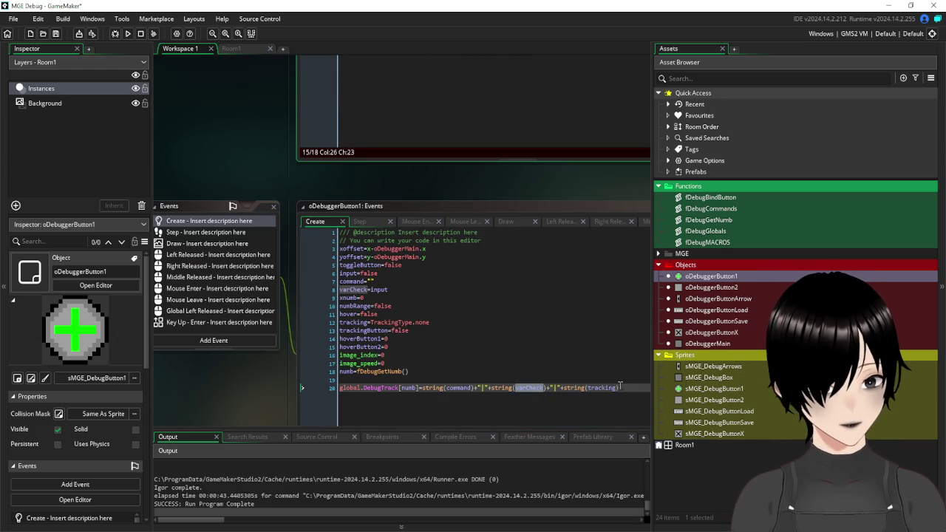
double_click(599, 387)
key(ctrl+c)
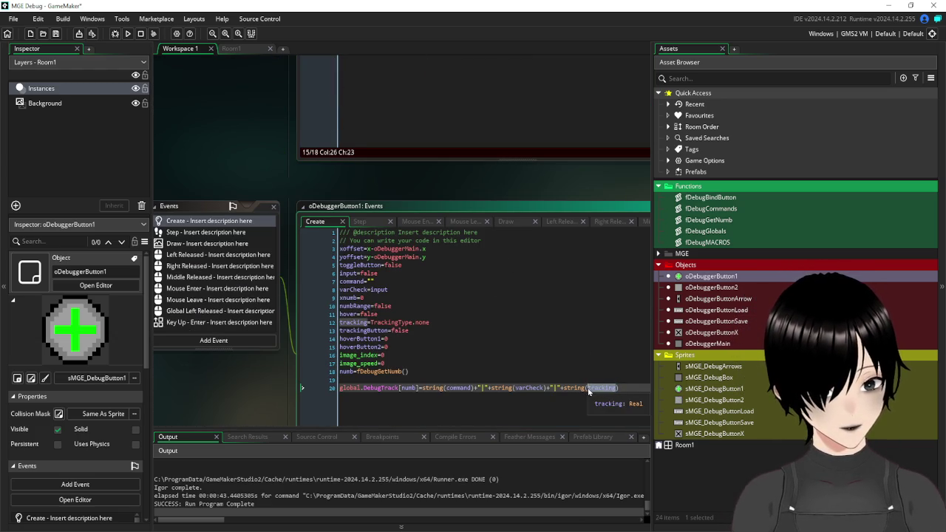
key(alt+Left)
click(420, 189)
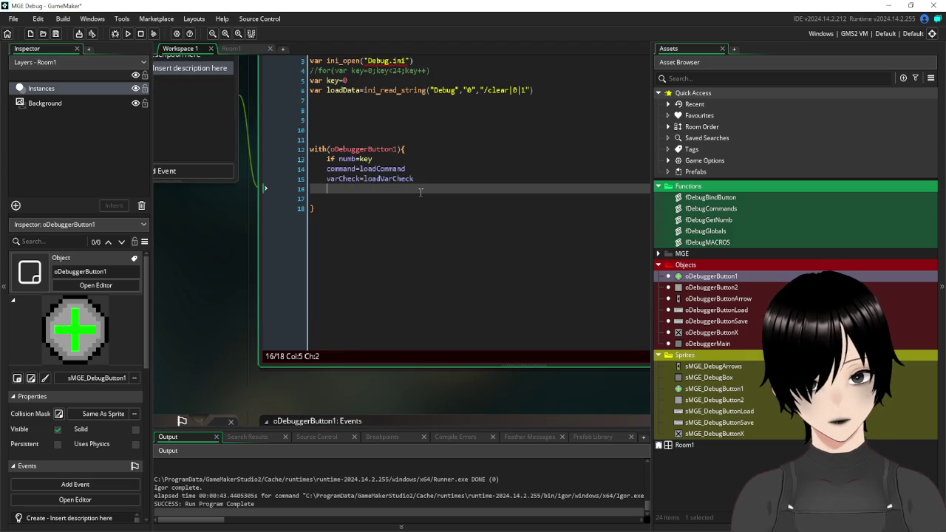
key(ctrl+v)
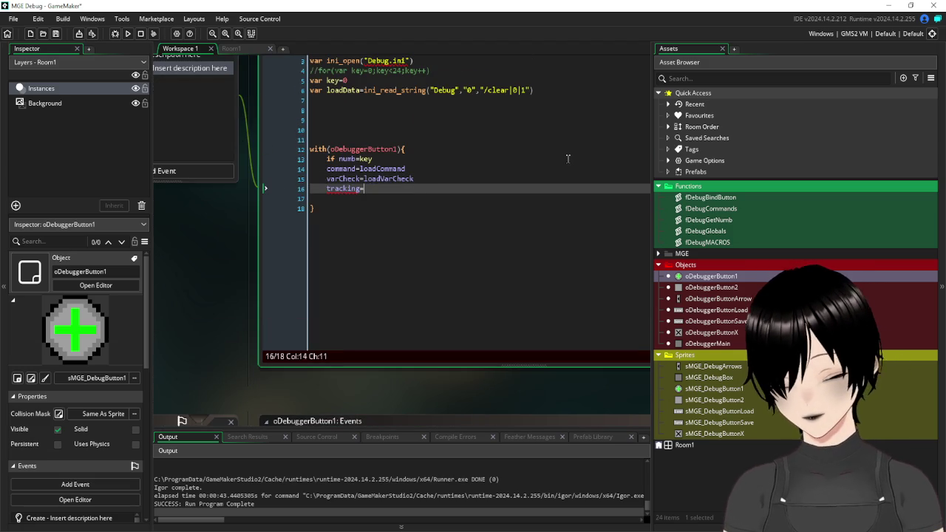
text(=load)
text(Tracking)
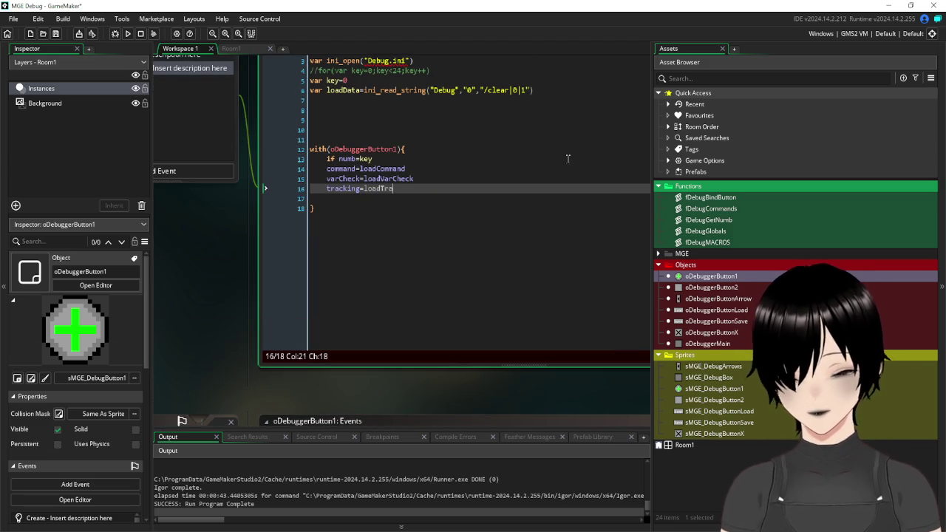
Recentre the workspace and open the fDebugCommands script.
ctrl+scroll(568, 158, down, 1)
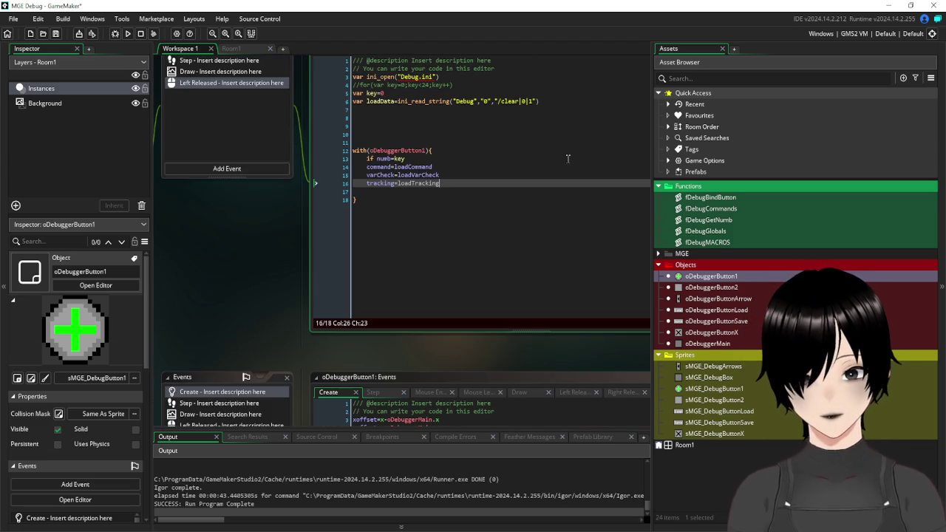
mouse_move(277, 253)
mouse_down()
mouse_move(227, 322)
mouse_move(229, 337)
mouse_move(259, 339)
mouse_up()
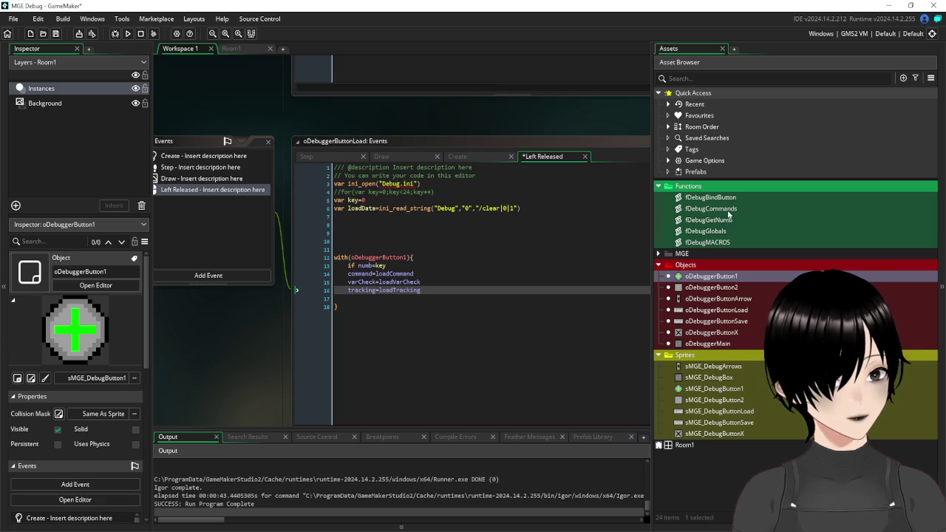
double_click(726, 210)
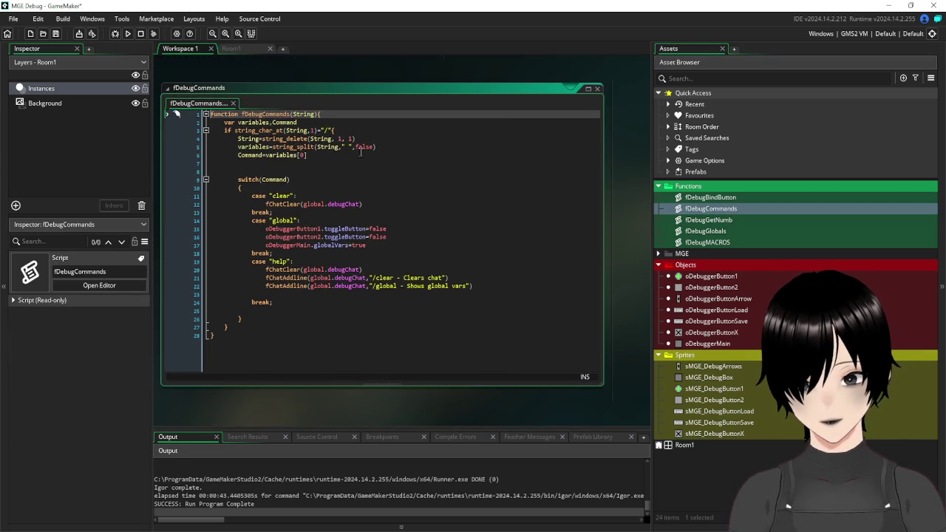
drag(335, 153, 198, 148)
key(ctrl+c)
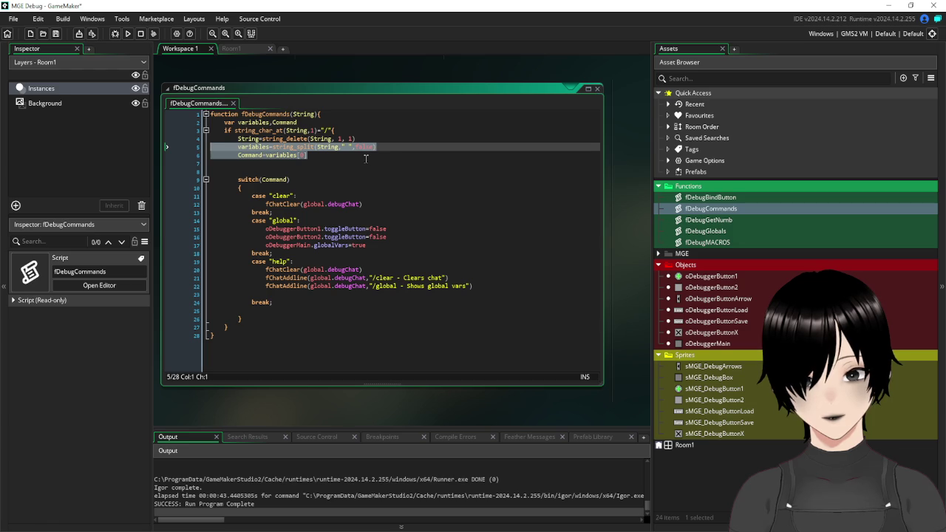
click(599, 93)
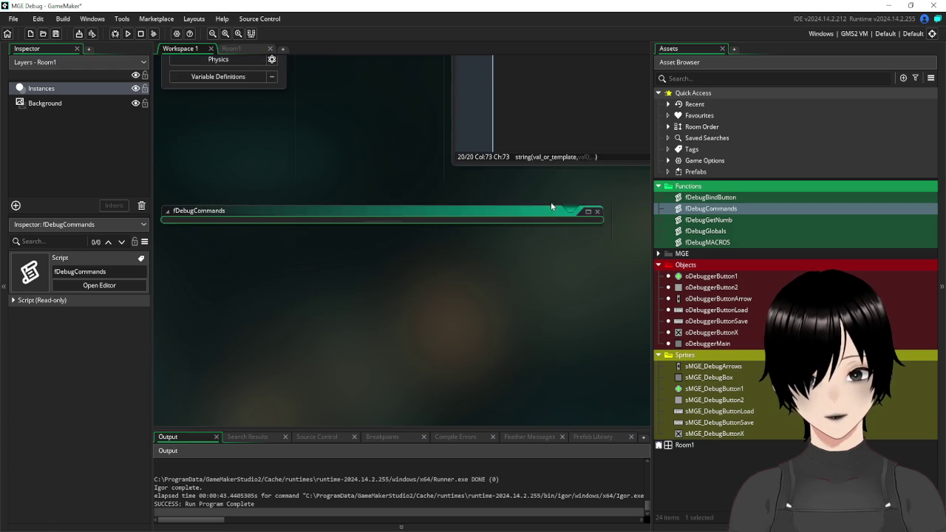
scroll(445, 194, up, 5)
mouse_move(445, 195)
mouse_down()
mouse_move(450, 232)
mouse_move(419, 249)
mouse_move(292, 273)
mouse_up()
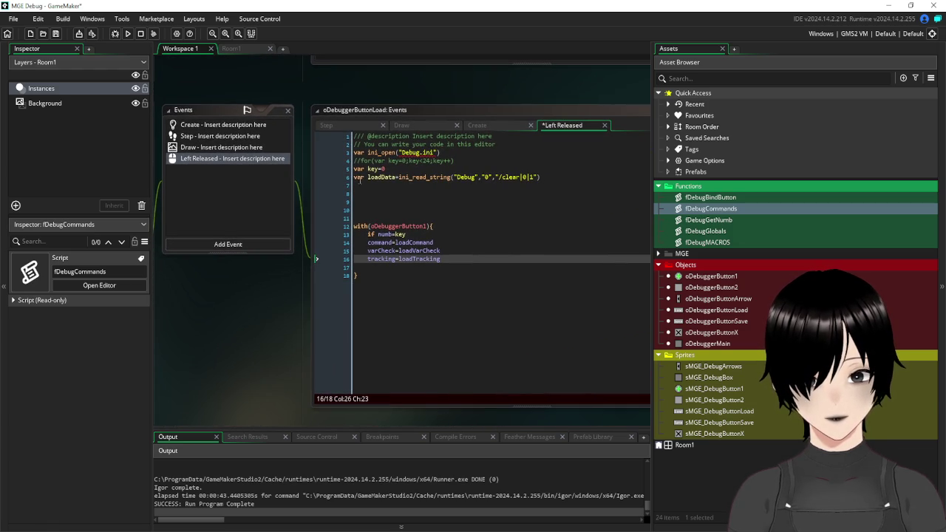
Paste the string_split lines below loadData and remove their indentation.
click(367, 186)
key(ctrl+v)
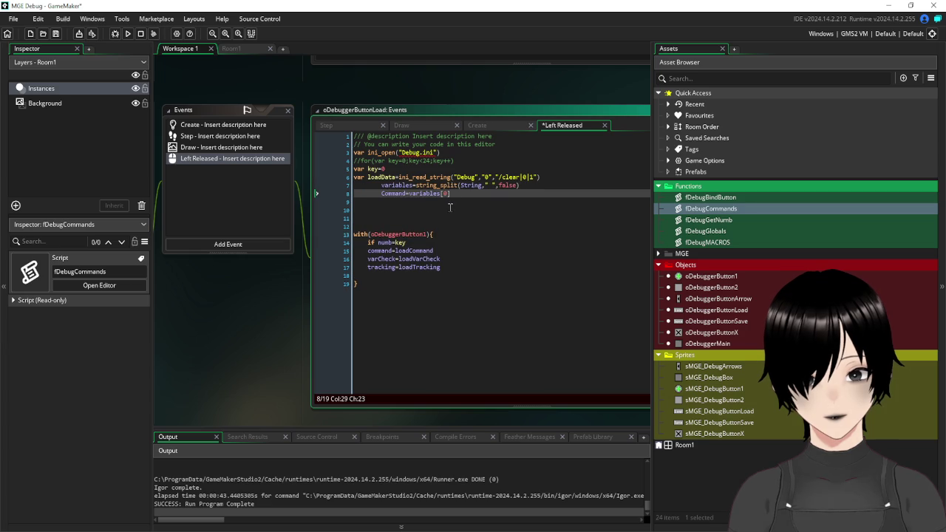
click(381, 185)
key(BackSpace)
key(BackSpace)
click(382, 193)
key(BackSpace)
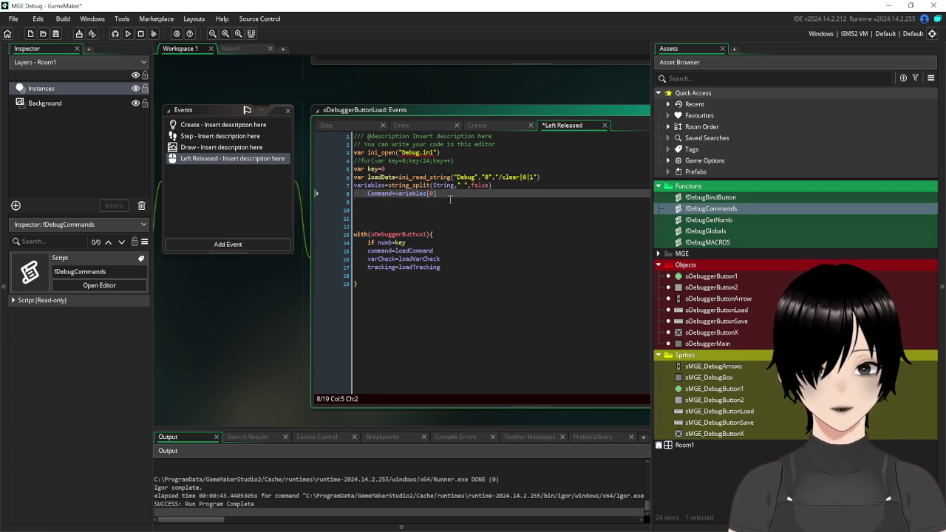
key(BackSpace)
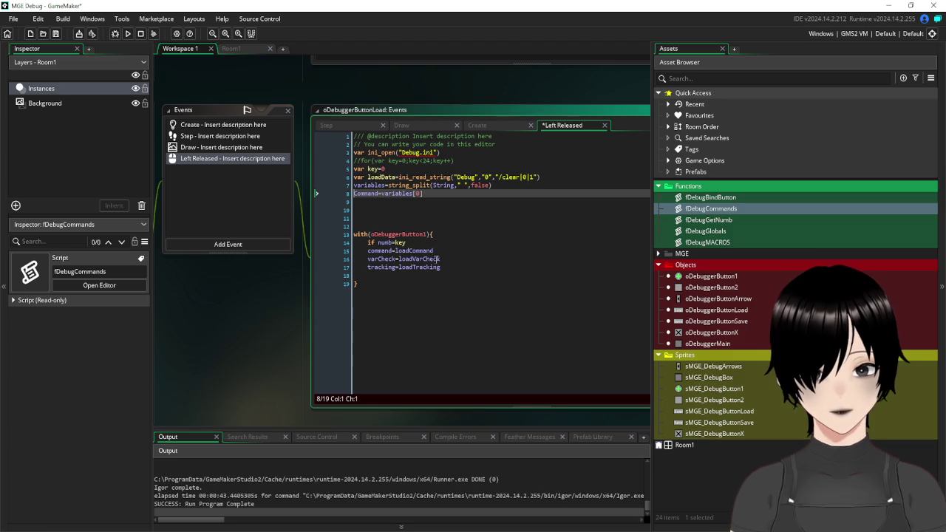
Rename Command to loadCommand and make string_split divide loadData instead of String.
drag(434, 251, 396, 252)
key(ctrl+c)
double_click(366, 194)
key(ctrl+v)
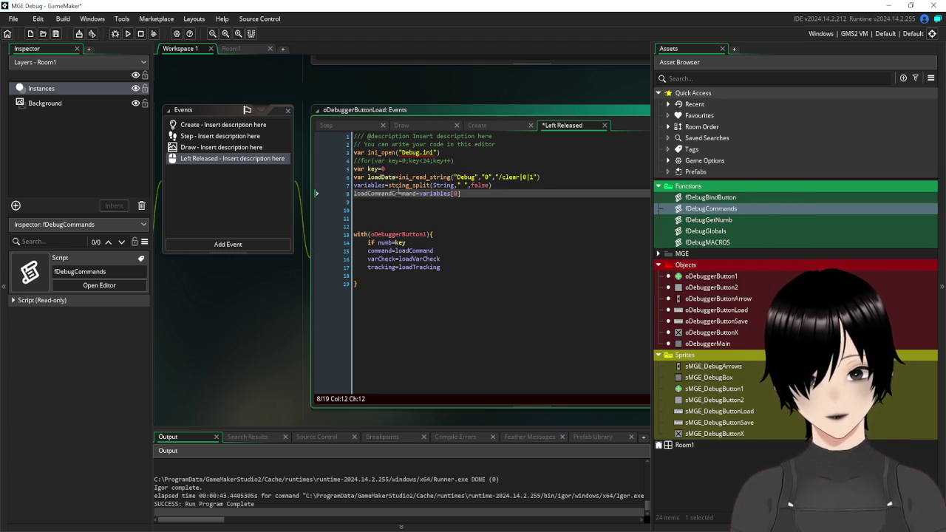
click(384, 184)
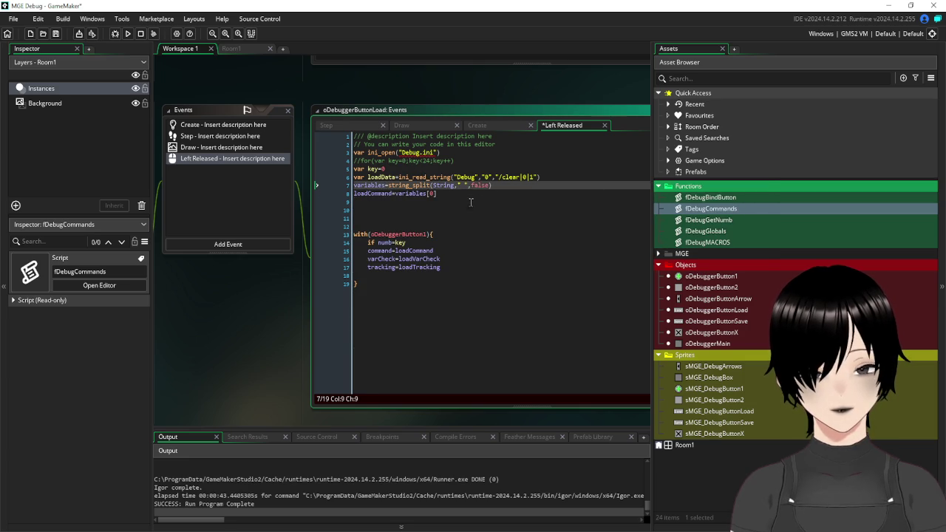
double_click(395, 179)
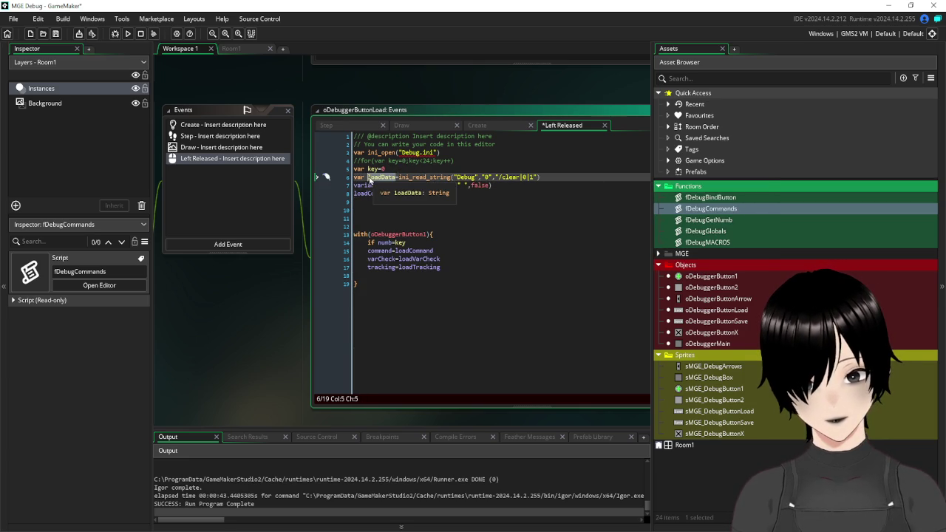
click(437, 186)
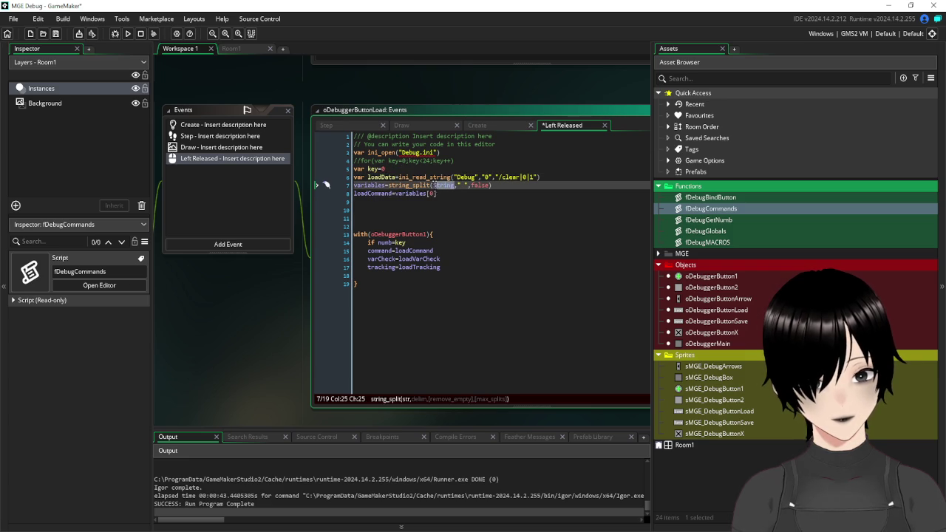
key(ctrl+v)
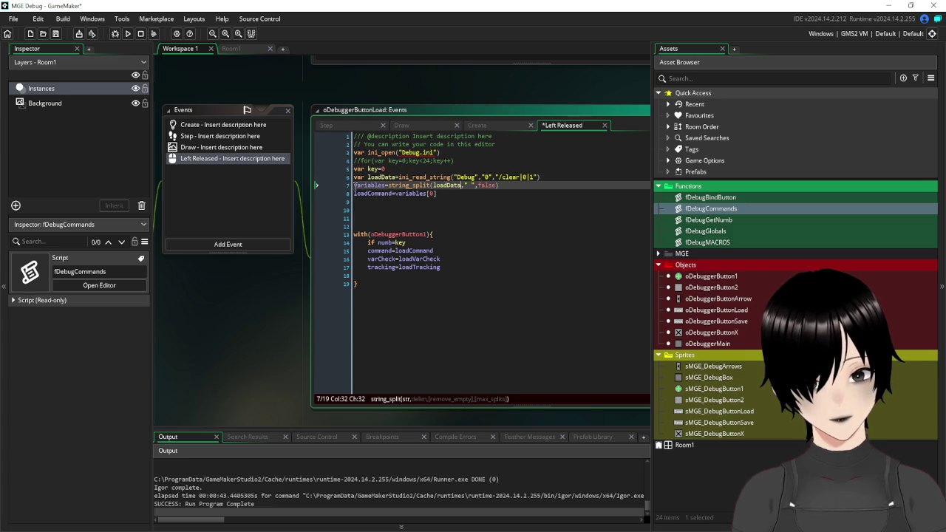
Declare variables and loadCommand with var, then duplicate the loadCommand line twice.
click(415, 215)
click(355, 186)
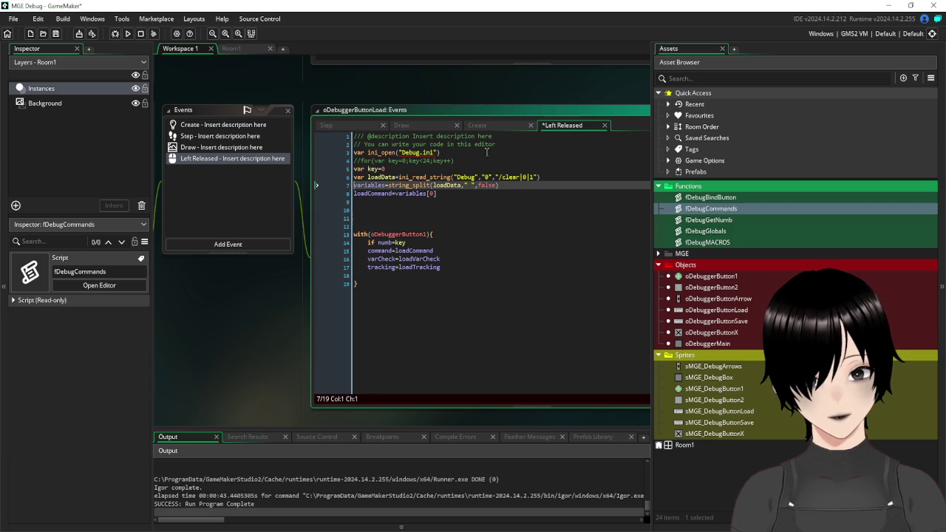
text(var)
key(Down)
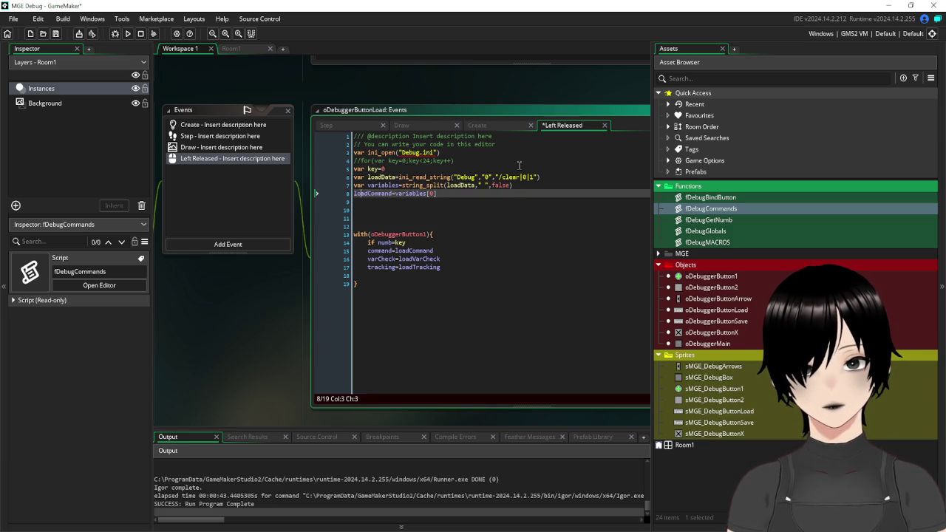
text(var)
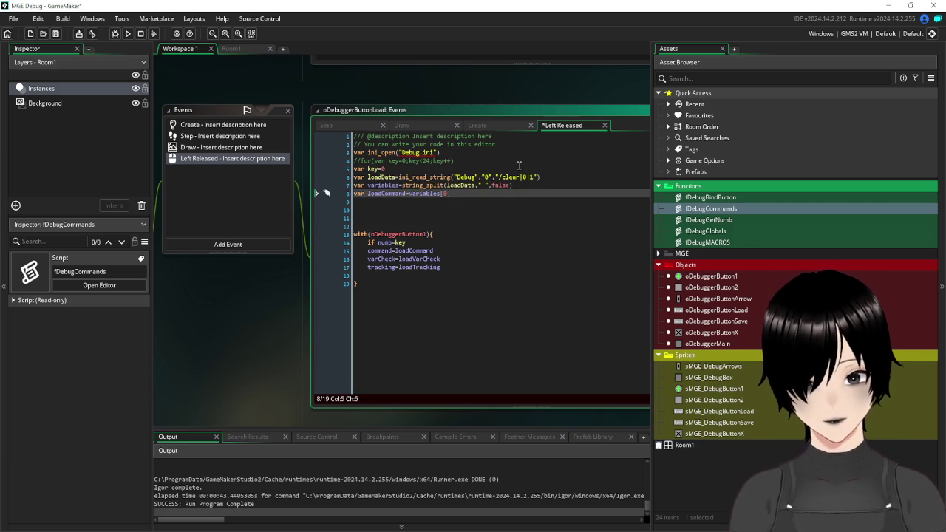
key(Down)
key(shift+Up)
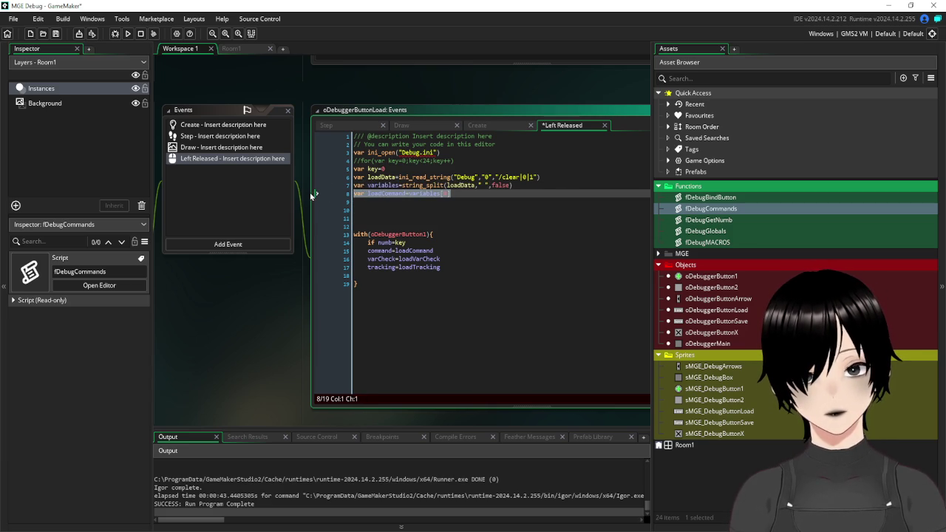
click(415, 200)
key(ctrl+v)
key(Down)
key(ctrl+v)
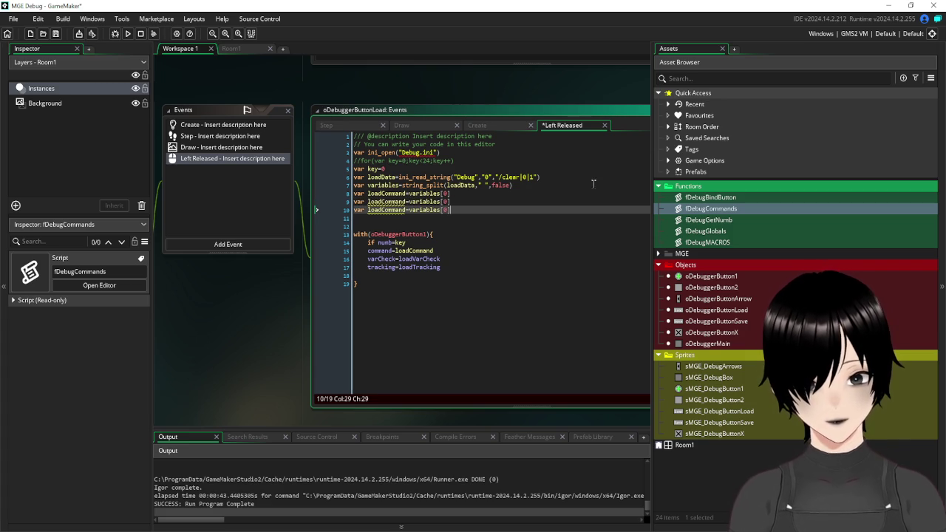
Turn the copies into loadVarCheck = variables[1] and loadTracking = variables[2].
drag(442, 259, 400, 261)
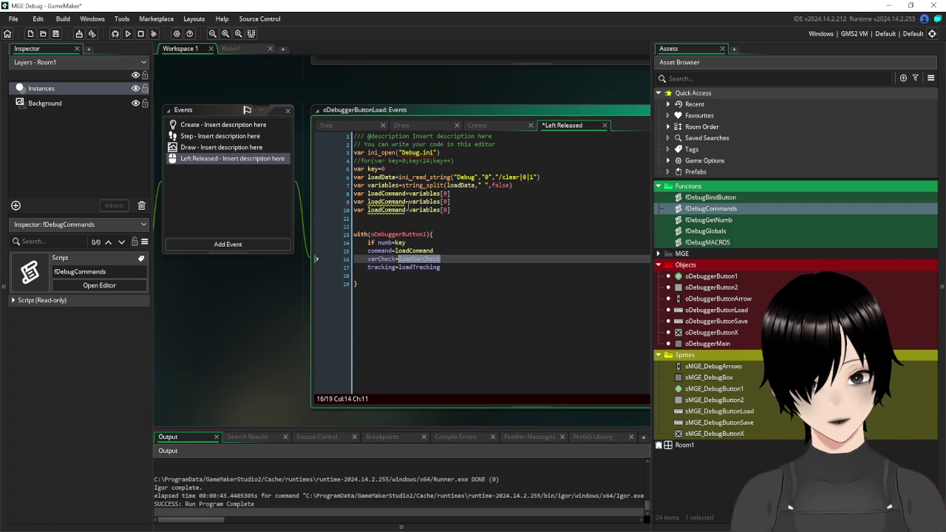
key(ctrl+c)
double_click(405, 202)
key(ctrl+v)
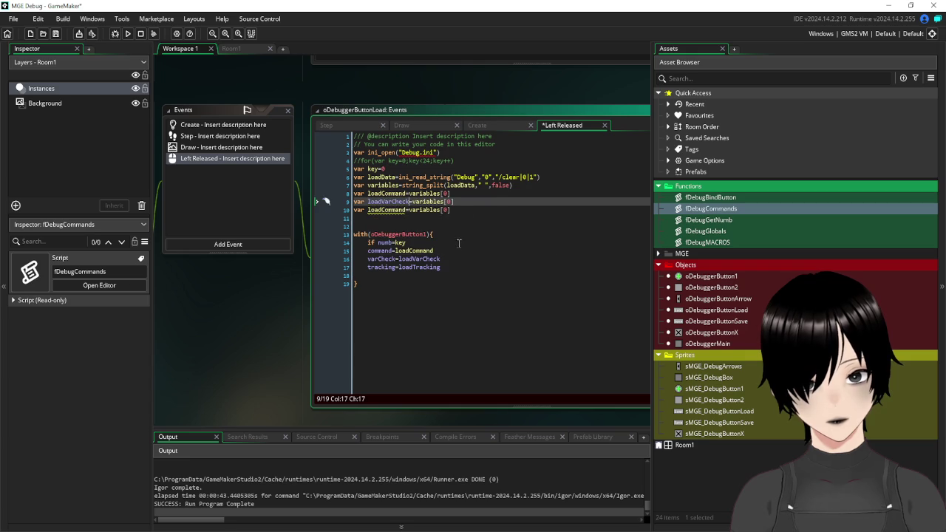
drag(442, 267, 400, 268)
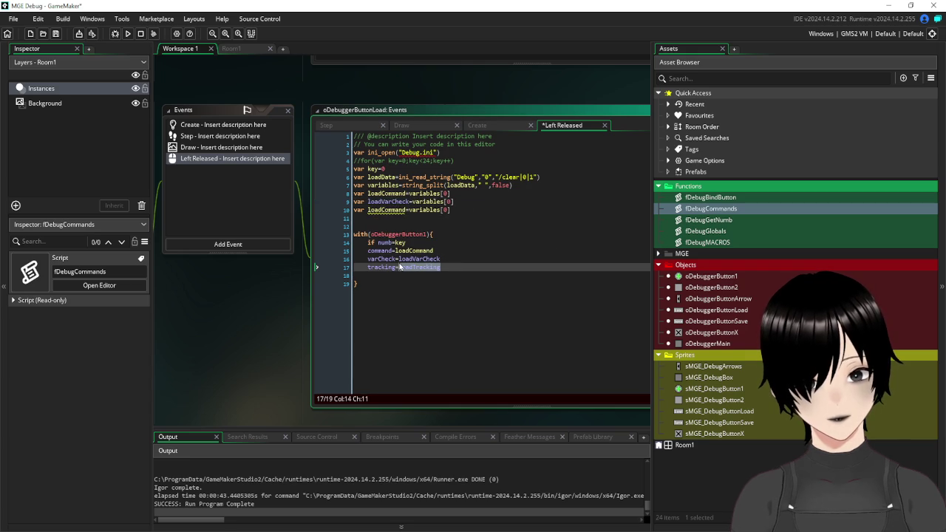
click(368, 210)
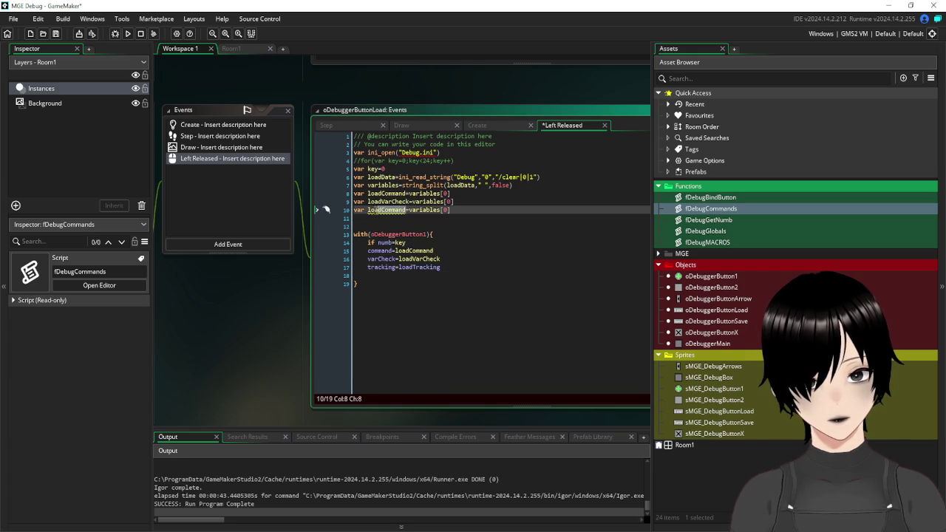
key(ctrl+v)
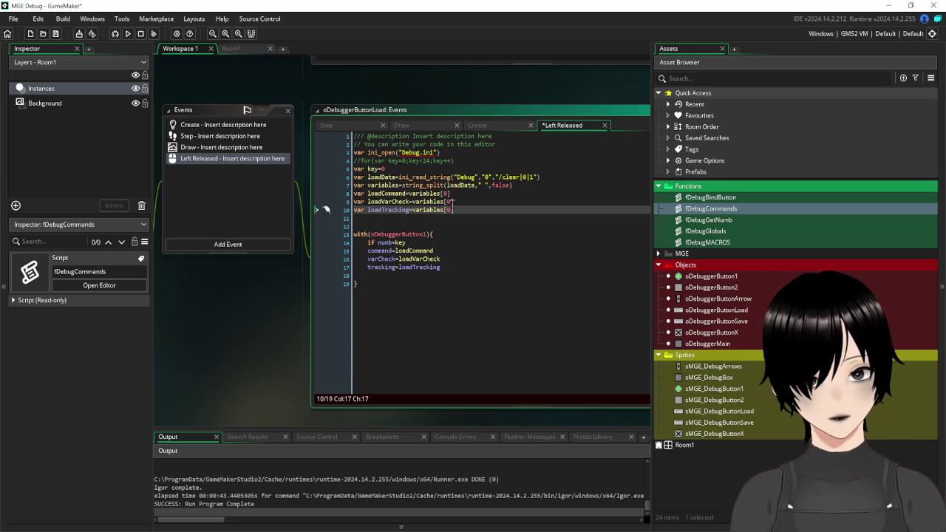
click(531, 210)
key(Left)
key(BackSpace)
text(2)
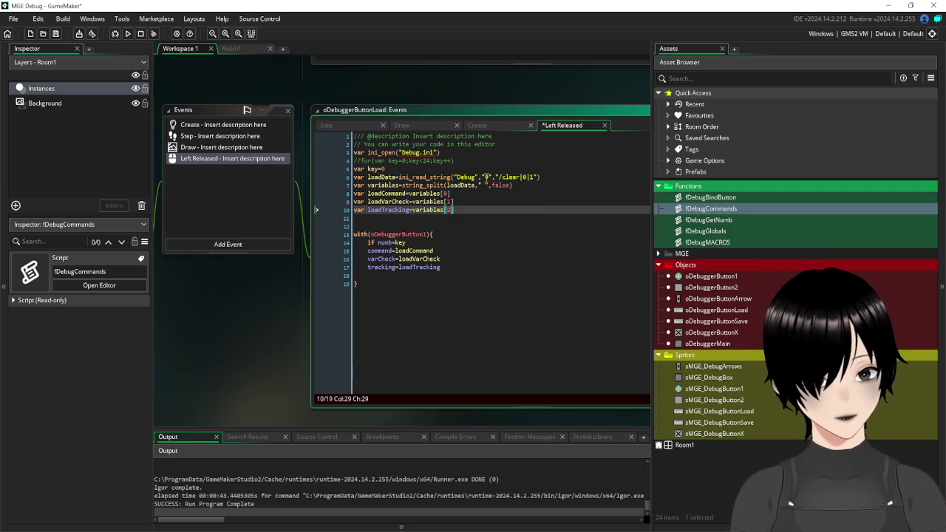
Replace the hard-coded ini_read_string key with string(key).
double_click(487, 177)
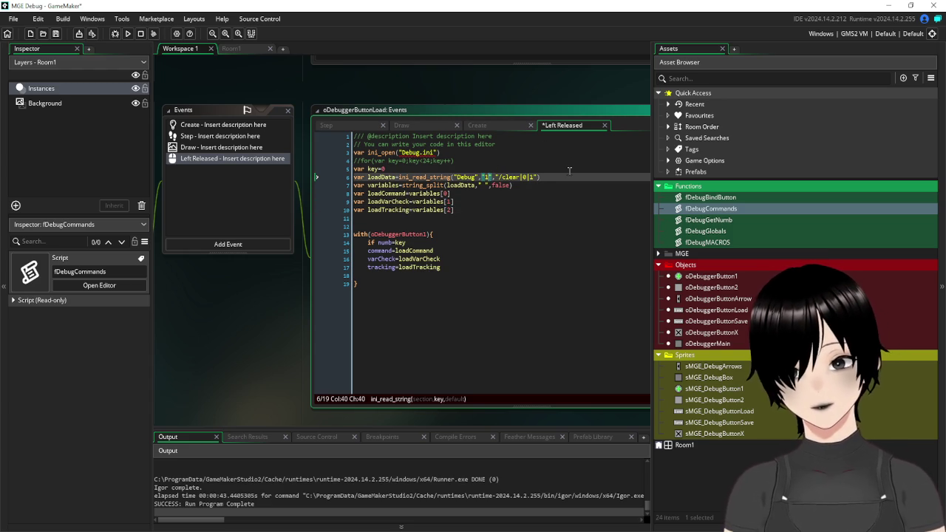
key(BackSpace)
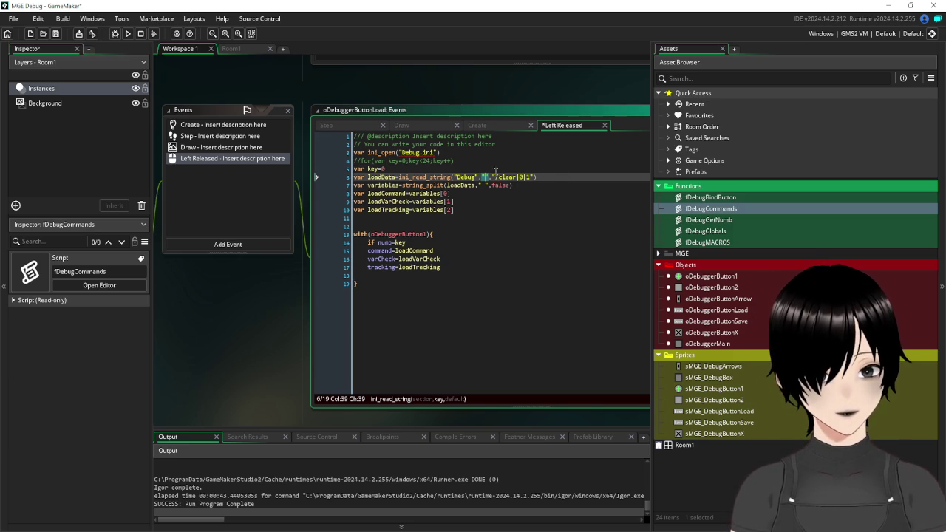
text(,)
key(BackSpace)
key(BackSpace)
text(strin)
text(g(key)
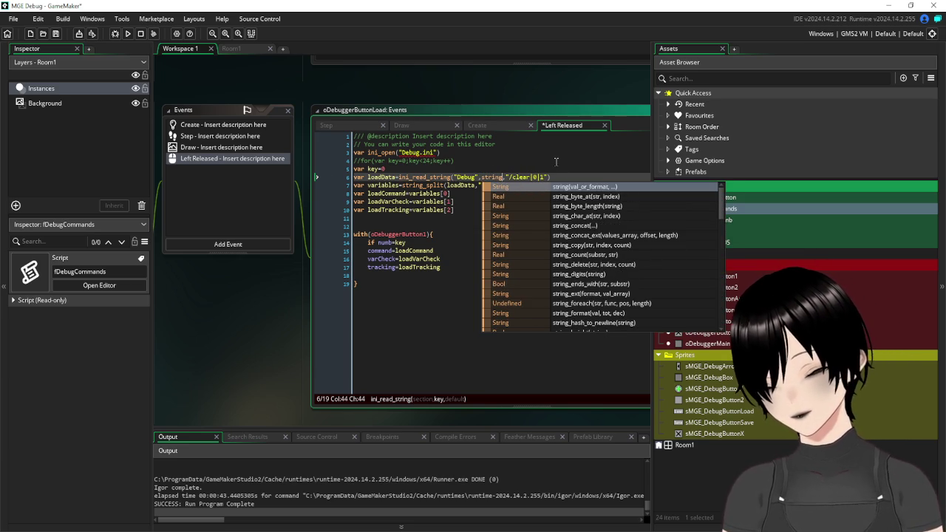
text())
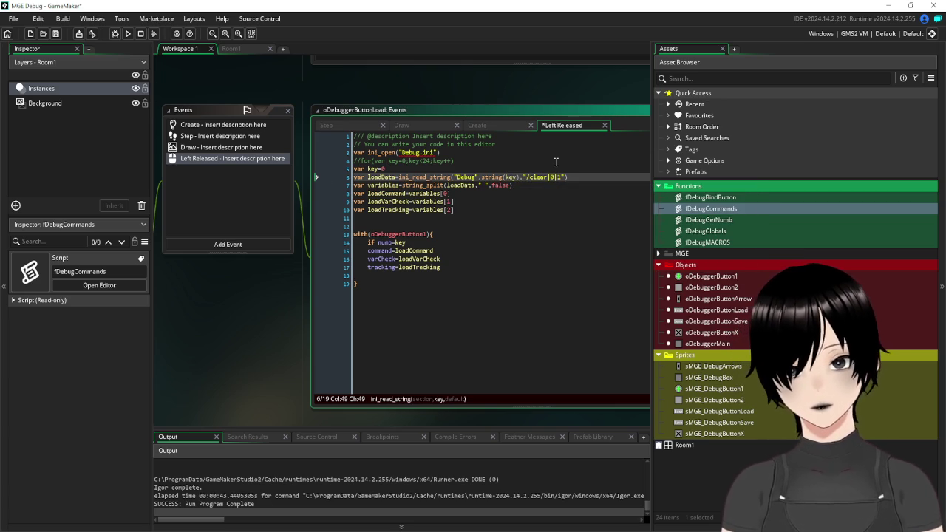
Set key to 4 on line 5 and save the Left Released code.
click(382, 169)
text(4)
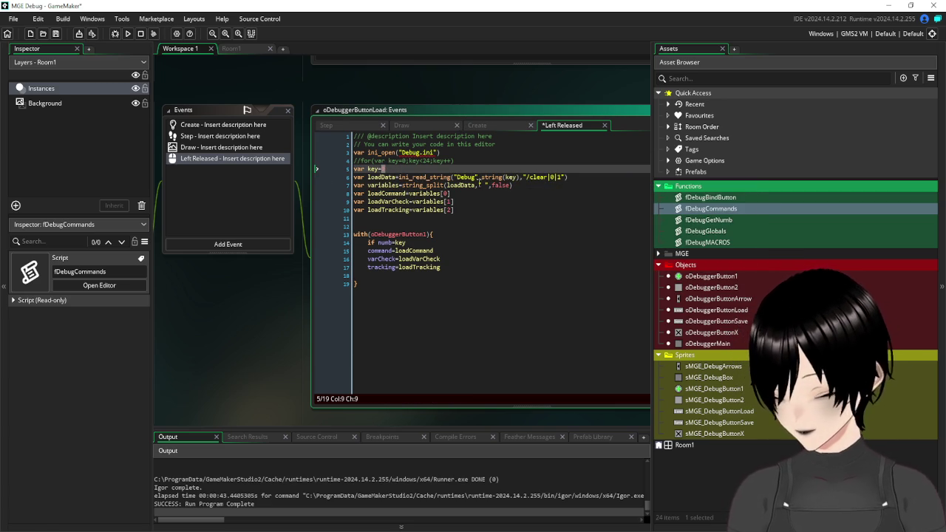
click(512, 232)
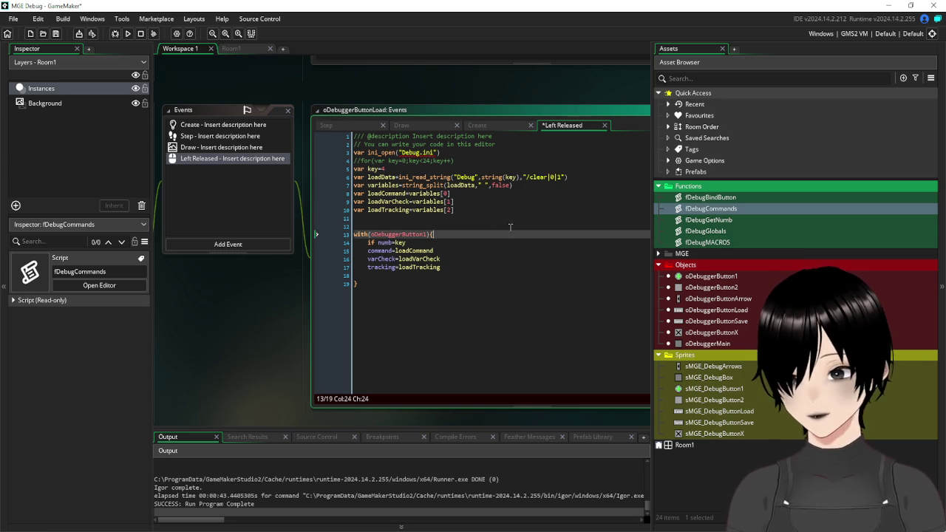
click(56, 34)
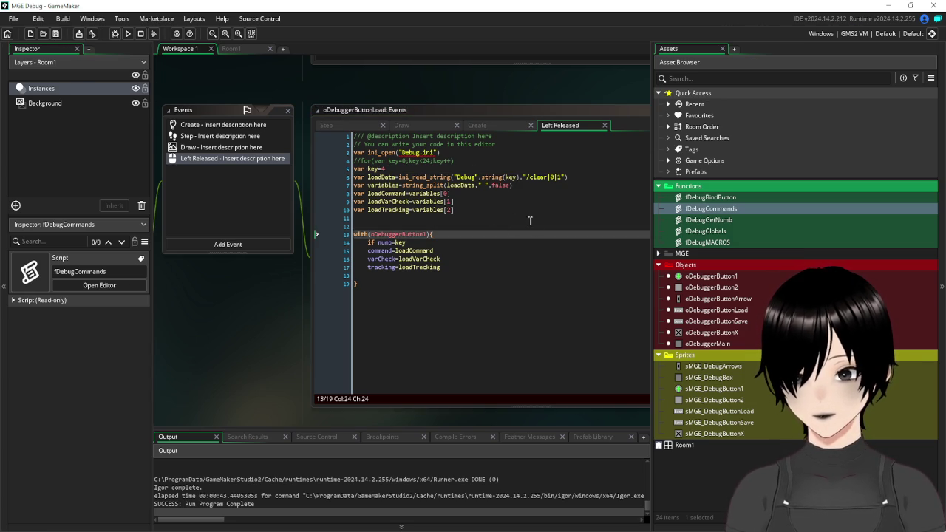
Delete the blank lines 18 and 12 from the Left Released code.
click(548, 260)
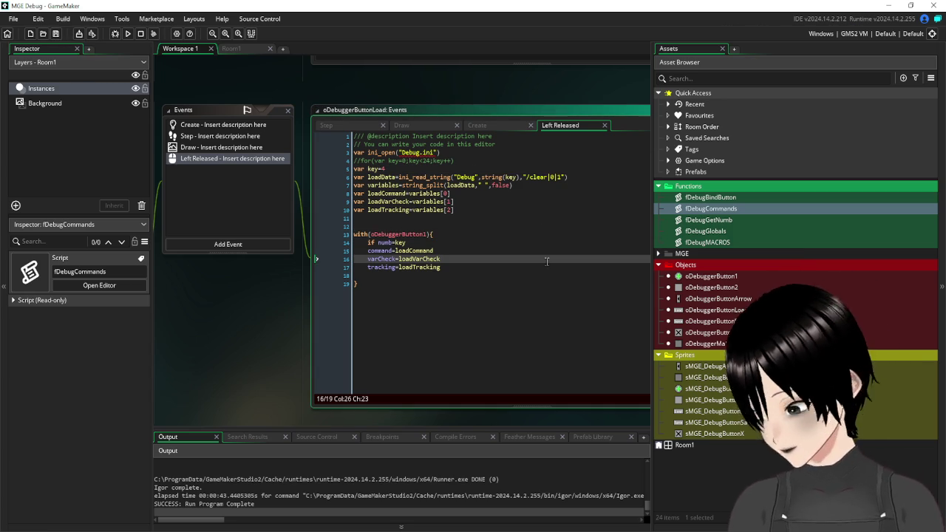
click(438, 273)
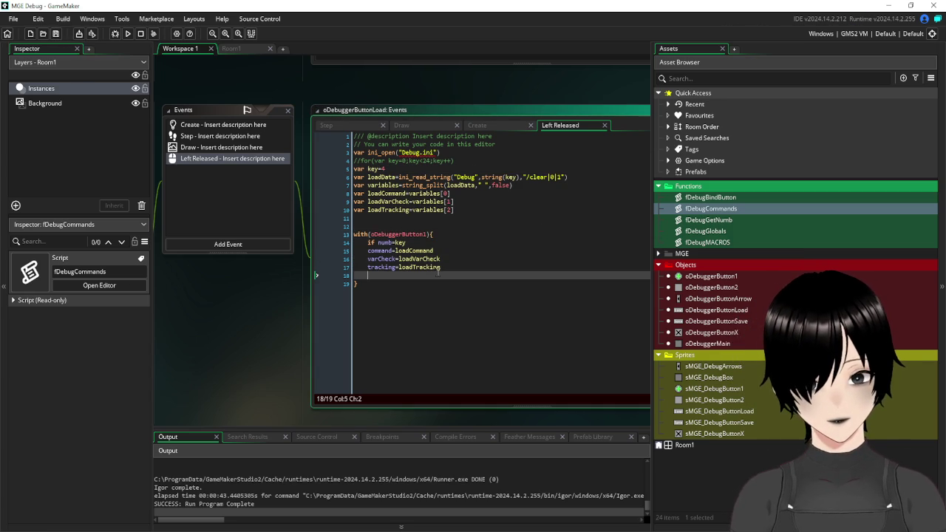
key(BackSpace)
key(BackSpace)
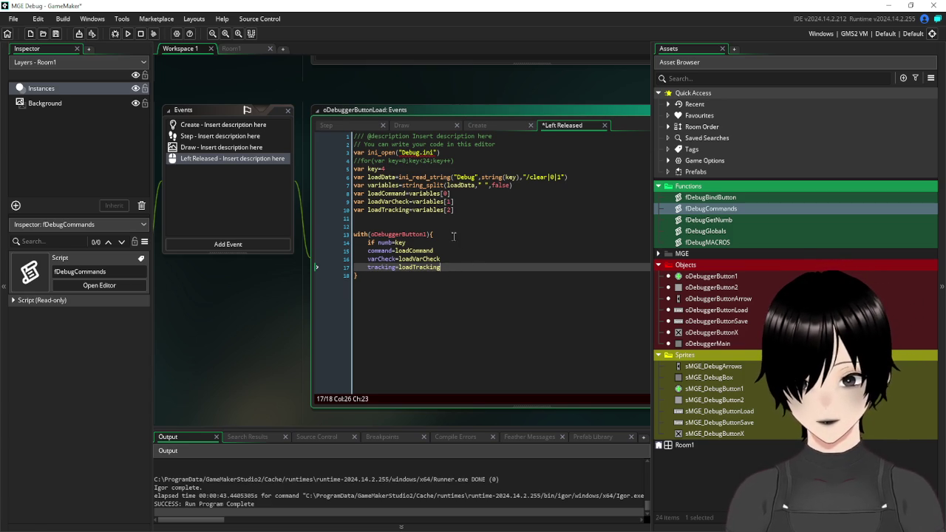
click(420, 227)
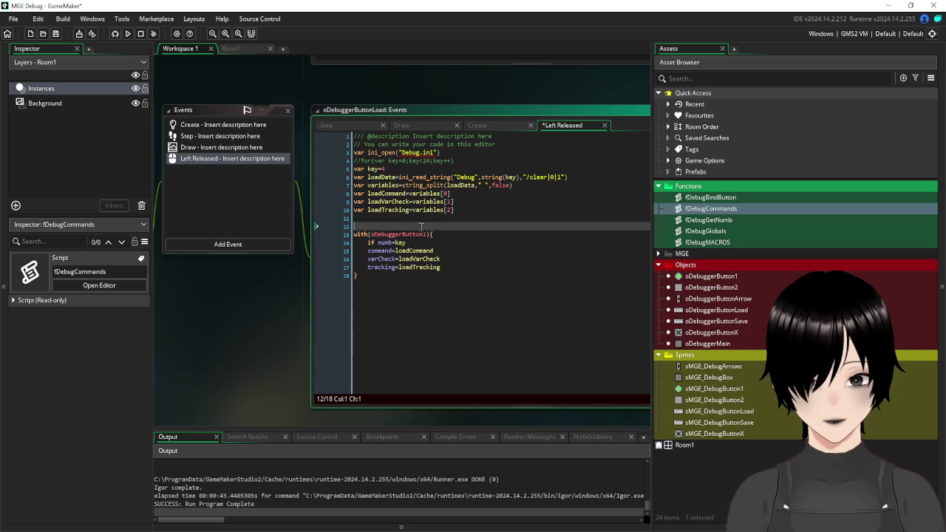
key(BackSpace)
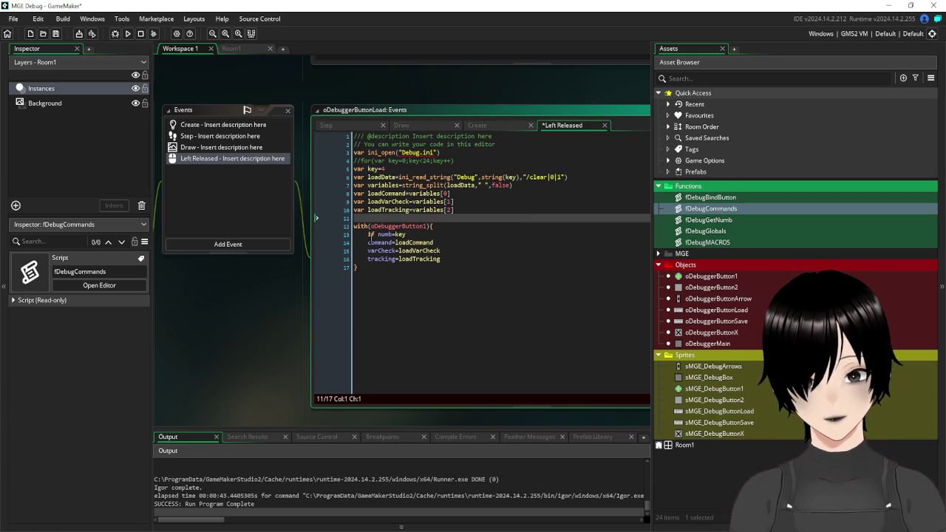
Close the if numb=key block with } after the tracking line, indent the three assignments, and save.
click(432, 234)
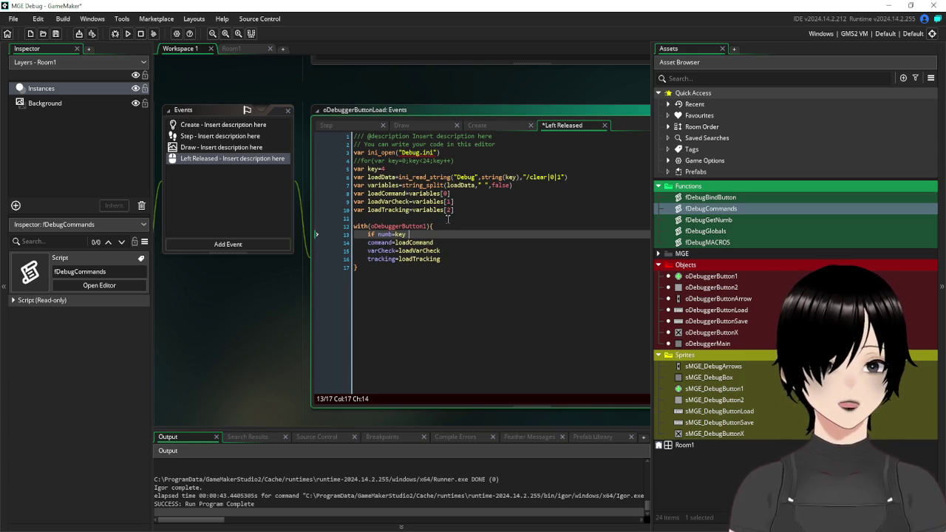
text(()
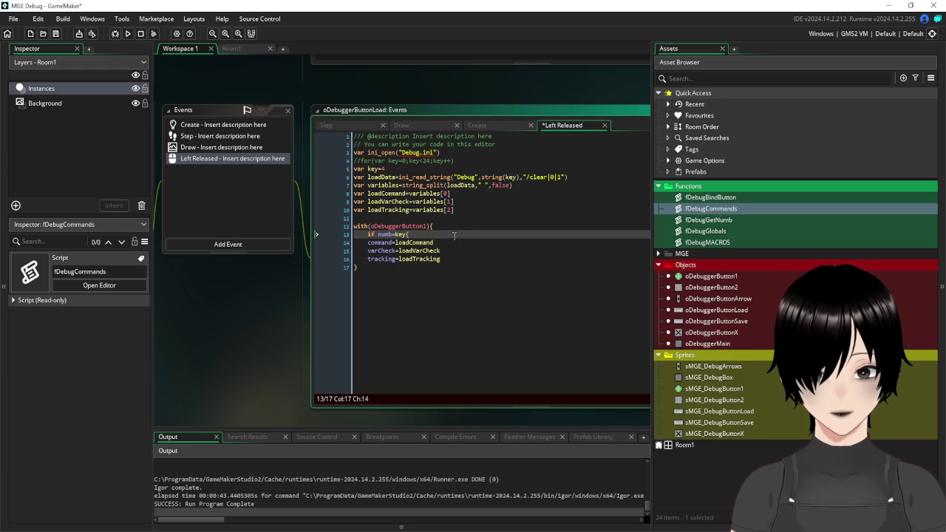
click(451, 259)
key(Return)
text(})
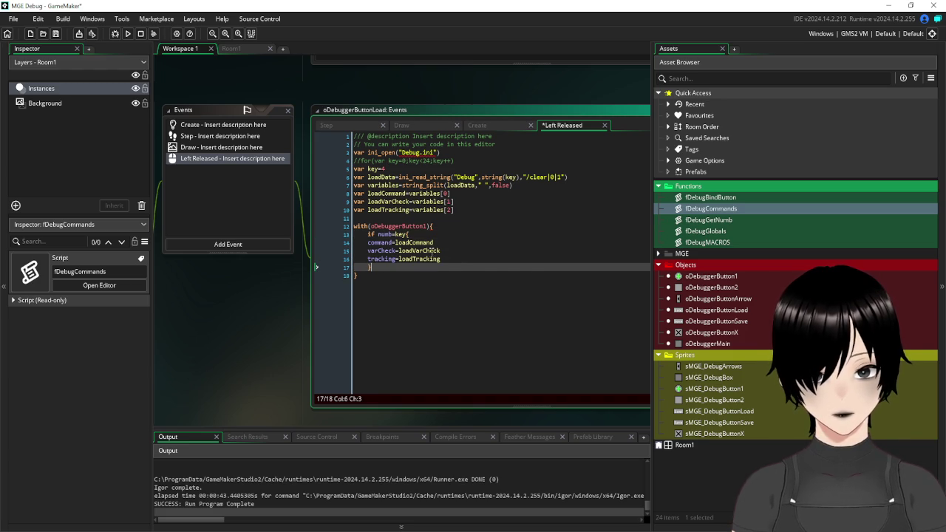
drag(451, 259, 332, 240)
key(Tab)
click(500, 211)
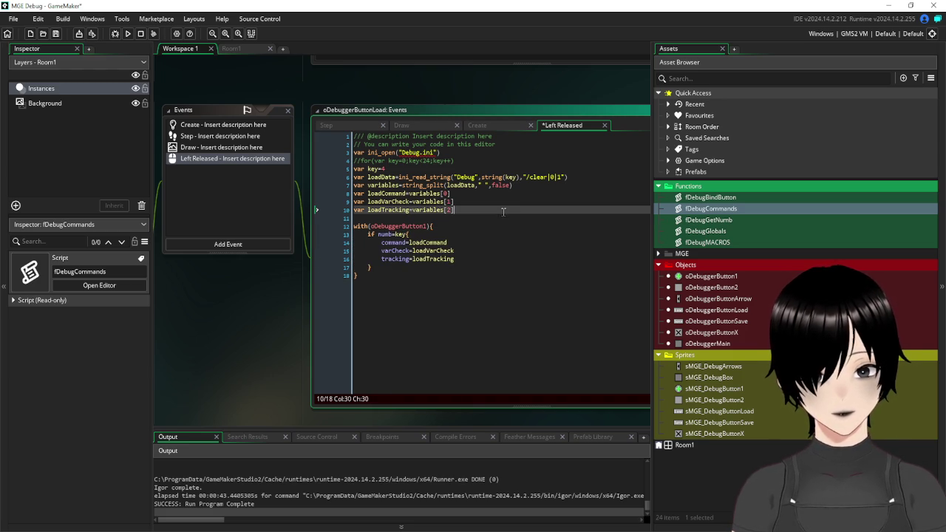
click(56, 34)
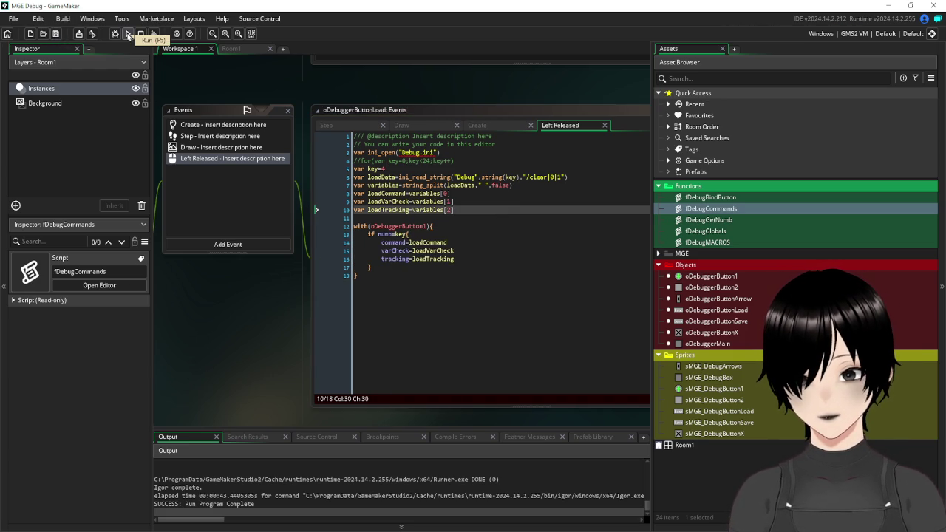
Add the opening { after if numb=key and save the code.
click(508, 260)
click(519, 319)
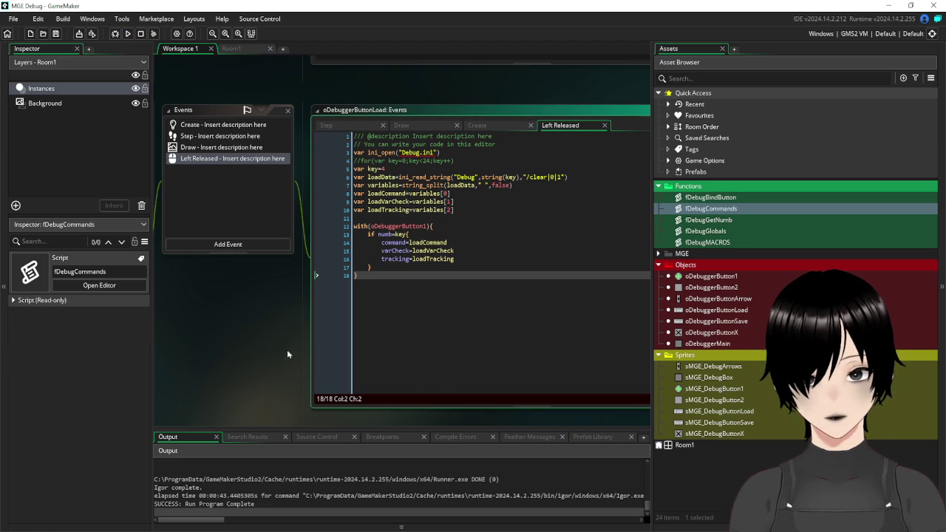
scroll(291, 352, down, 3)
mouse_move(201, 300)
mouse_down()
mouse_move(244, 289)
mouse_move(241, 340)
mouse_up()
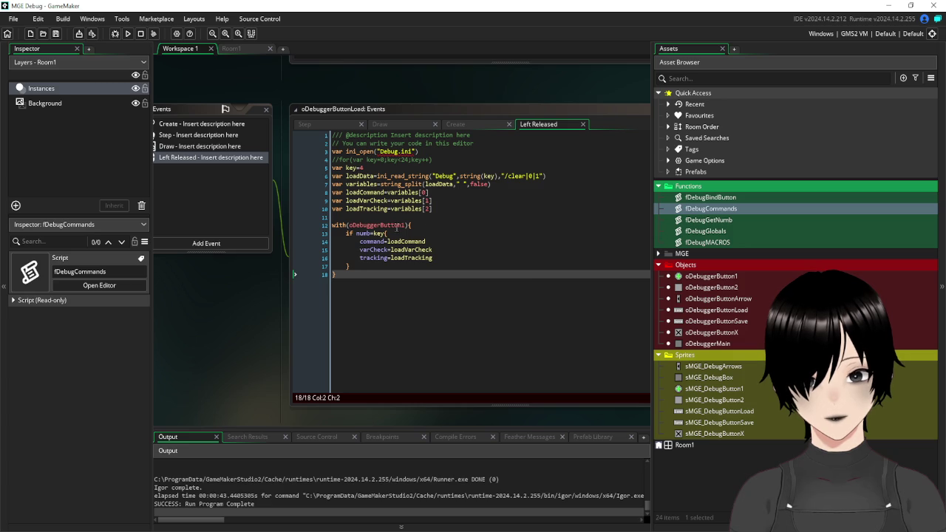
text({)
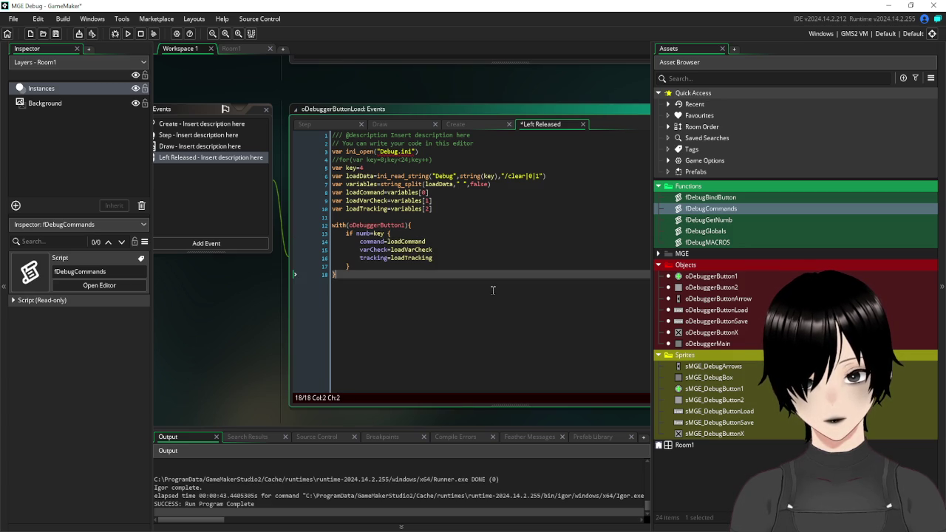
key(ctrl+s)
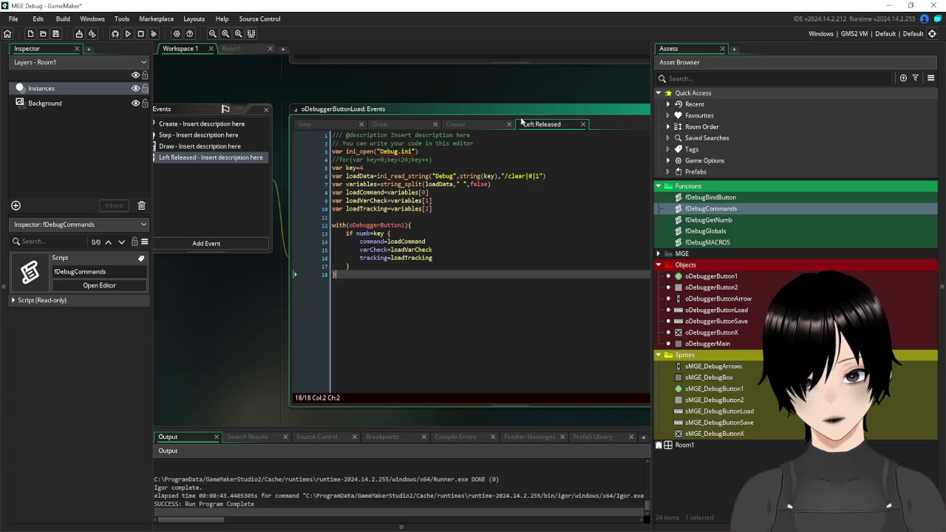
Run the game, enter 'gfd' on debugger page 2, then press Load on page 1.
click(129, 34)
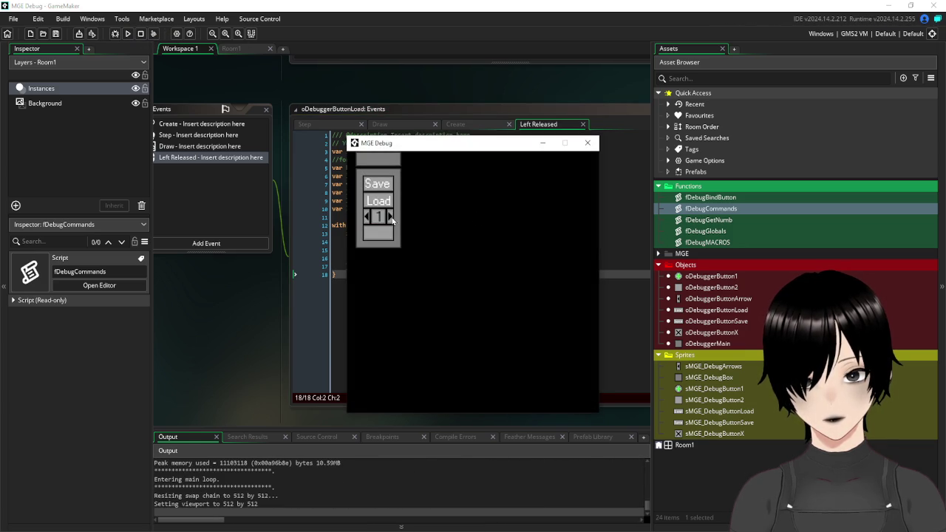
click(391, 217)
click(391, 235)
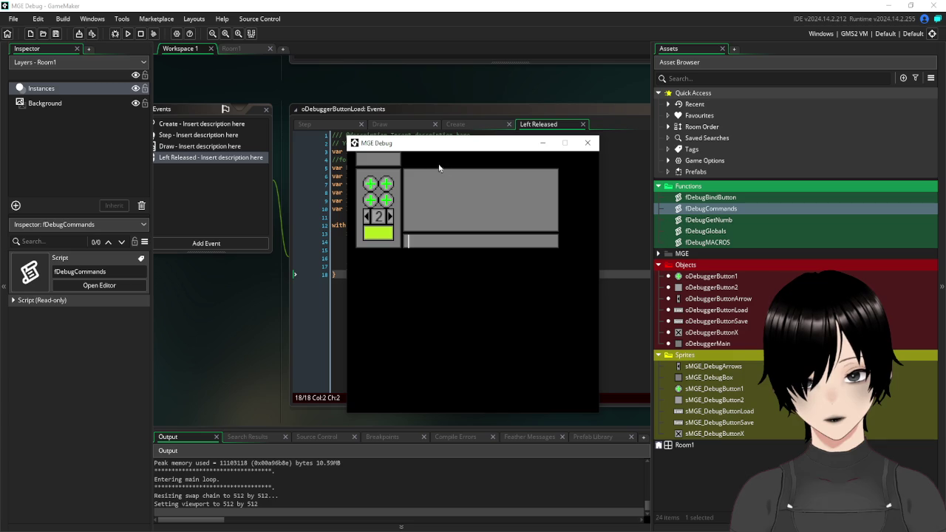
text(gfd)
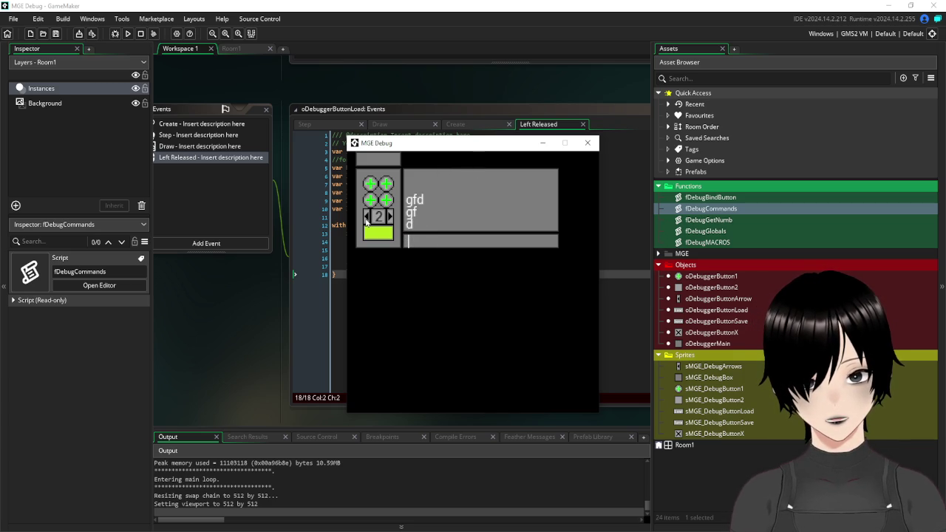
click(366, 219)
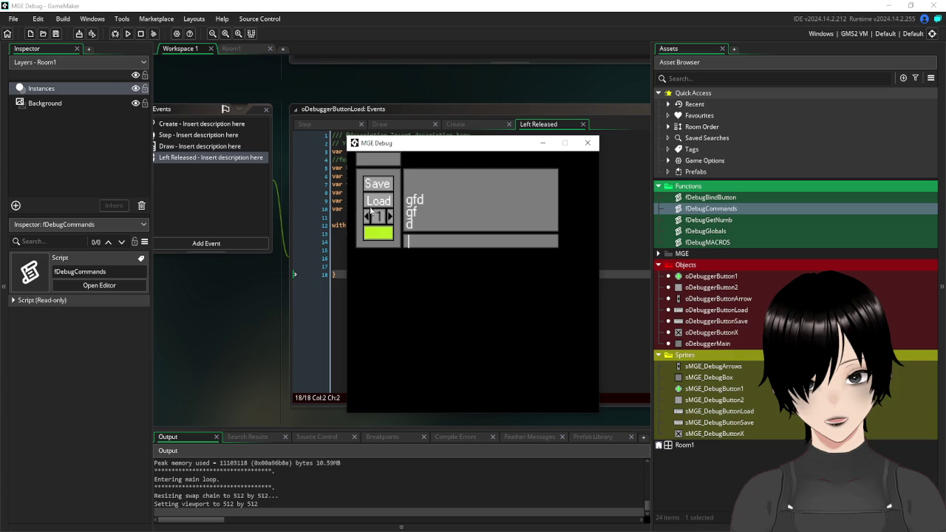
click(375, 203)
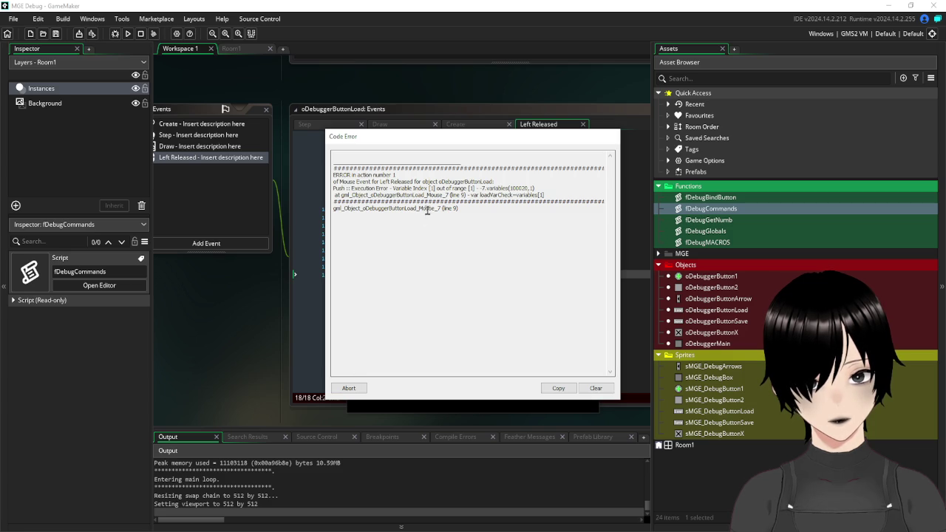
Abort the code error and change line 7's split delimiter from a space to '|'.
click(350, 389)
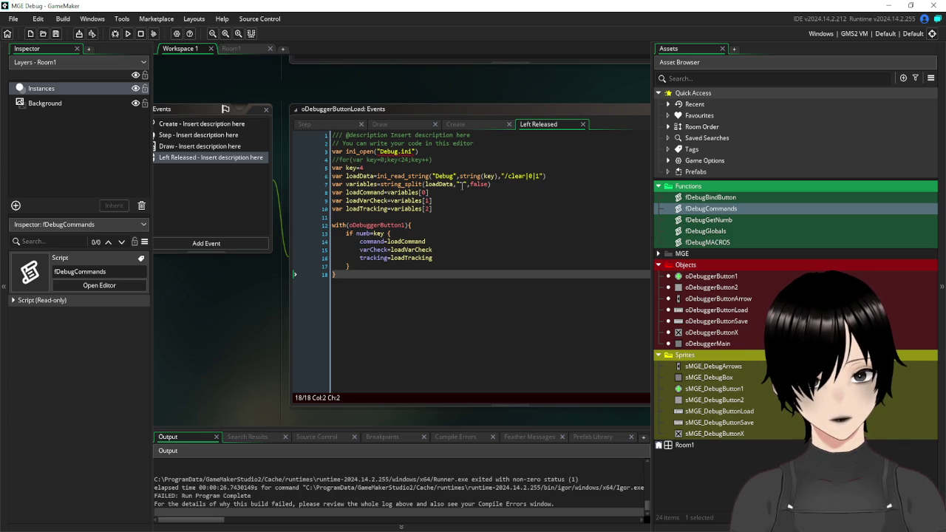
click(464, 184)
key(BackSpace)
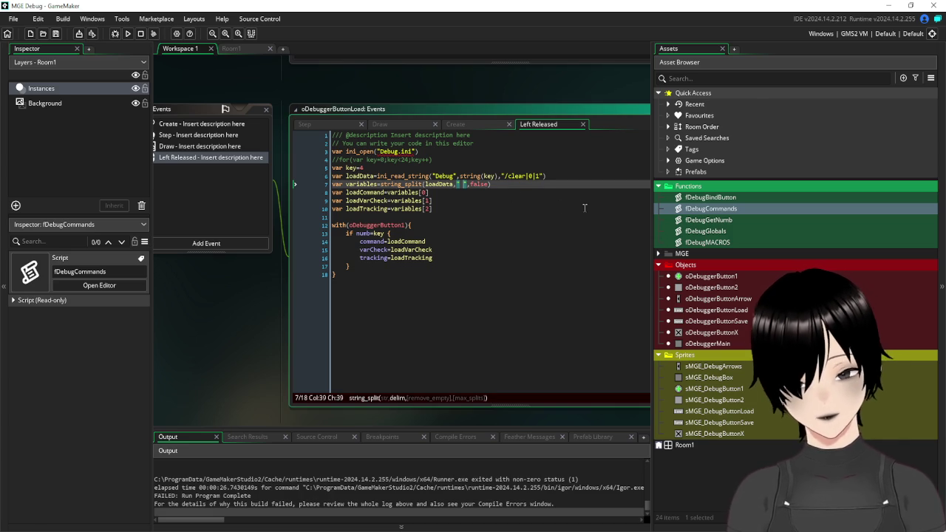
text(|)
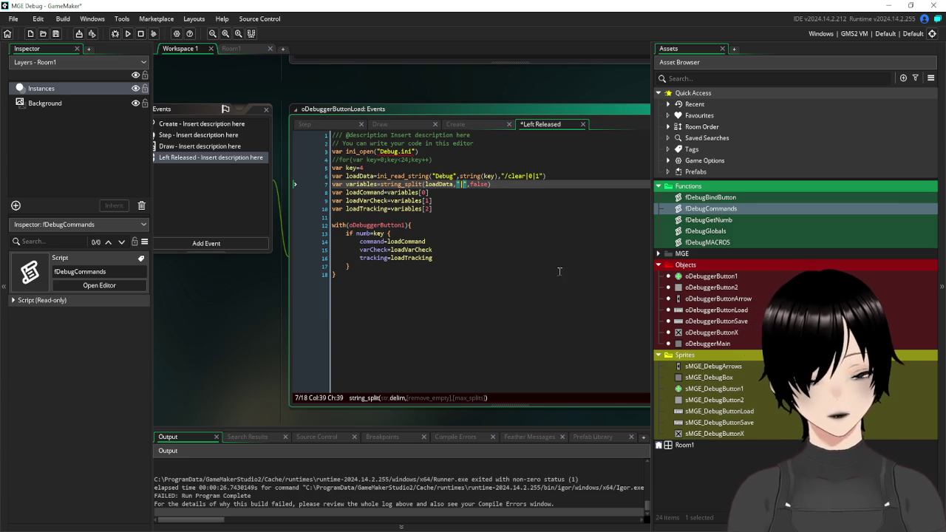
click(537, 263)
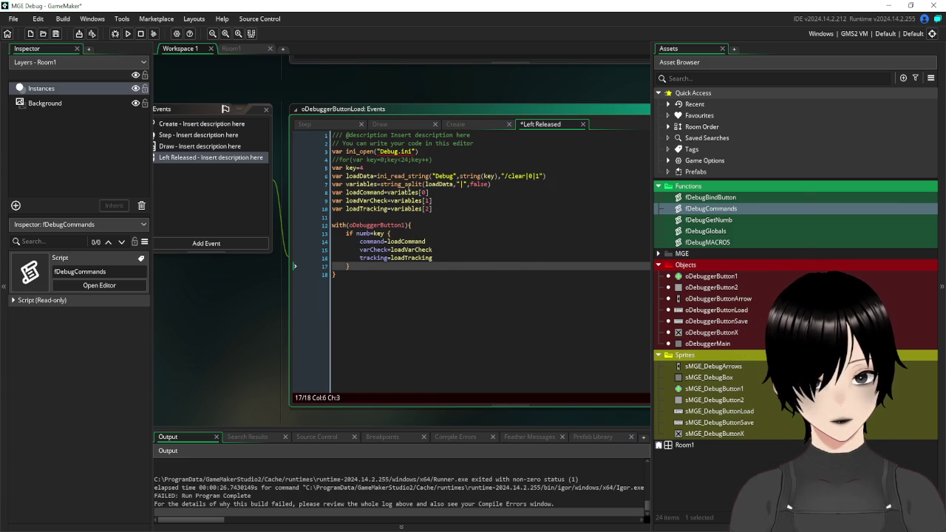
mouse_move(404, 185)
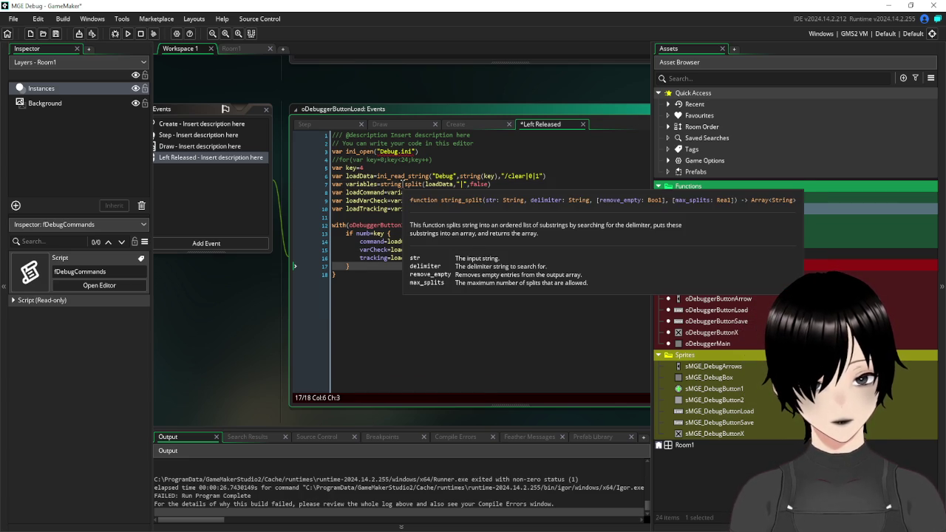
click(403, 184)
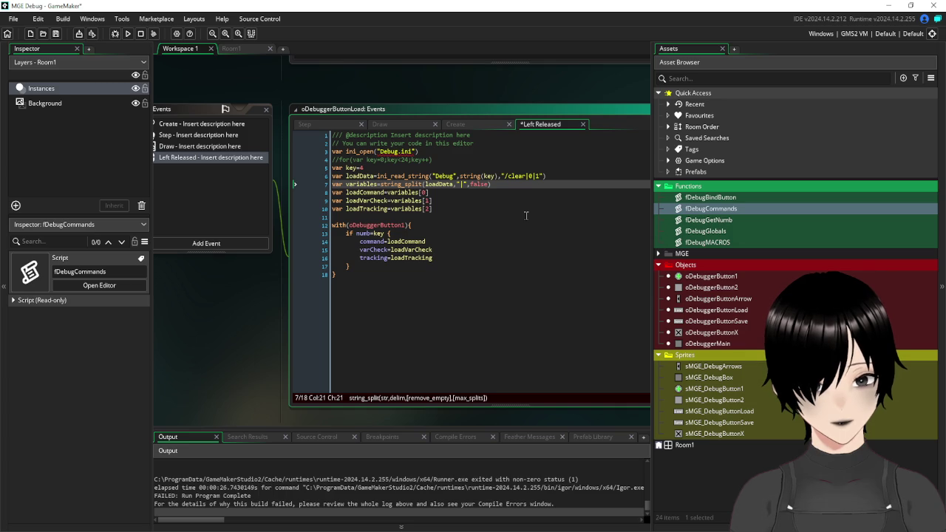
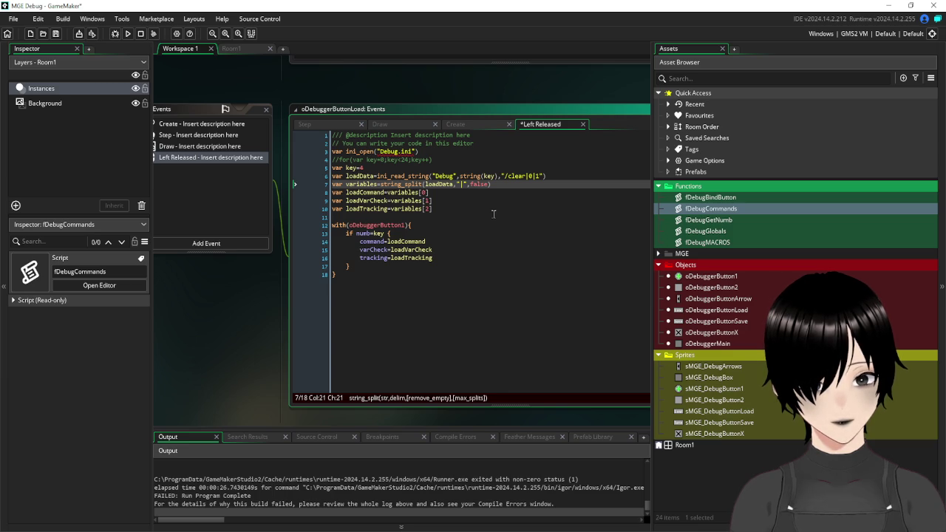
Bring up the Load button's Left Released code and add a semicolon to line 7.
double_click(733, 210)
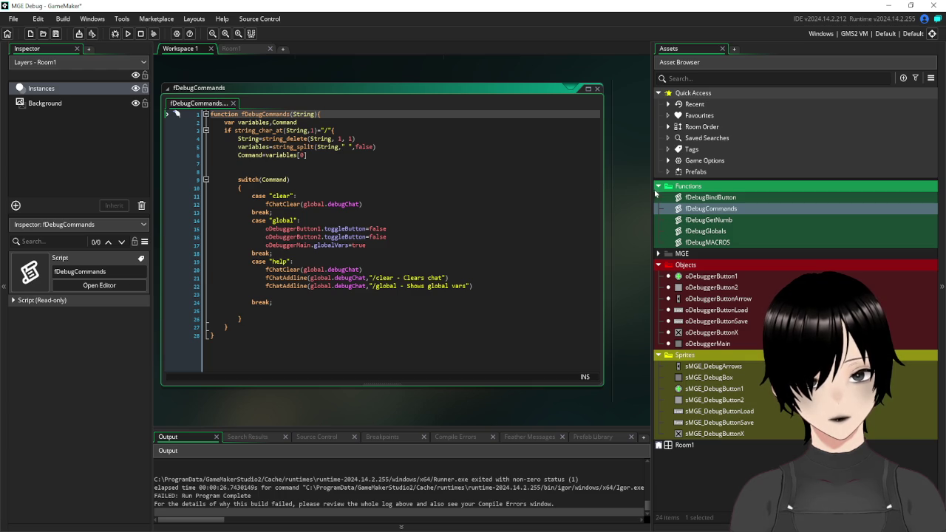
scroll(647, 169, up, 5)
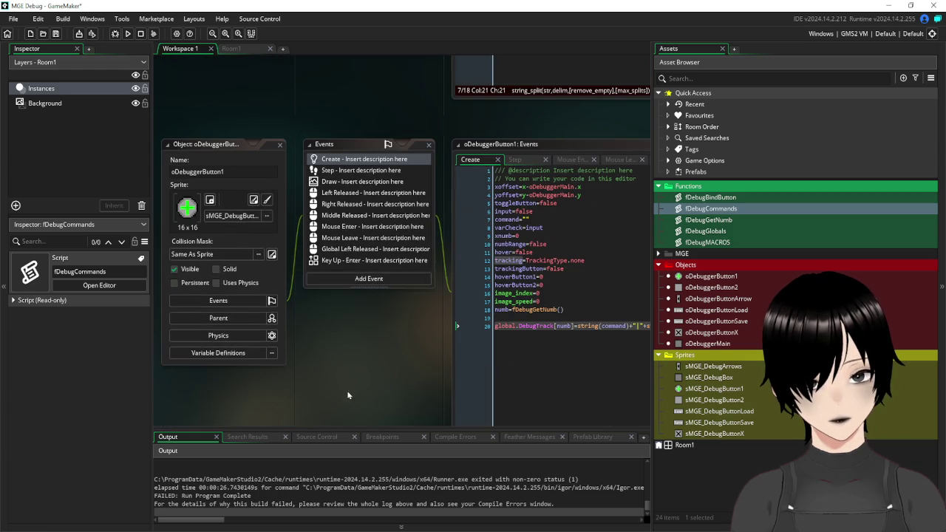
scroll(255, 379, right, 3)
scroll(222, 222, up, 3)
mouse_move(210, 171)
mouse_down()
mouse_move(245, 352)
mouse_move(258, 324)
mouse_move(228, 326)
mouse_up()
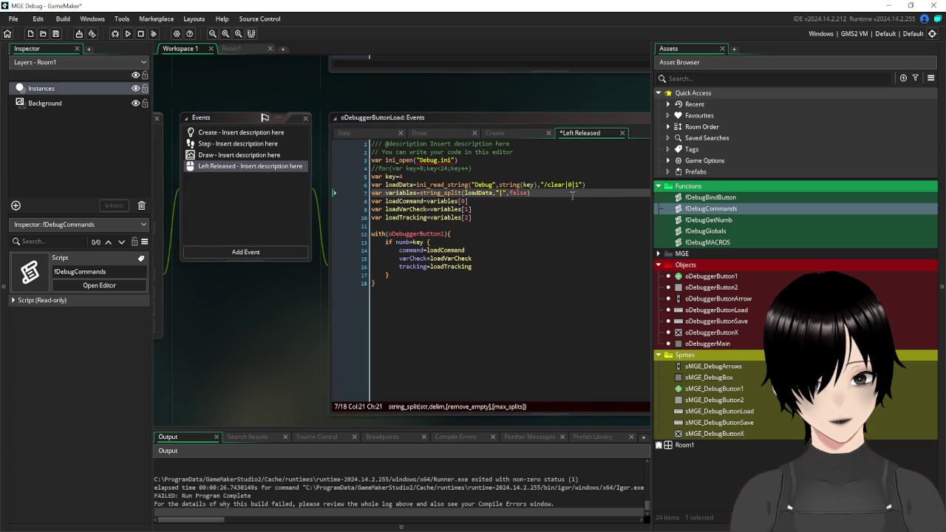
click(555, 192)
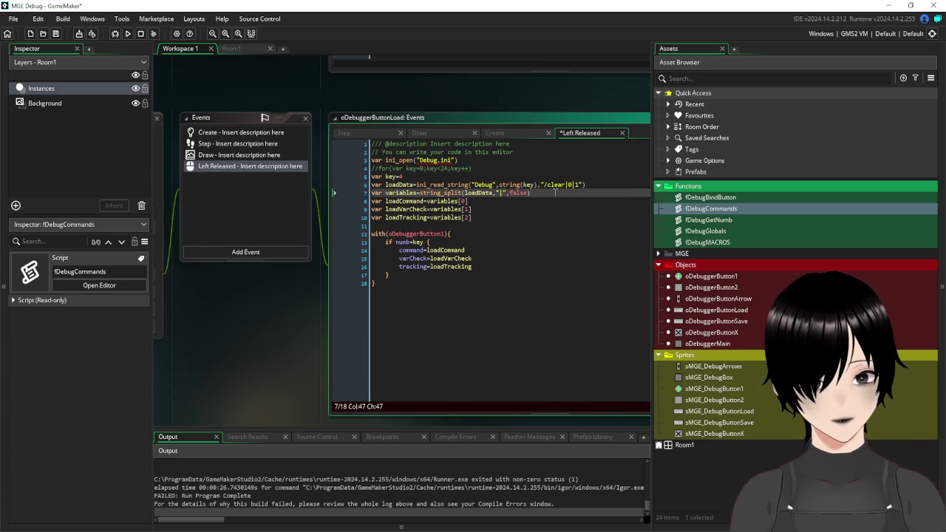
text(;)
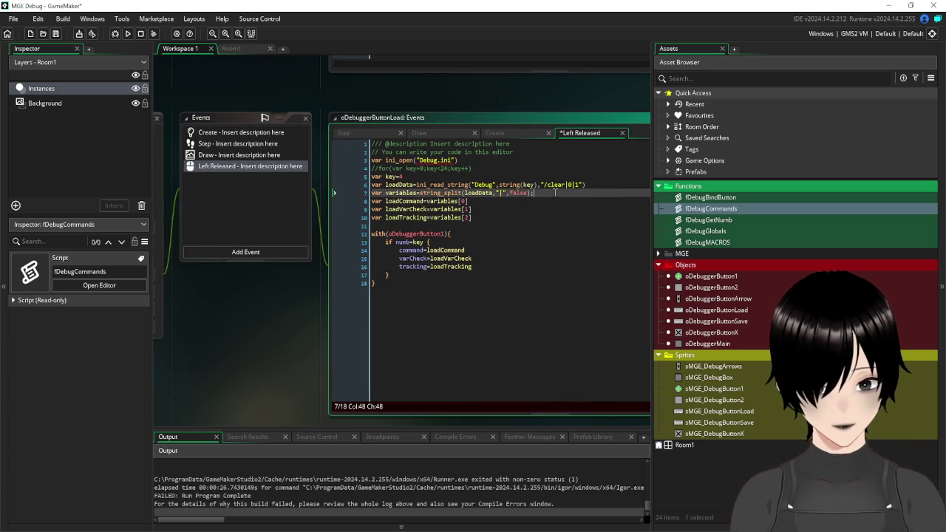
Terminate lines 8, 9 and 10 with semicolons, then save and run the game.
click(555, 241)
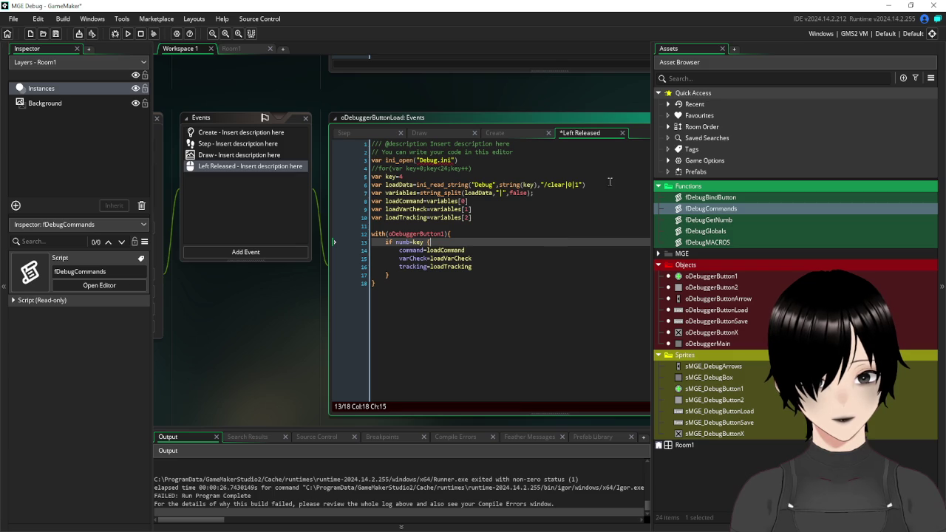
click(610, 184)
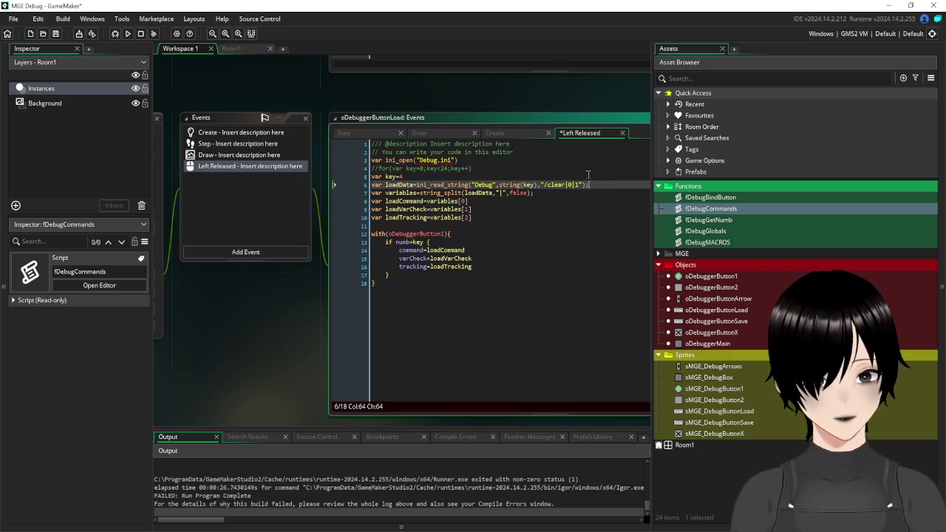
click(587, 175)
click(496, 201)
text(;)
click(495, 209)
text(;)
click(494, 216)
text(;)
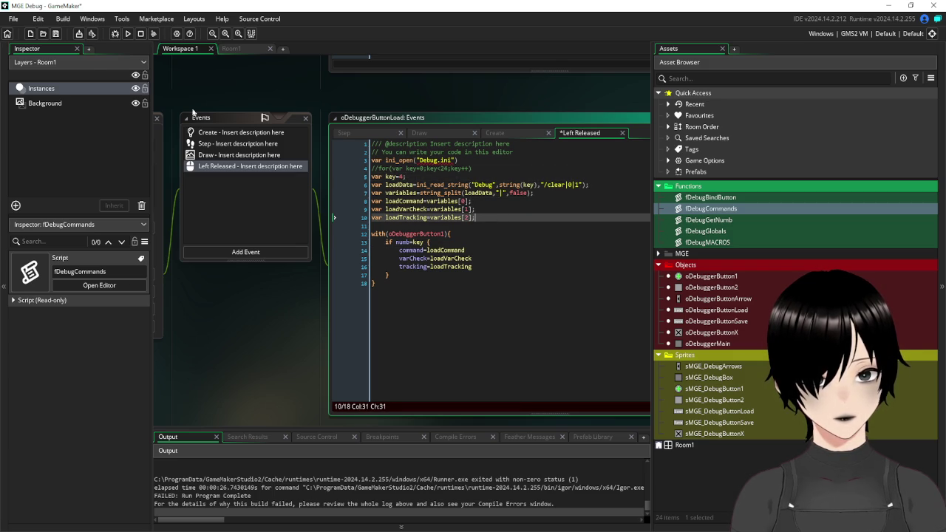
click(55, 34)
click(128, 35)
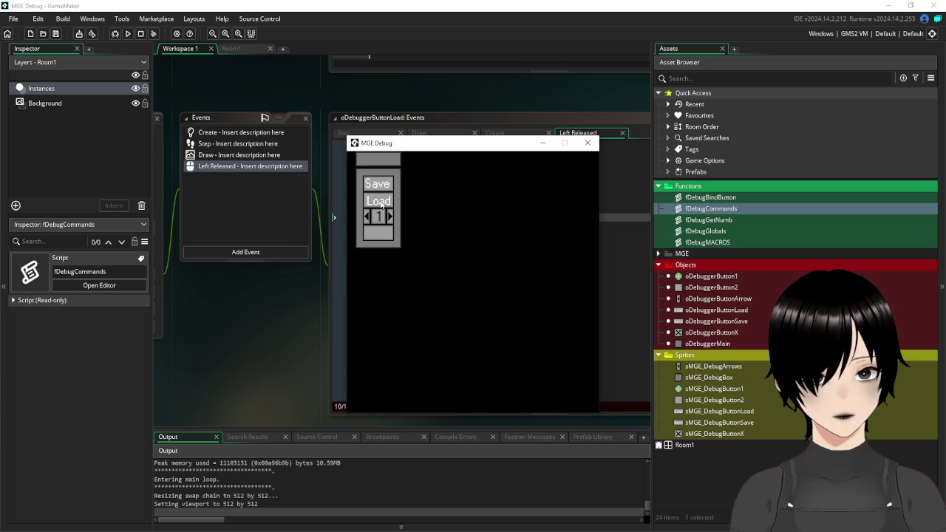
On debug panel page 2, open the console and enter the lines 'gfdg' and 'fdgdffg'.
click(391, 216)
text(/clear)
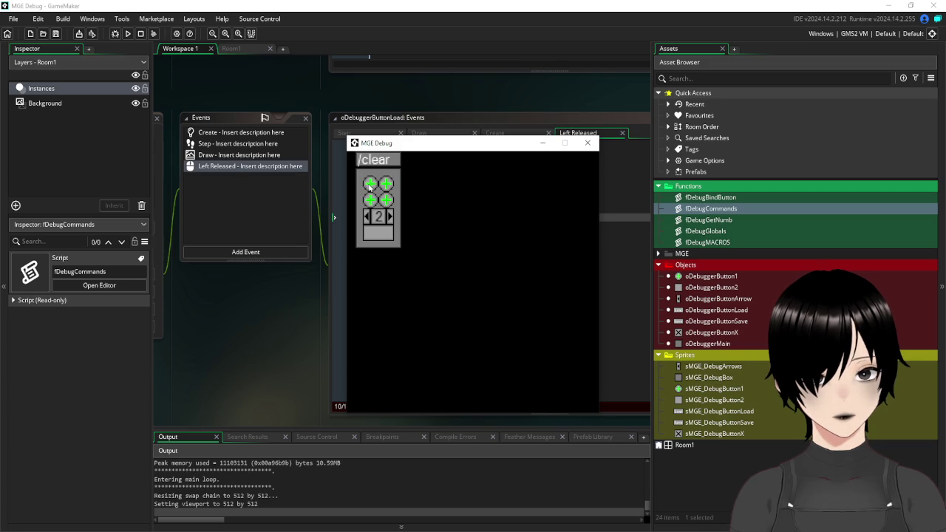
click(369, 188)
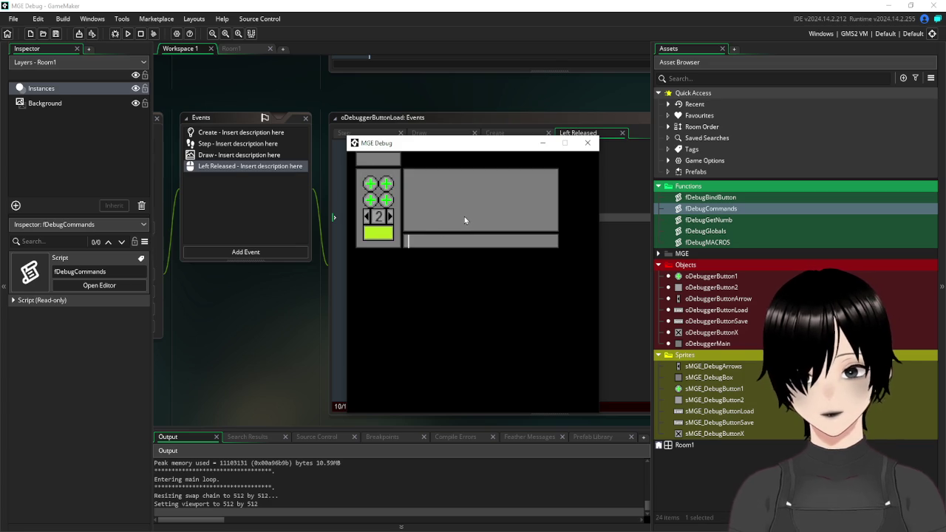
text(gfdg)
key(Return)
text(fd)
key(Return)
text(gdf)
key(Return)
text(fg)
key(Return)
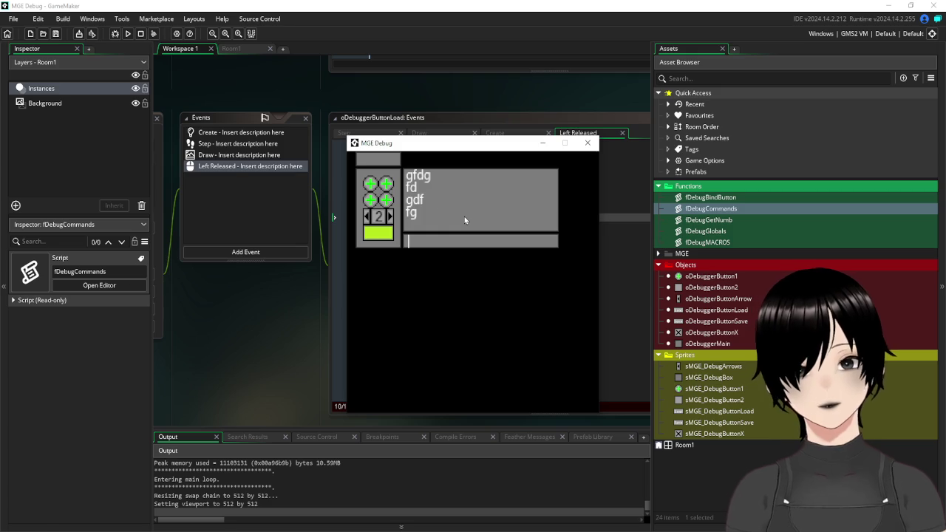
Clear the console, return to page 1, and close the game back to the Load code.
click(370, 190)
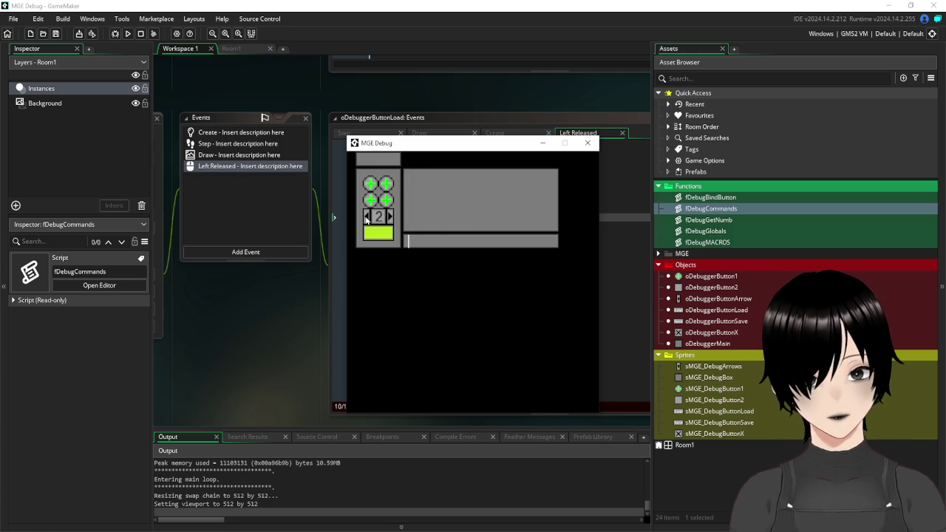
click(367, 216)
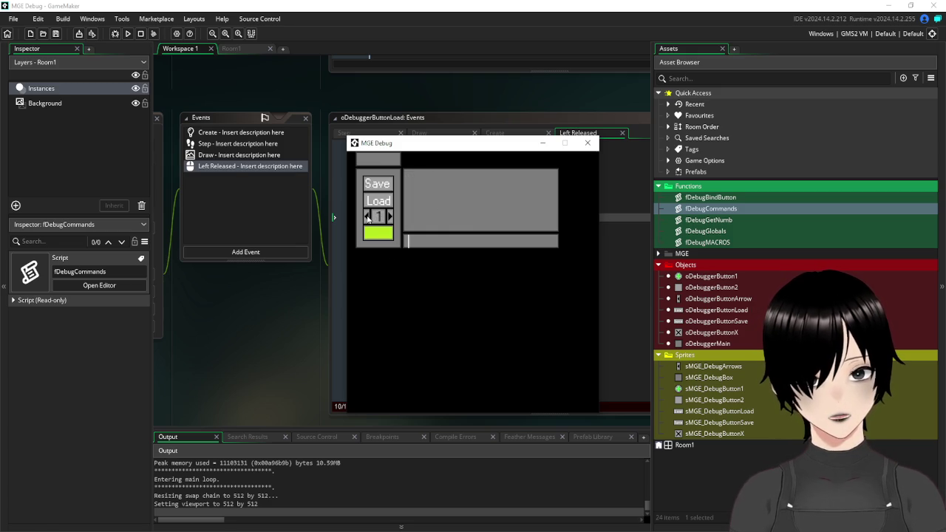
click(587, 143)
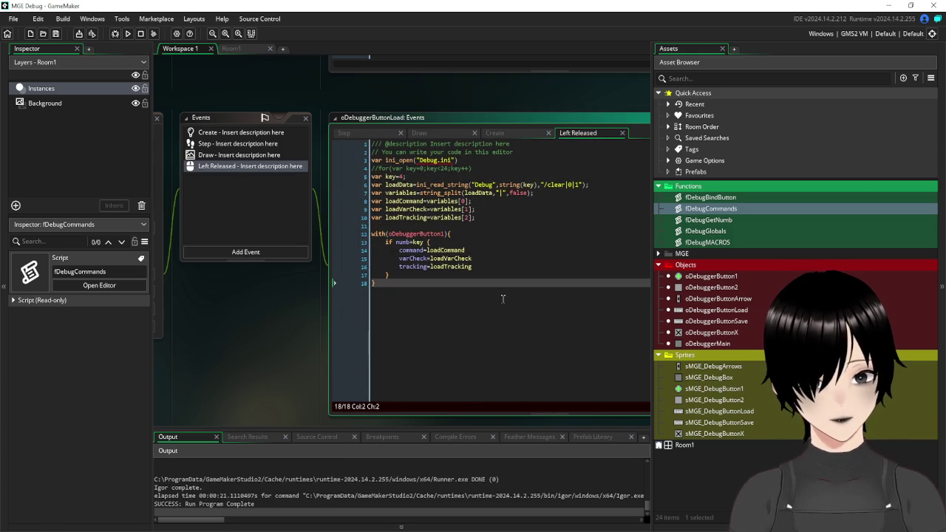
click(500, 293)
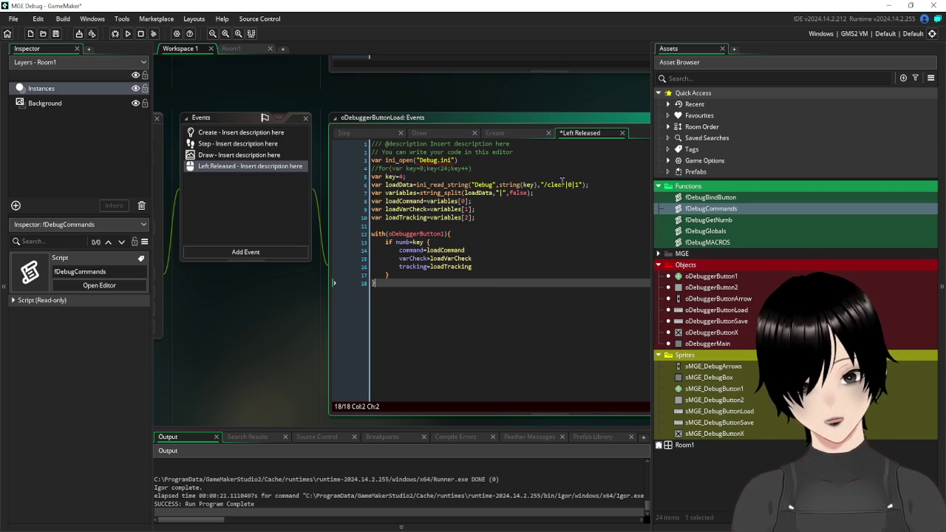
Remove the semicolon from the string_split line 7, rerun with F5, and close the game.
click(532, 193)
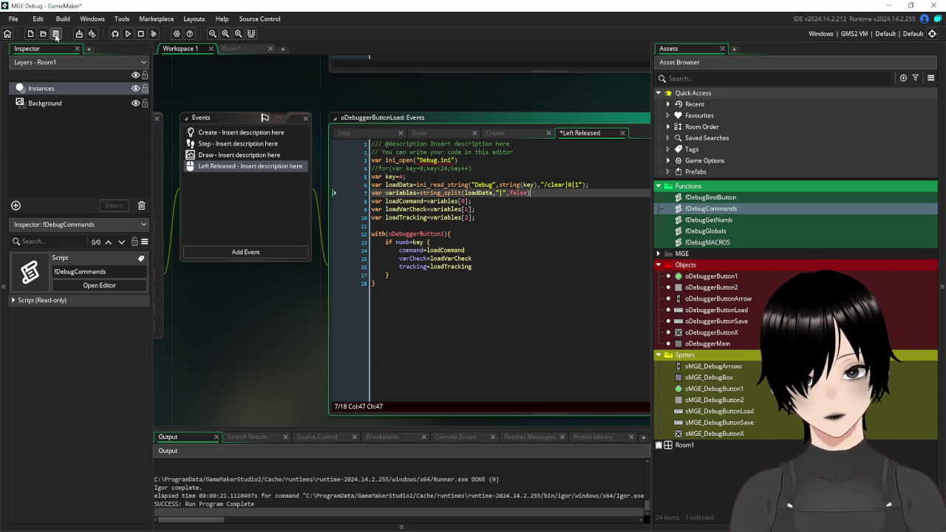
key(F5)
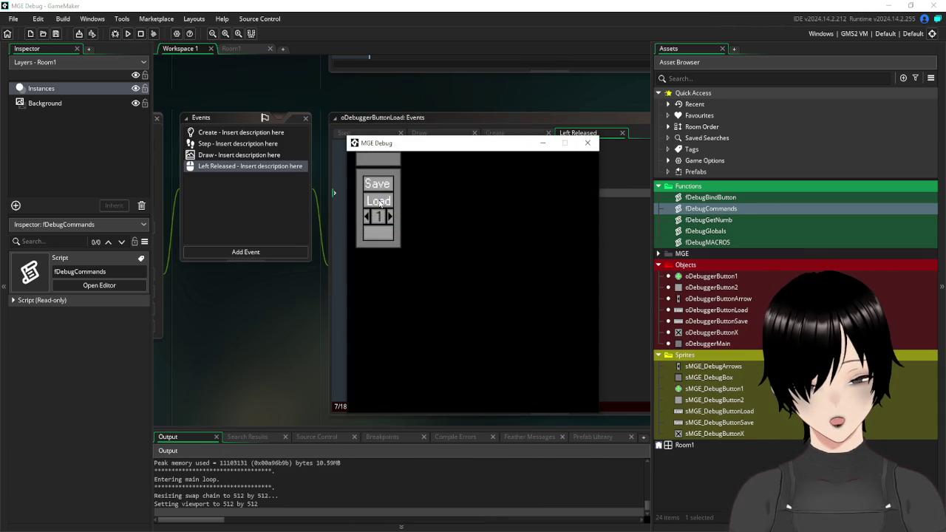
click(587, 143)
click(529, 311)
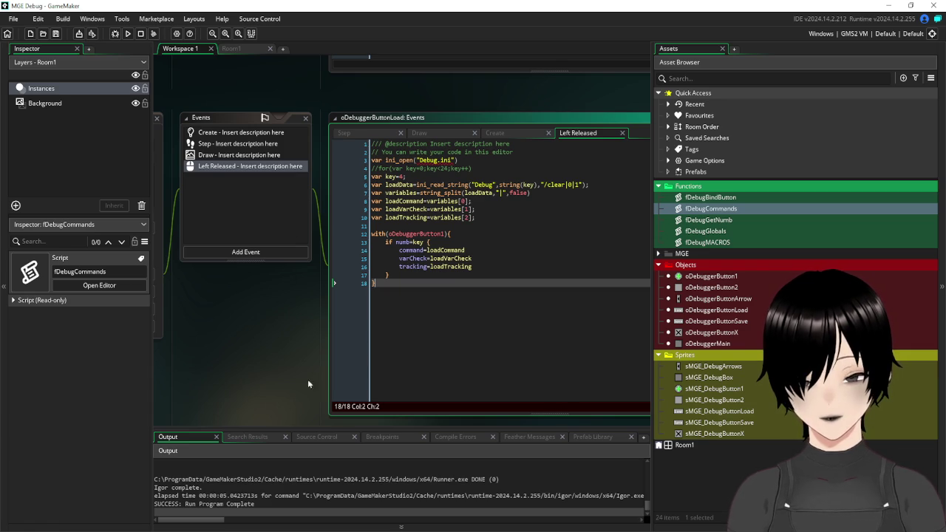
Place the caret at the end of line 6 and pan to the Load object's properties.
scroll(306, 392, down, 2)
scroll(303, 284, up, 2)
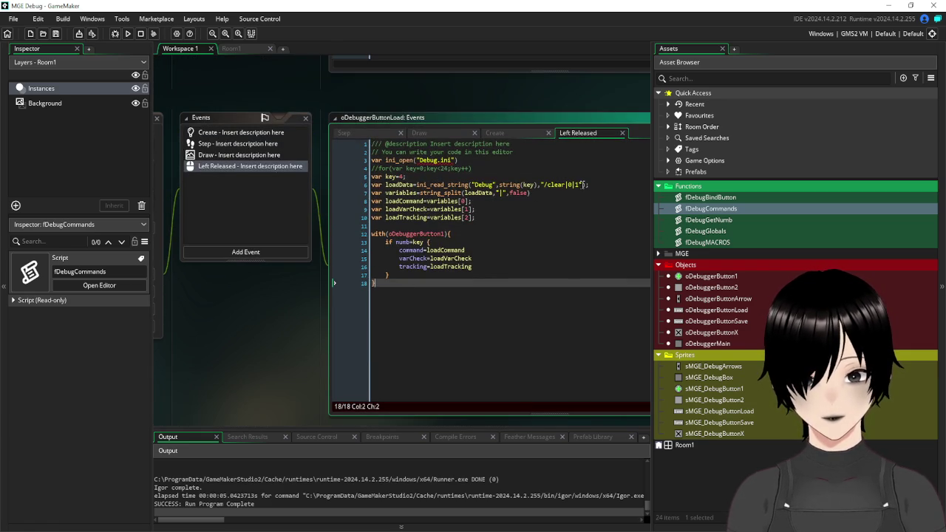
click(584, 184)
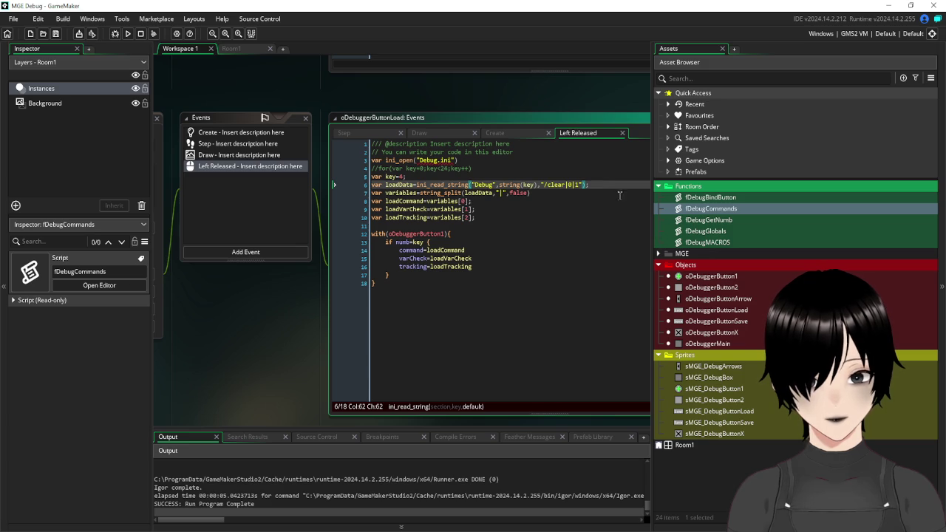
key(Left)
mouse_move(332, 294)
mouse_down()
mouse_move(322, 313)
mouse_move(494, 362)
mouse_move(395, 343)
mouse_up()
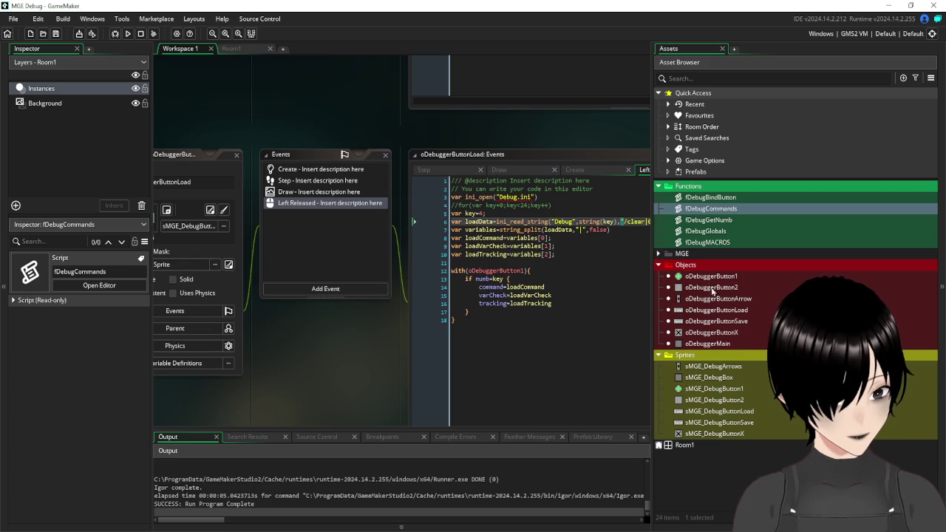
In oDebuggerButton1's Create code, append +"|"+string(image_index) to line 20.
double_click(712, 276)
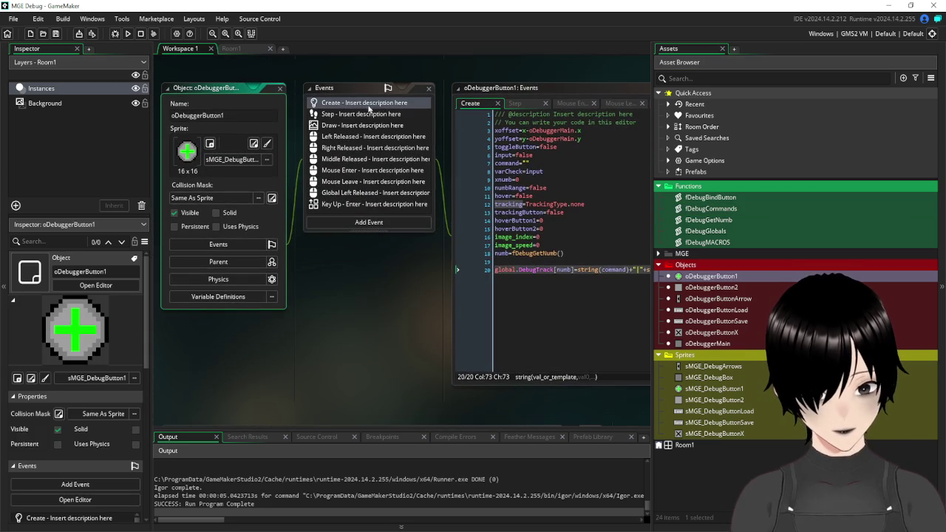
mouse_move(396, 333)
mouse_down()
mouse_move(292, 318)
mouse_move(177, 334)
mouse_up()
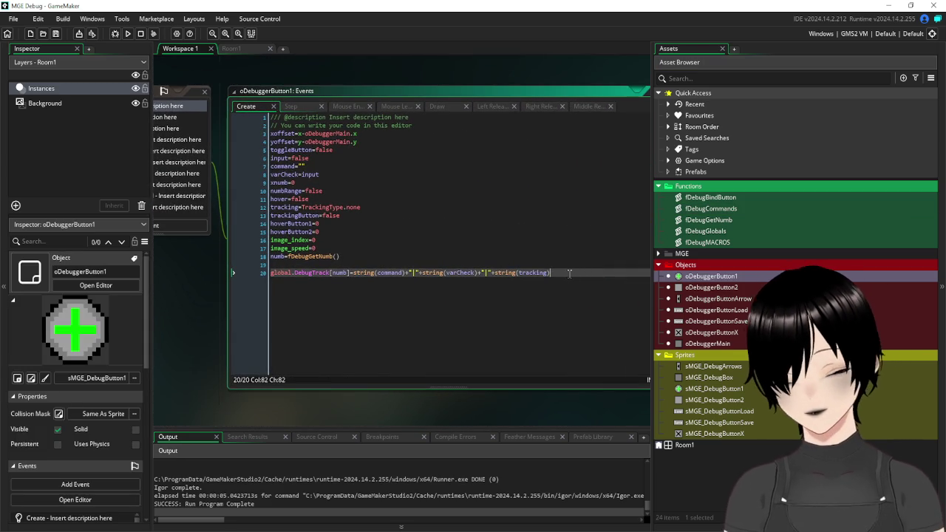
text(+"|")
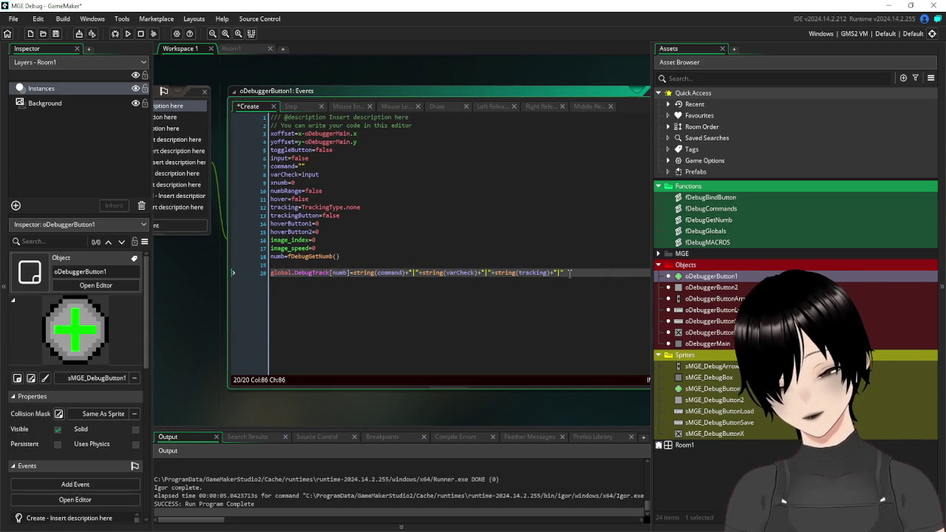
text(+string)
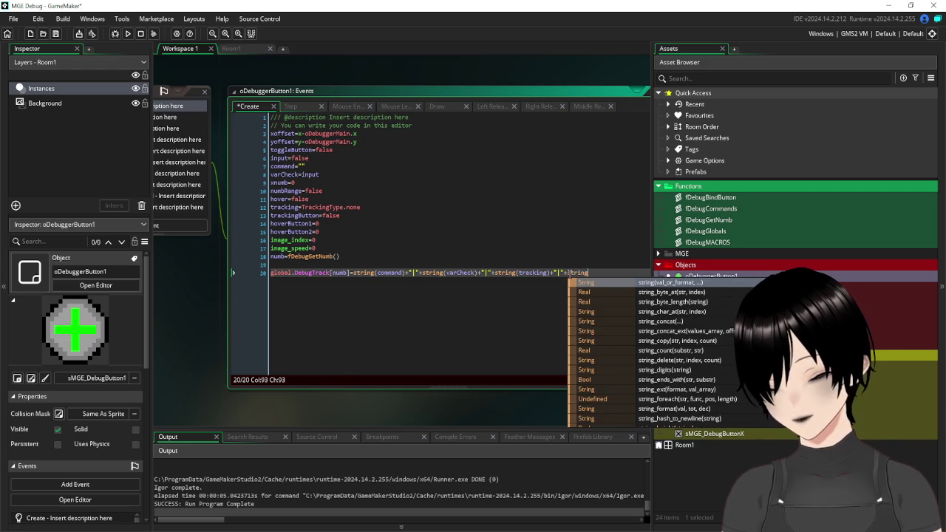
text((image_)
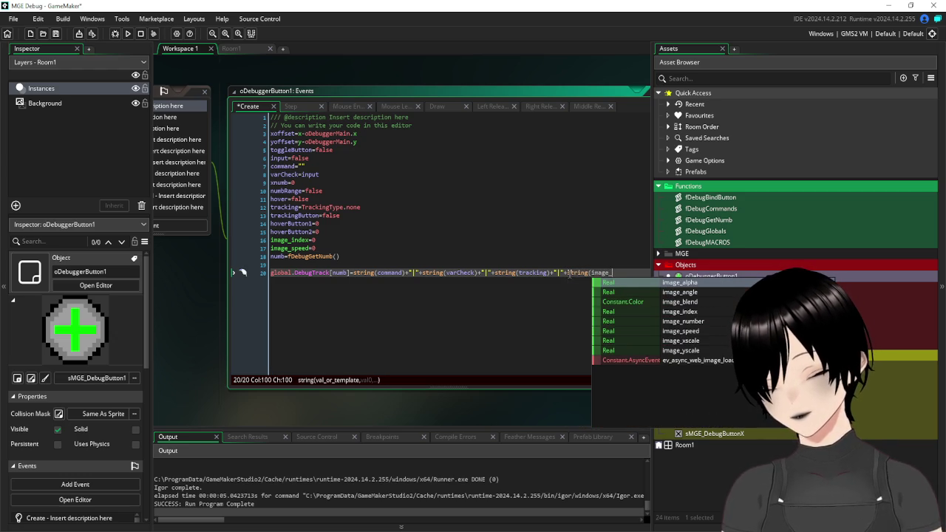
text(index)
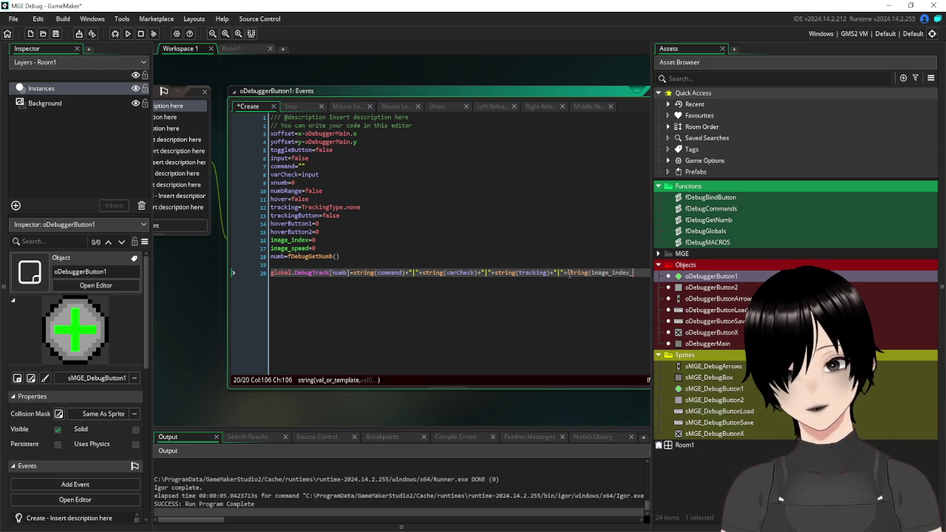
text())
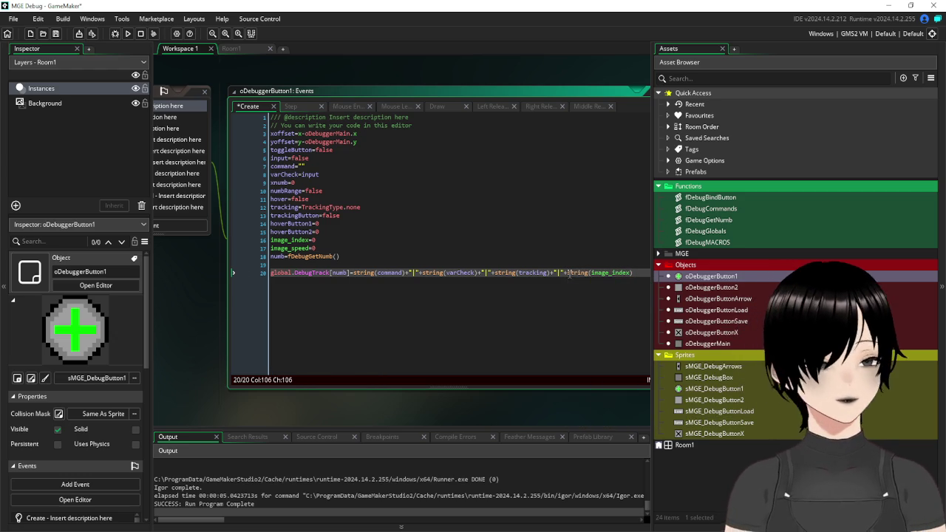
drag(637, 273, 552, 278)
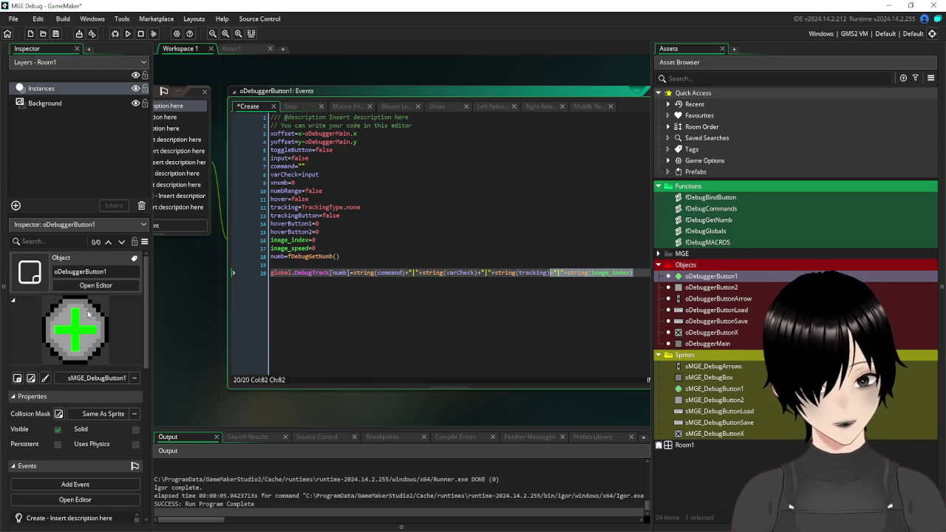
Save oDebuggerButton1's Step code, then bring up oDebuggerButtonLoad's Left Released code.
drag(198, 268, 312, 328)
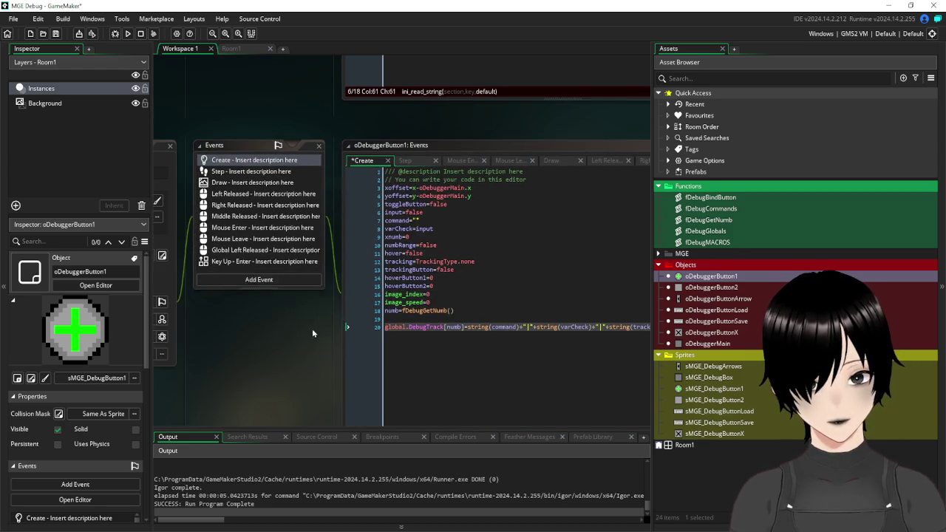
click(252, 171)
drag(311, 399, 161, 273)
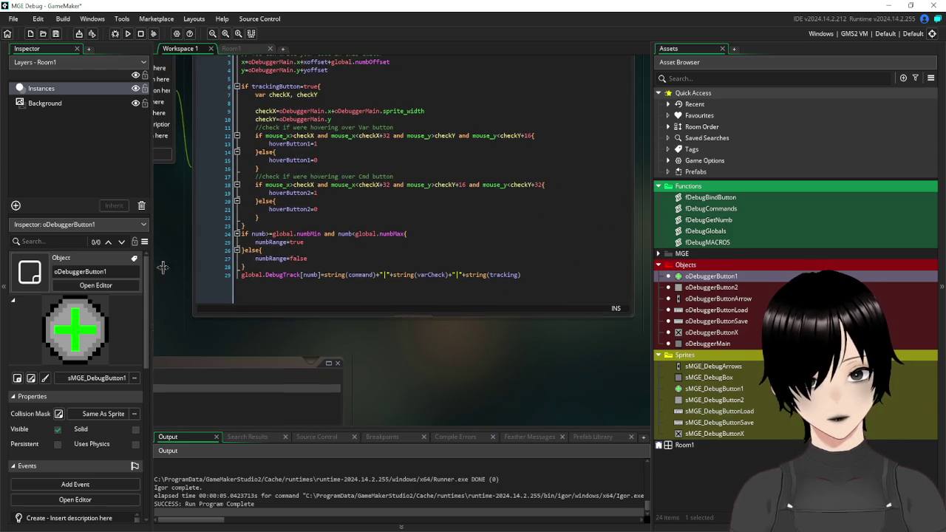
click(420, 274)
drag(167, 225, 428, 314)
click(56, 34)
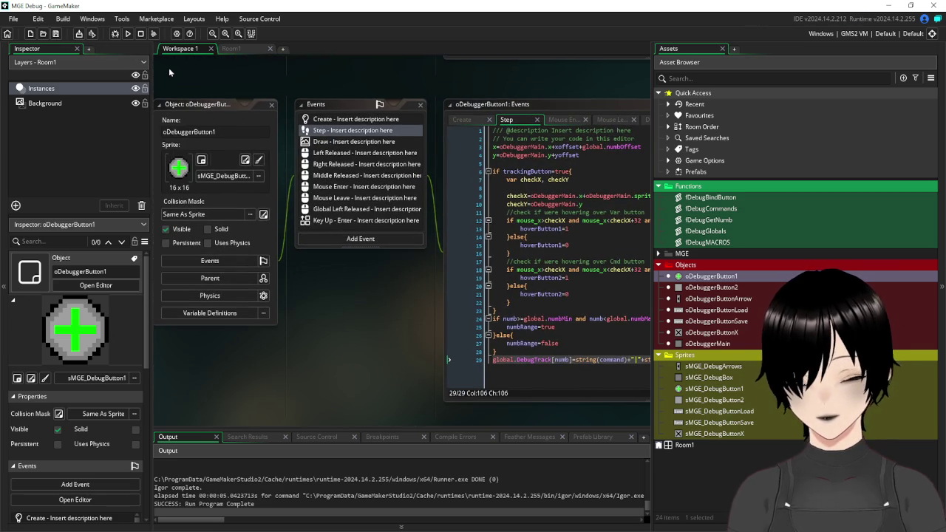
mouse_move(232, 60)
mouse_down()
mouse_move(375, 231)
mouse_move(405, 369)
mouse_up()
mouse_move(553, 220)
mouse_down()
mouse_move(347, 356)
mouse_move(332, 242)
mouse_move(283, 299)
mouse_move(272, 283)
mouse_up()
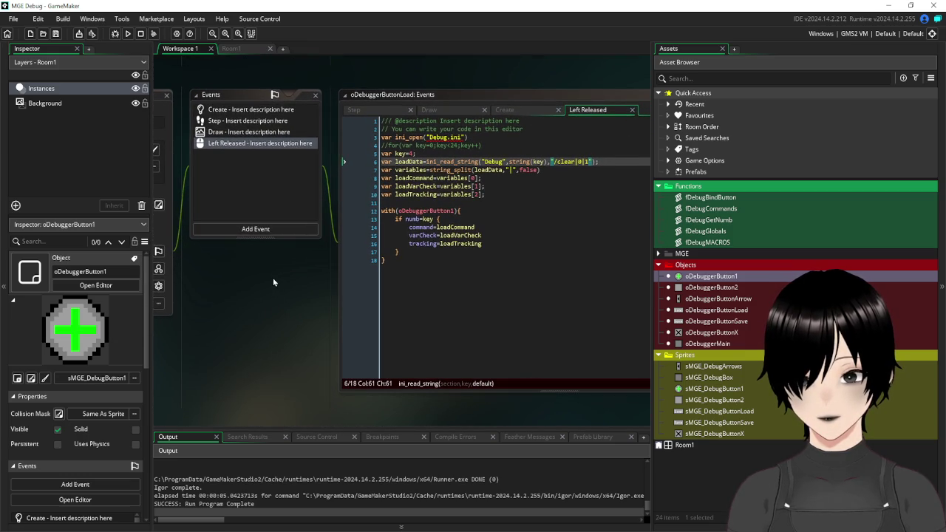
After a quick test run, keep line 8's semicolon, drop line 10's semicolon, and save.
click(127, 35)
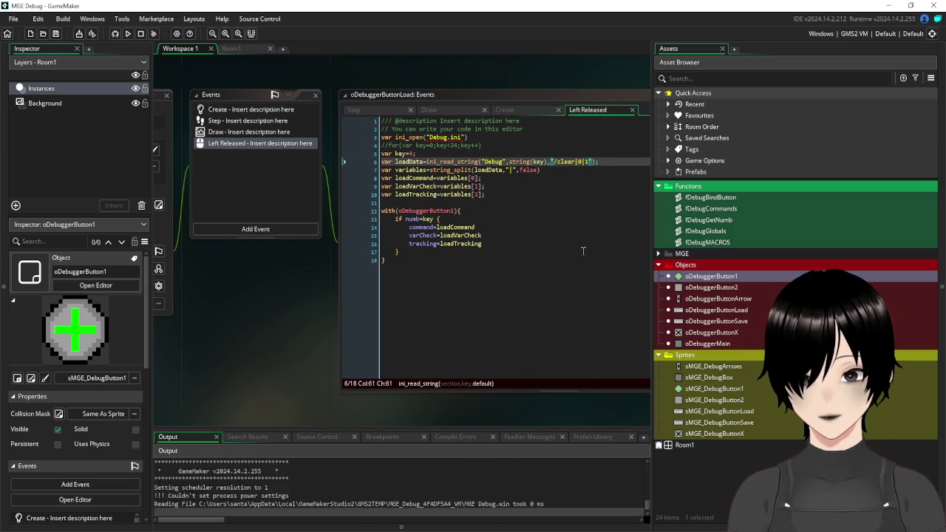
click(586, 145)
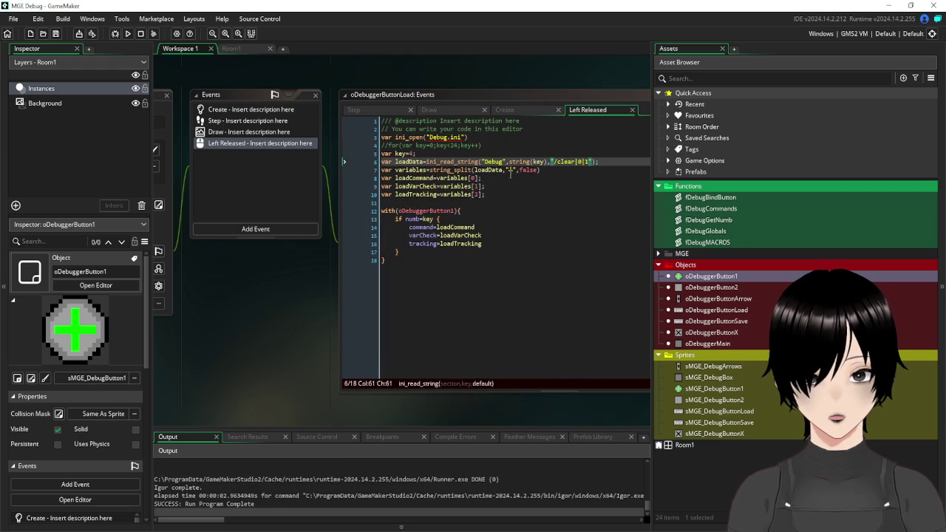
click(501, 178)
key(BackSpace)
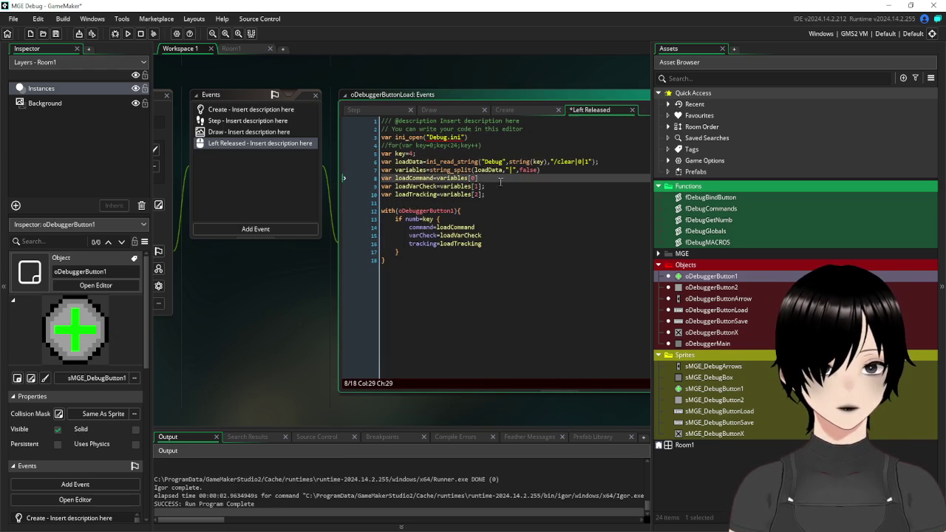
text(;)
click(509, 195)
key(BackSpace)
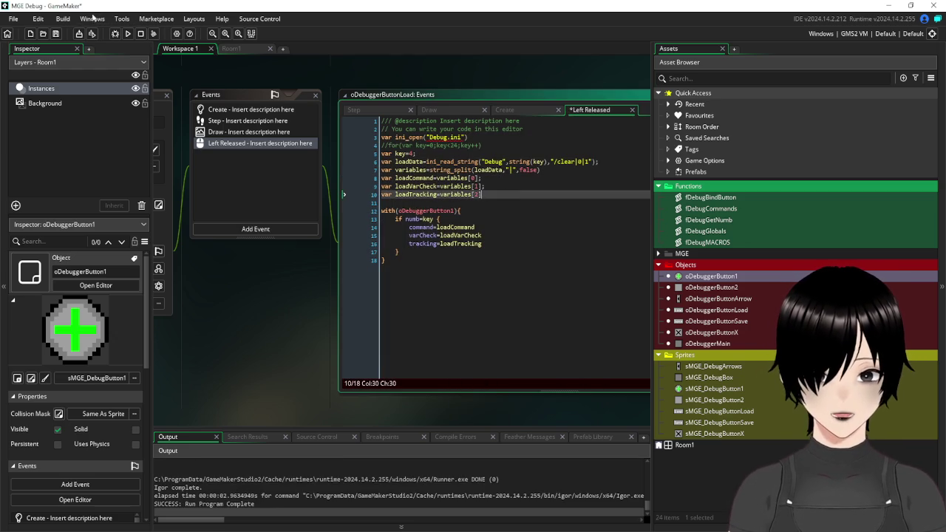
click(56, 33)
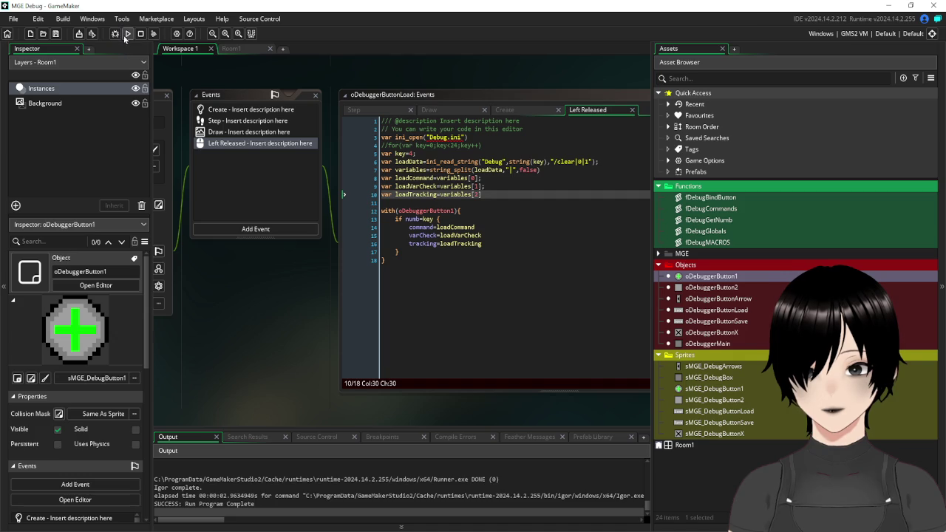
In the running game, assign the command /clear to the first button on page 2.
click(127, 34)
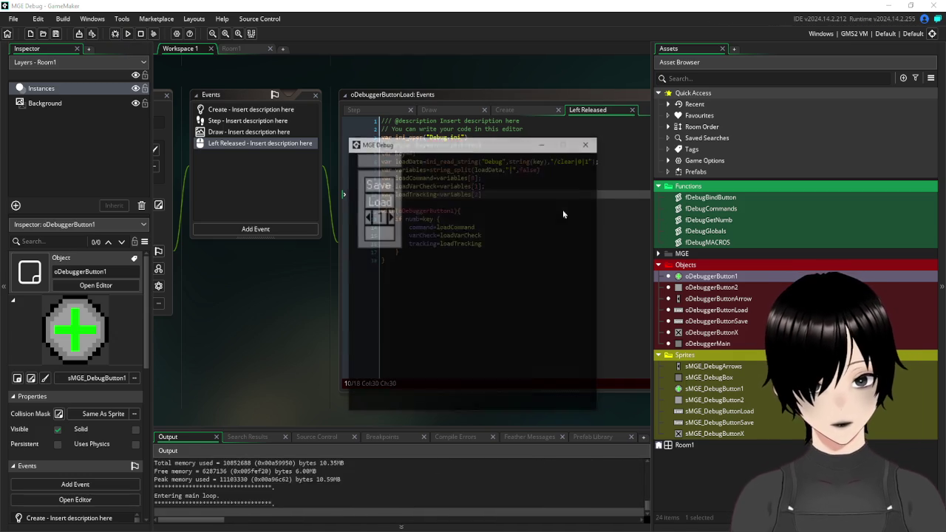
click(390, 216)
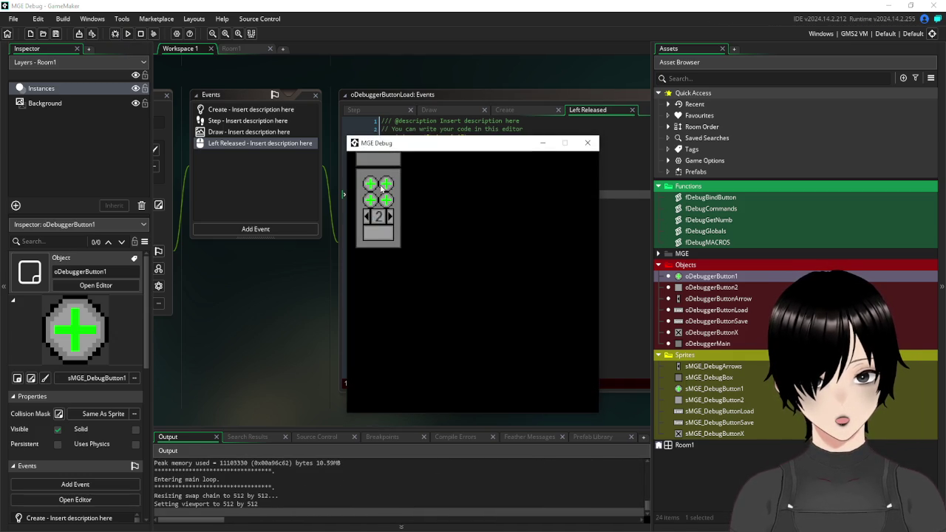
click(387, 239)
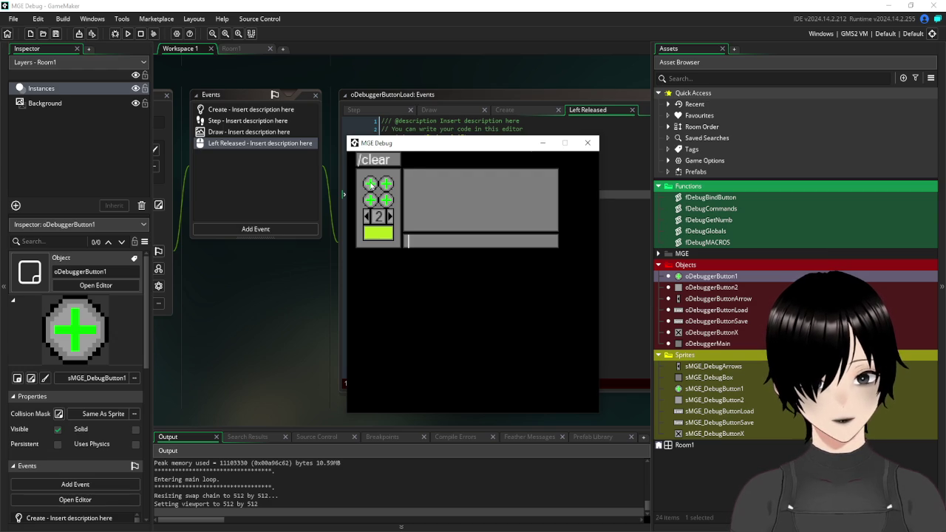
click(371, 185)
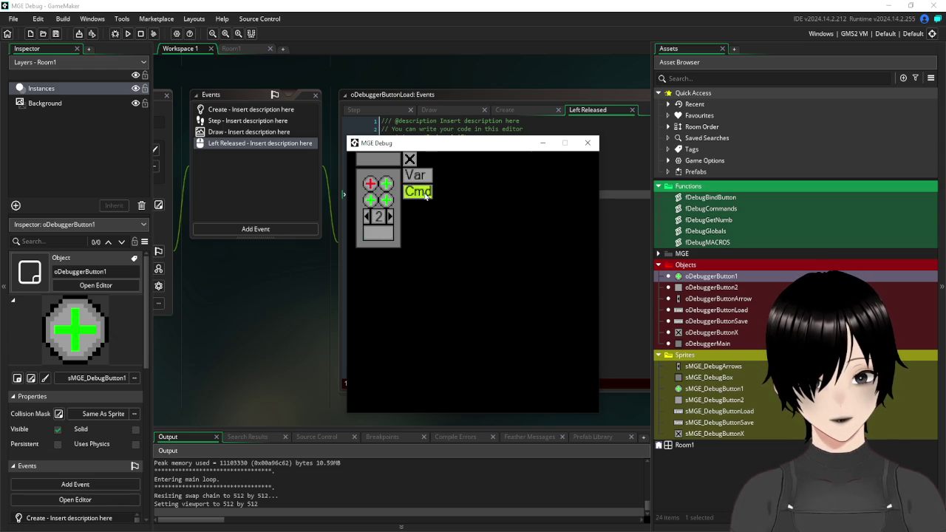
click(426, 195)
text(/clear)
key(Return)
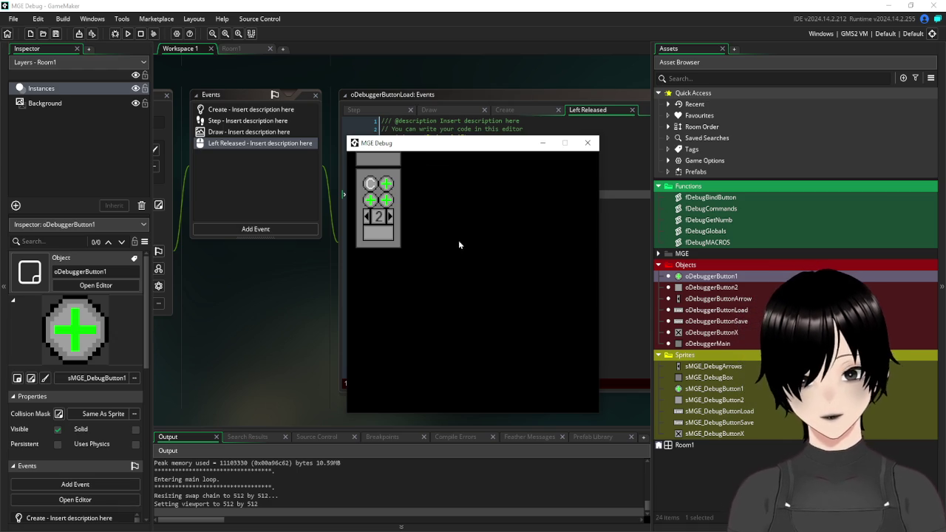
Trigger the /clear button, close the game, and append |2 to the default string.
click(384, 235)
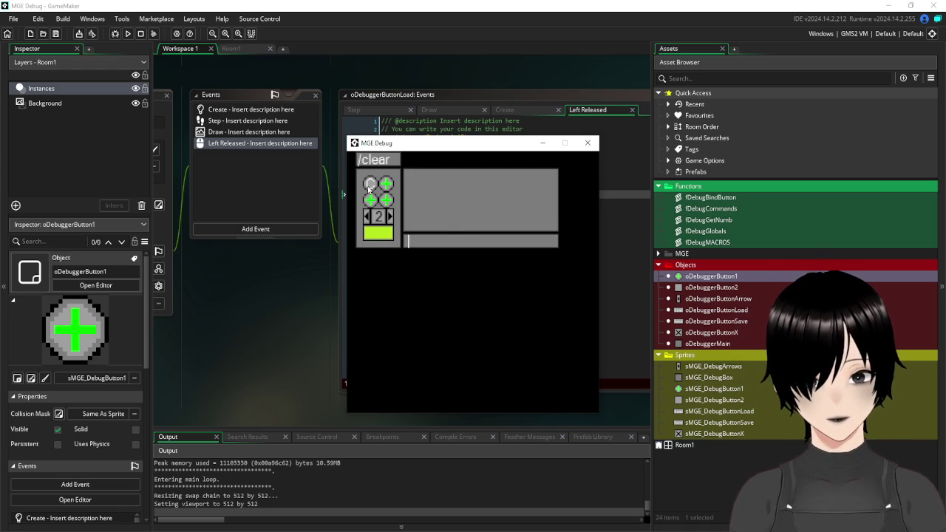
click(370, 186)
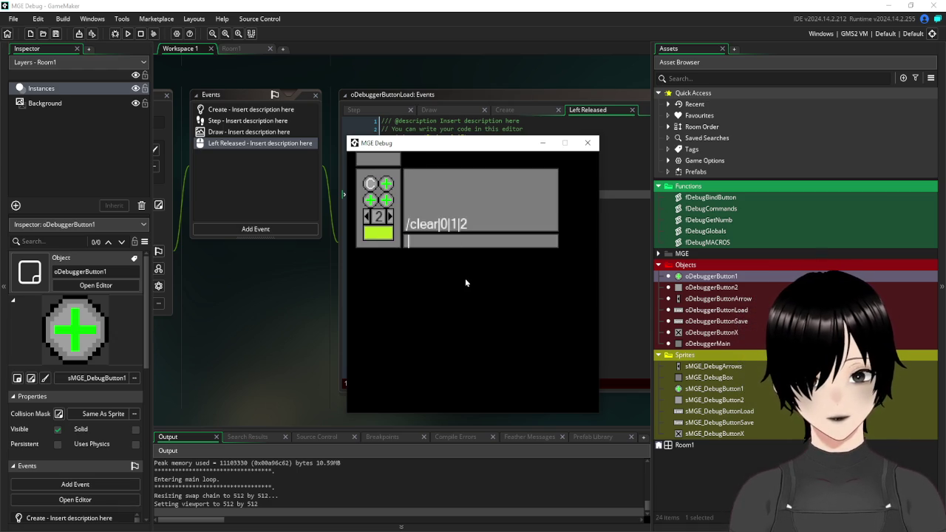
click(588, 144)
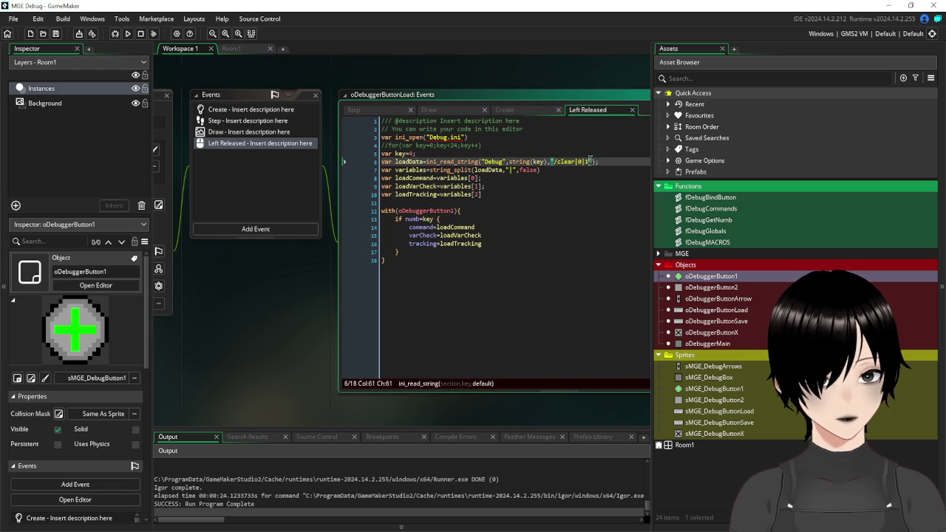
text(|2)
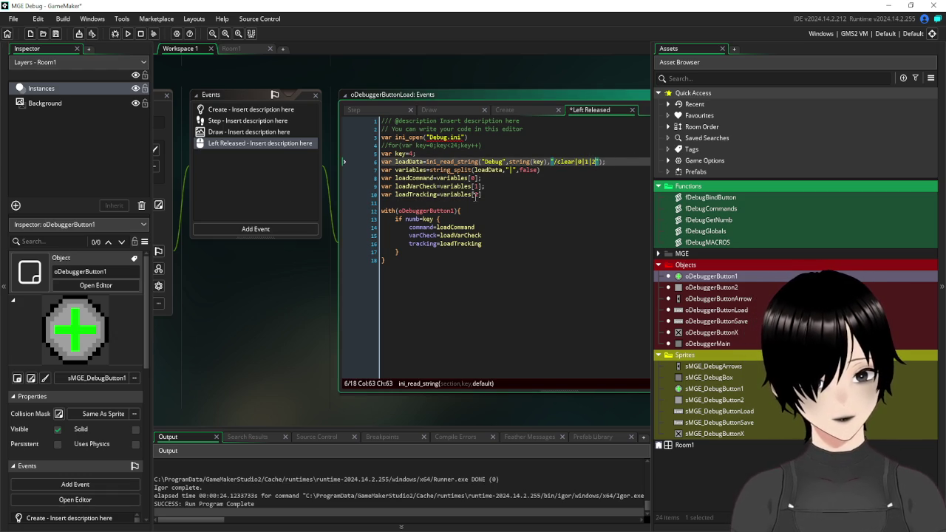
After line 10, add a line storing variables[3] as loadIndex.
click(500, 195)
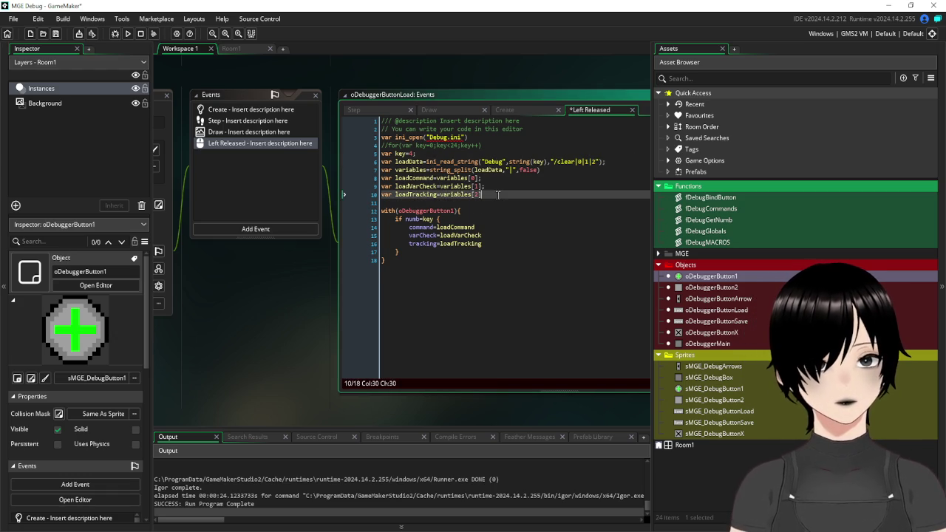
key(Return)
text(var l)
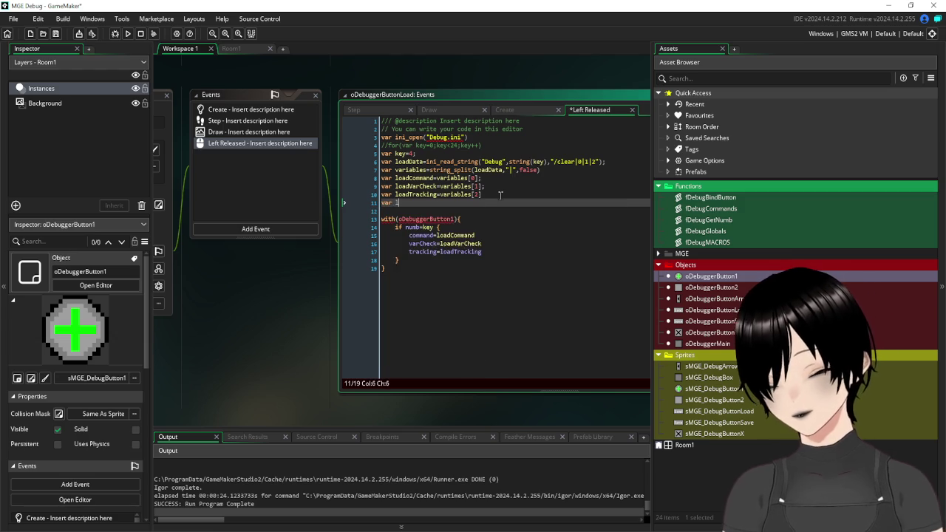
text(oadT)
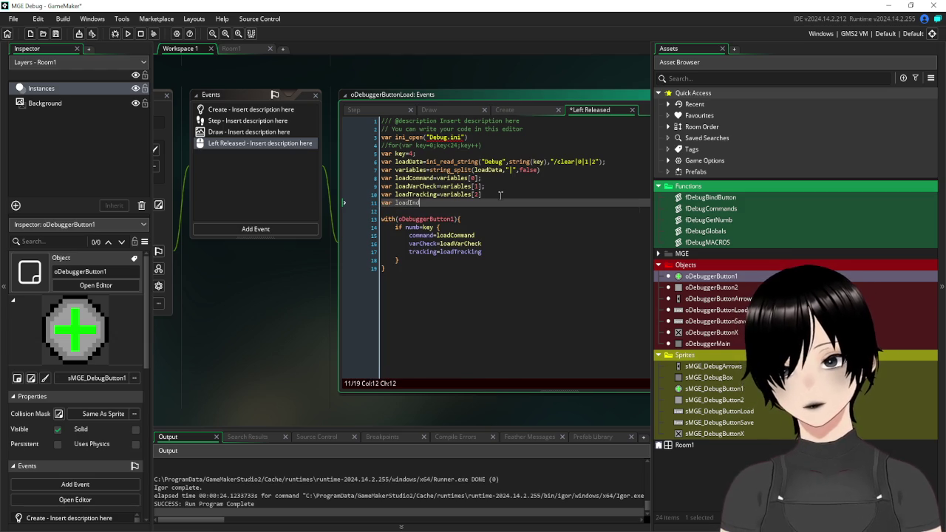
text(dex=va)
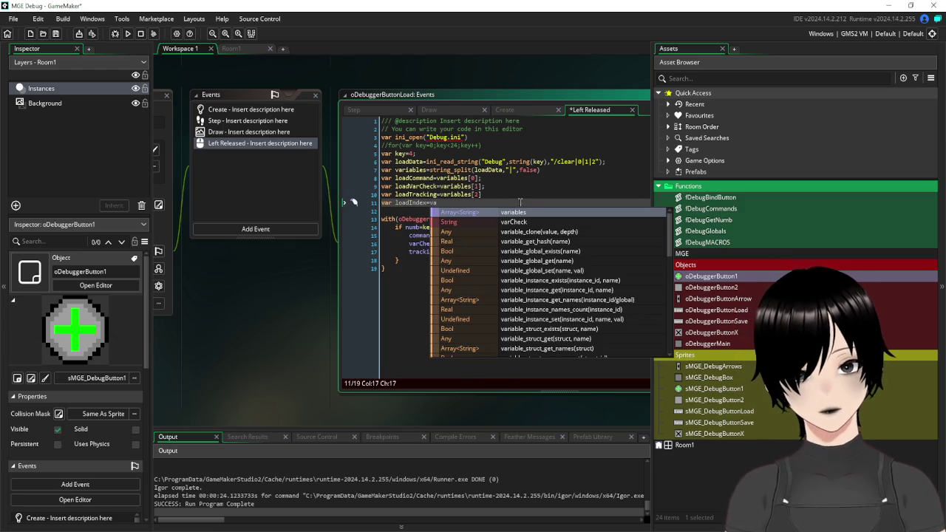
click(535, 211)
text([3])
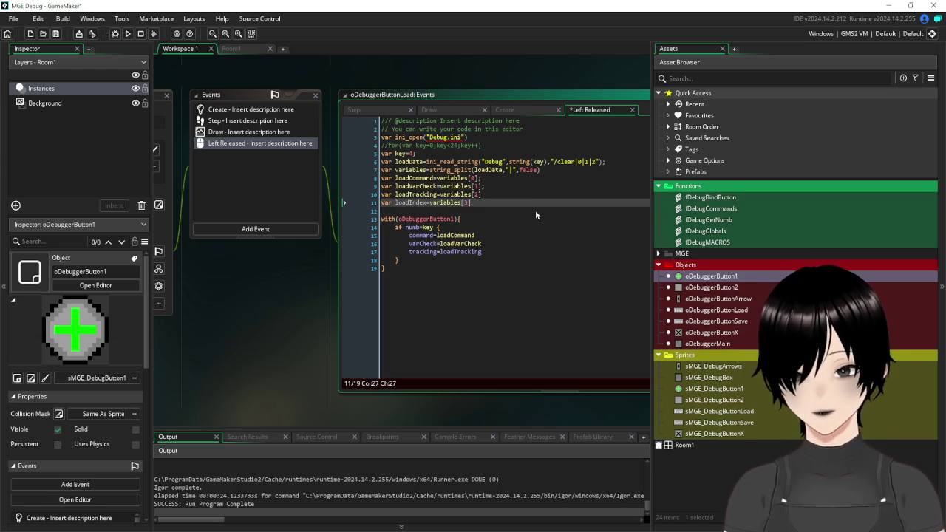
Set image_index=loadIndex inside the with block, save, and run the game.
click(532, 237)
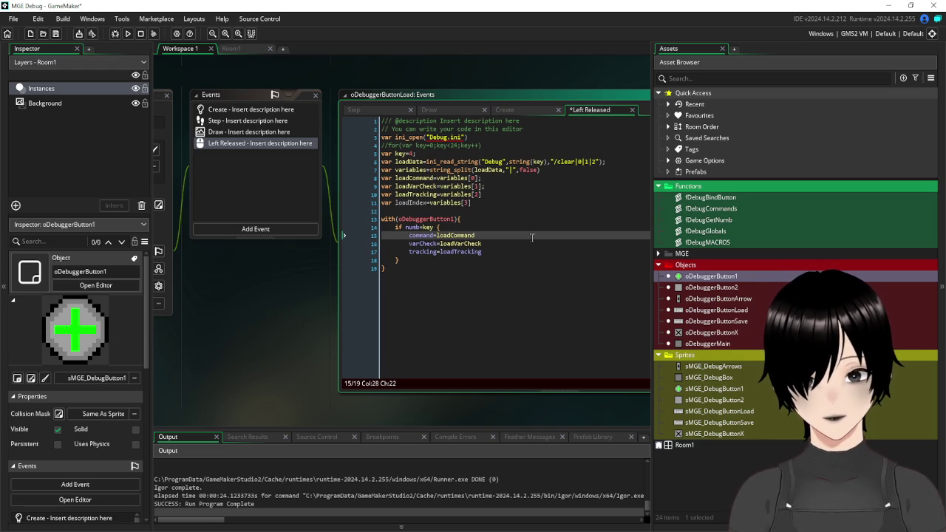
click(504, 254)
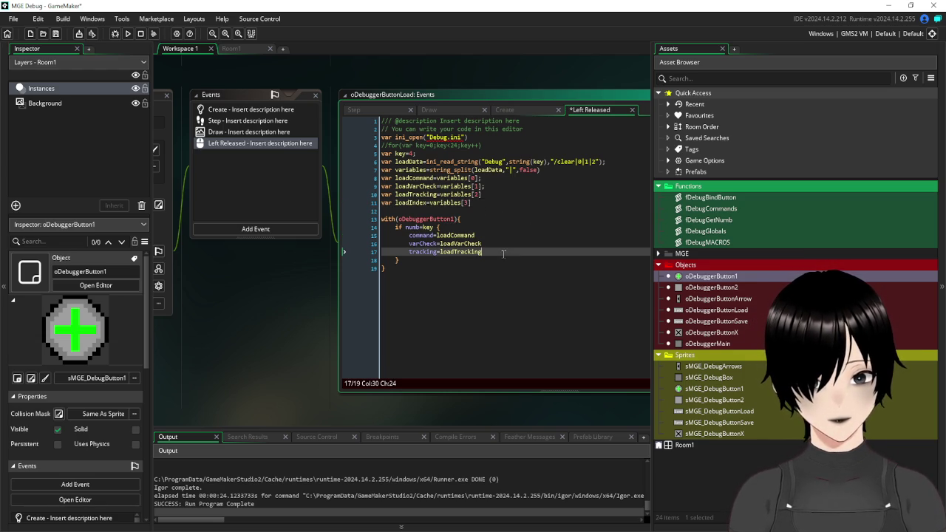
key(Return)
text(image_index)
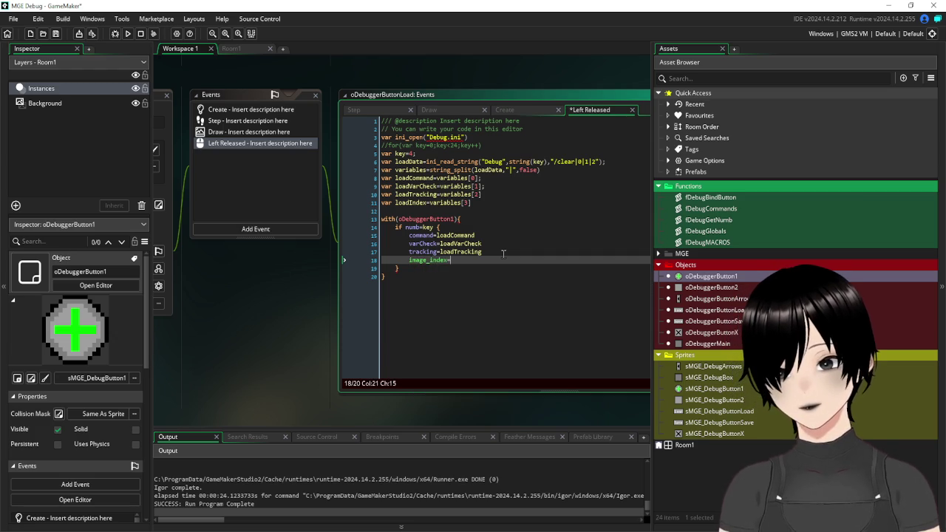
text(=loadI)
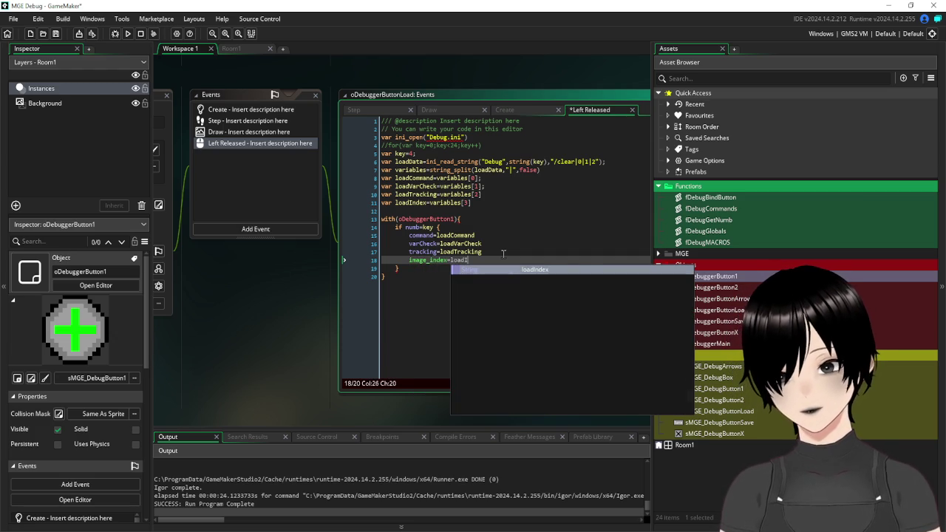
key(Return)
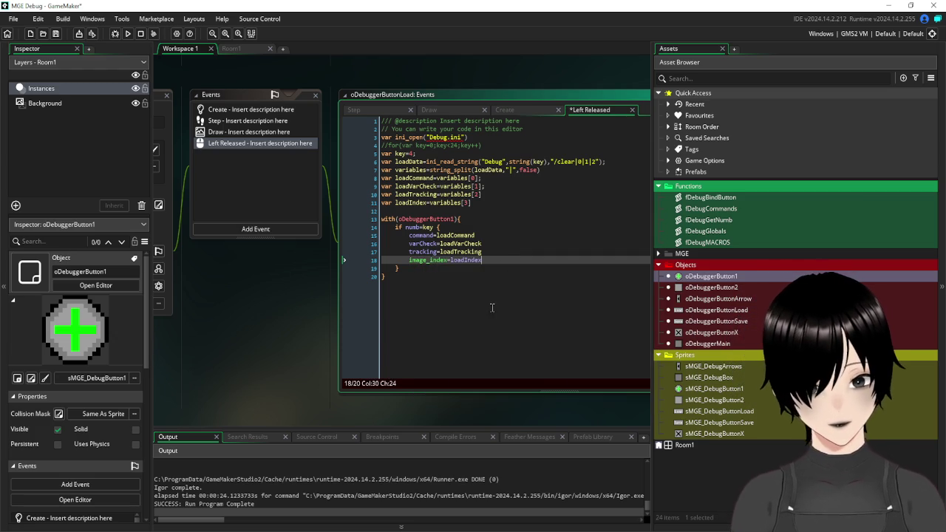
key(Down)
key(Down)
click(55, 33)
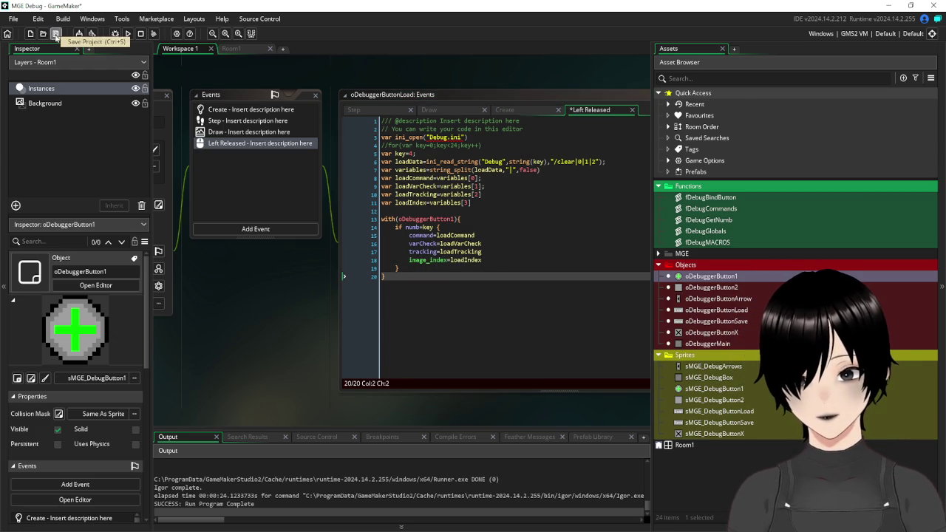
click(131, 36)
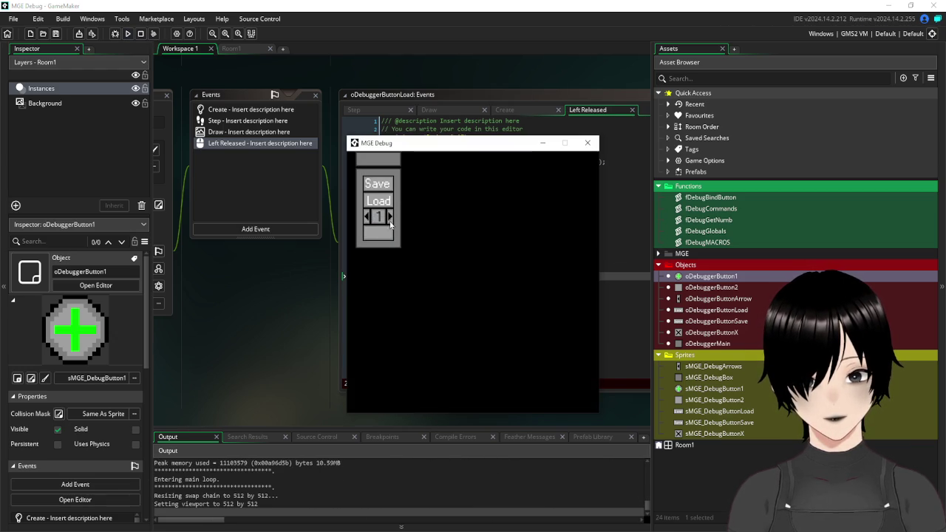
click(391, 221)
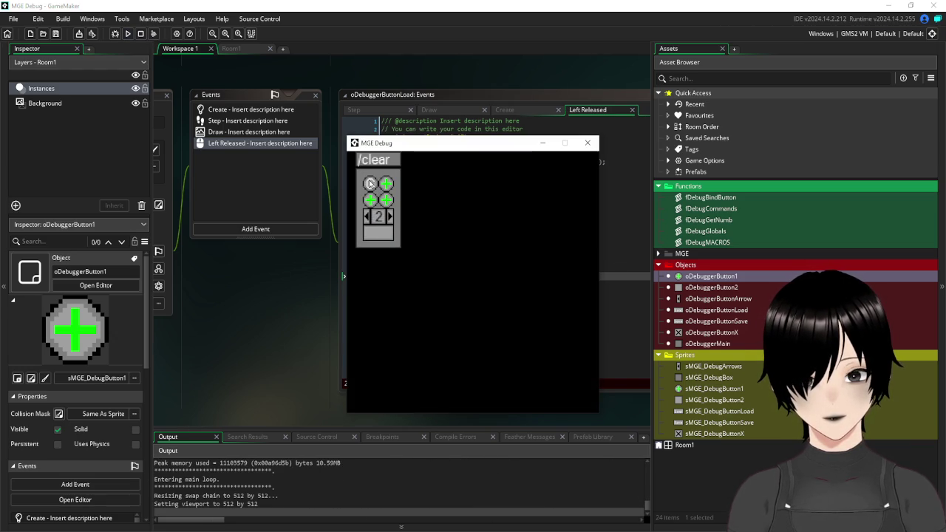
click(382, 237)
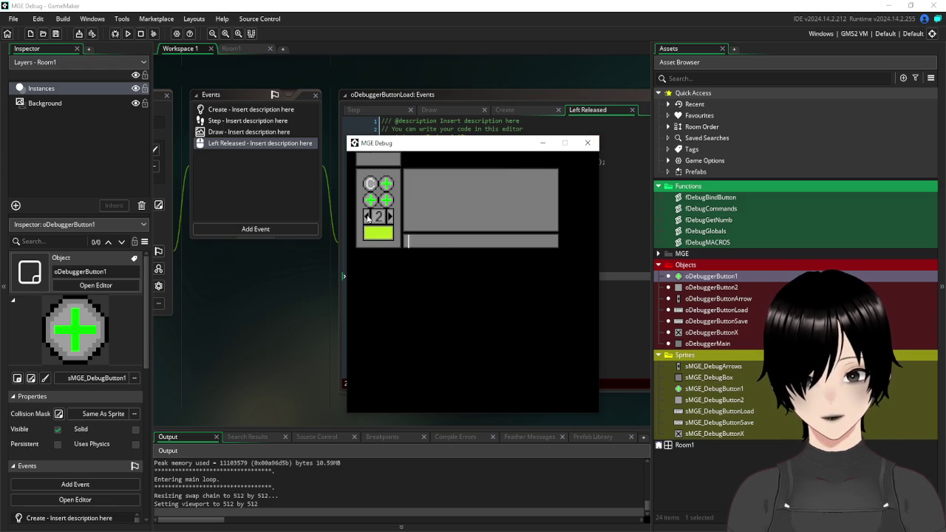
click(367, 216)
click(586, 148)
scroll(233, 80, up, 1)
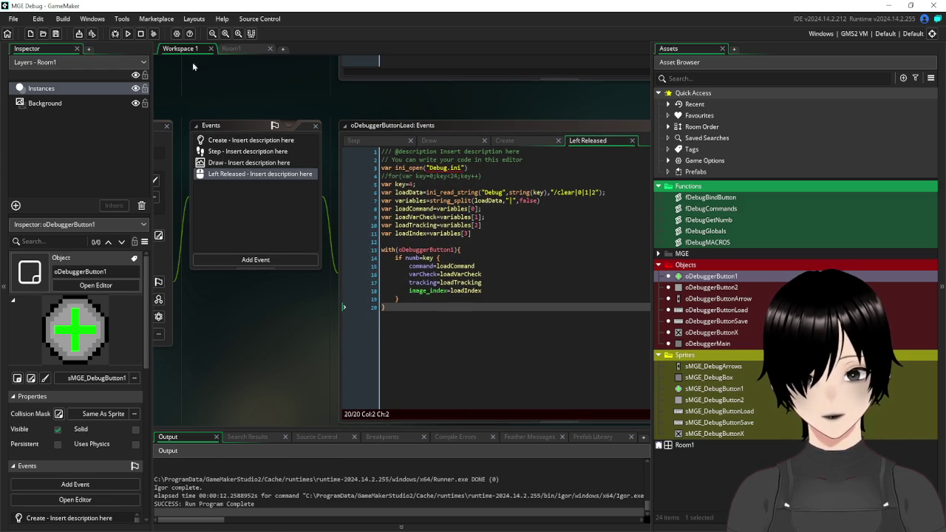
Open oDebuggerButtonLoad's Left Released code and append an ini_close() call at its end.
scroll(440, 184, down, 6)
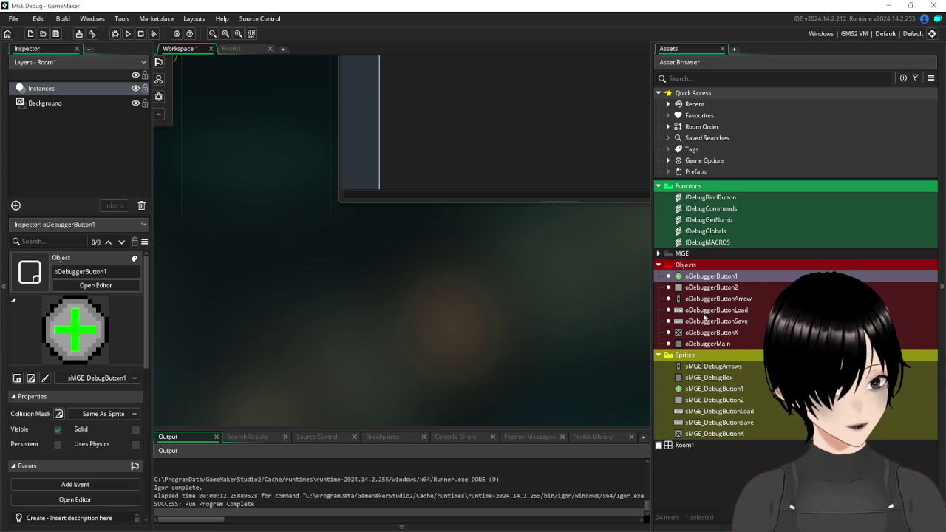
click(706, 311)
double_click(706, 312)
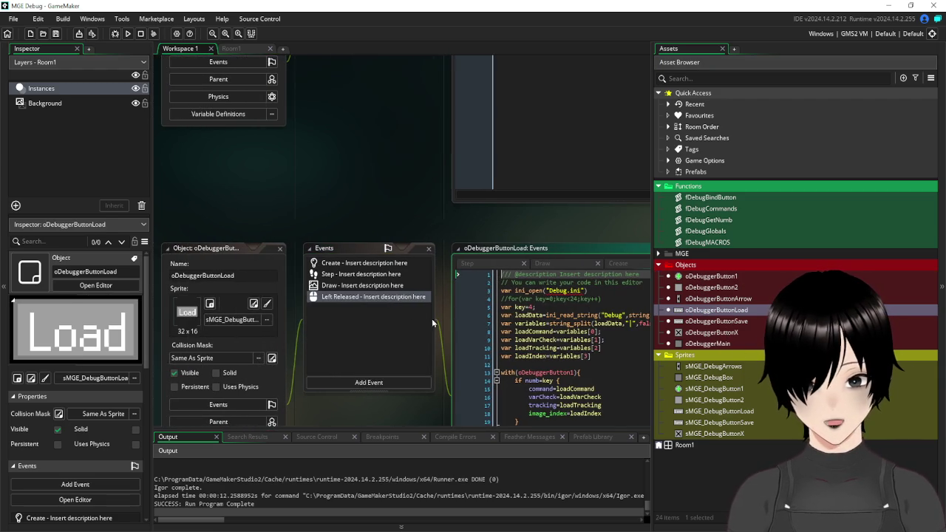
drag(406, 417, 252, 286)
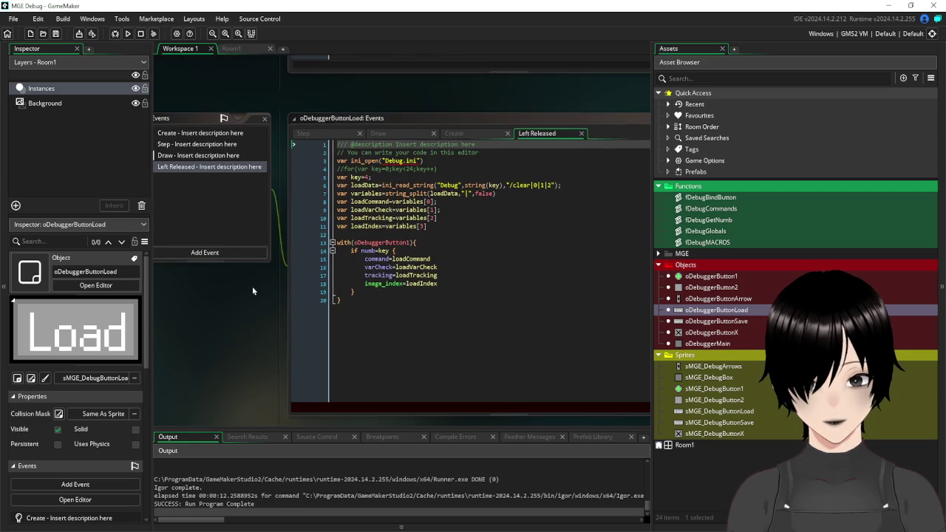
click(423, 321)
text(ini_clos)
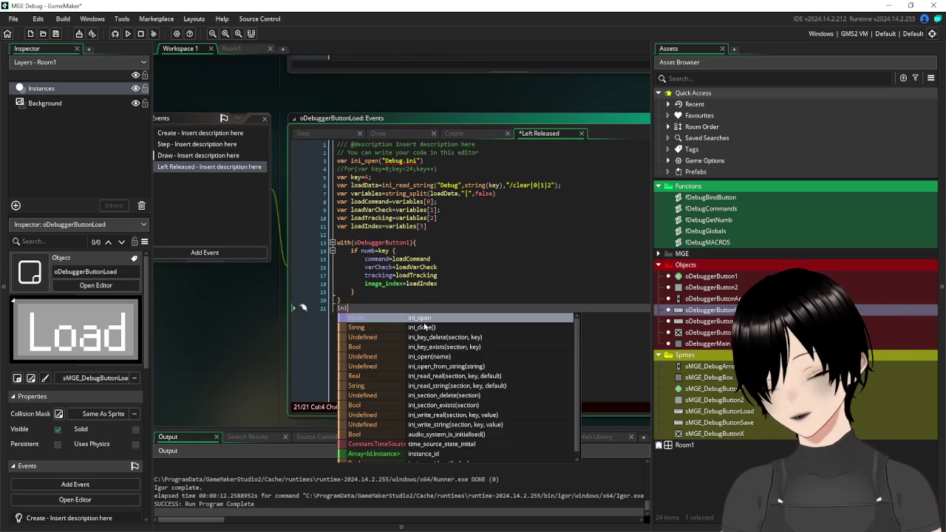
key(Return)
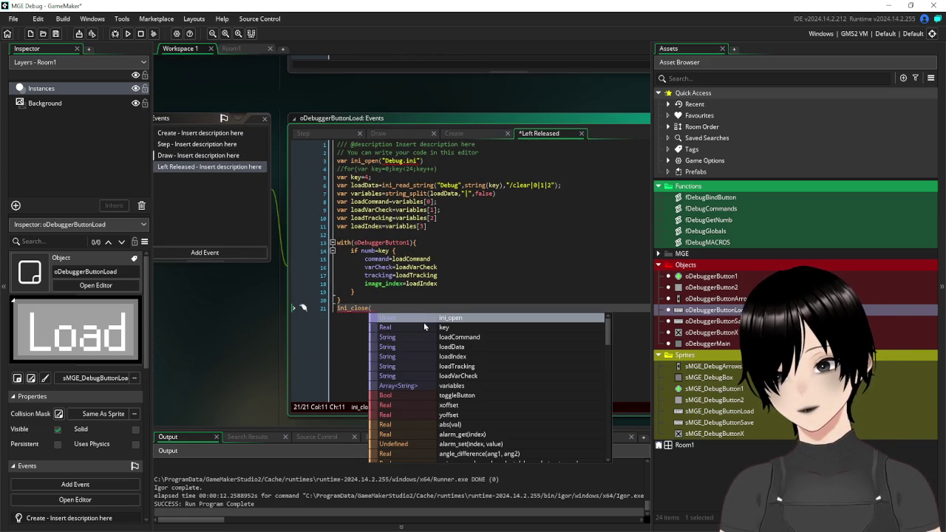
text())
key(Left)
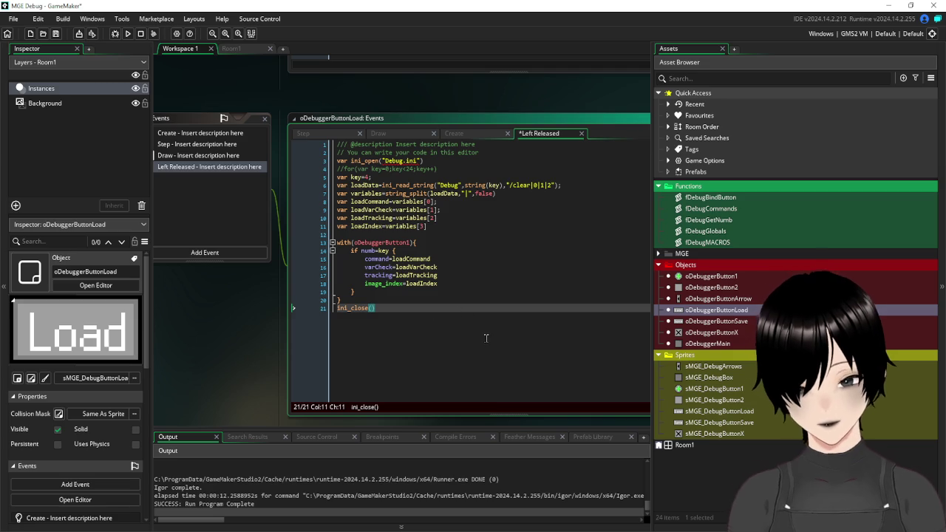
click(465, 225)
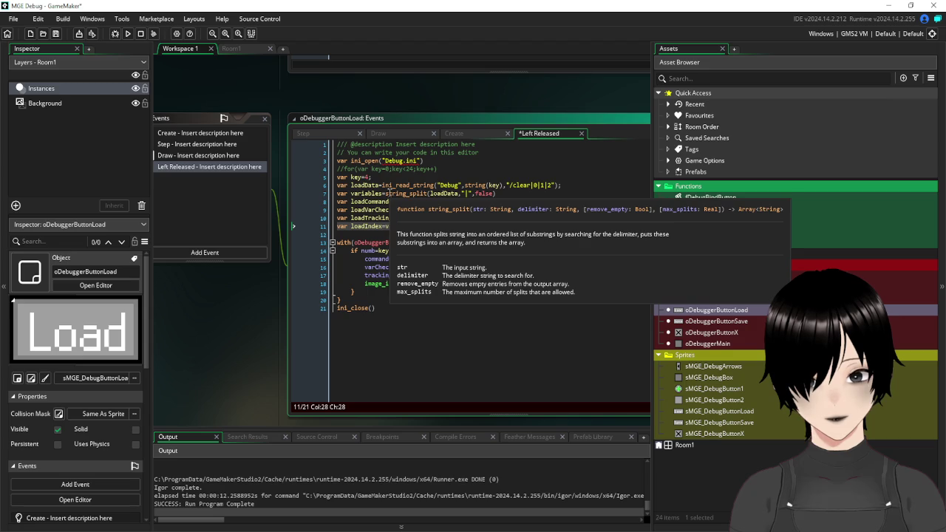
Change line 5 to var key=3, removing the trial comment markers afterwards.
click(366, 177)
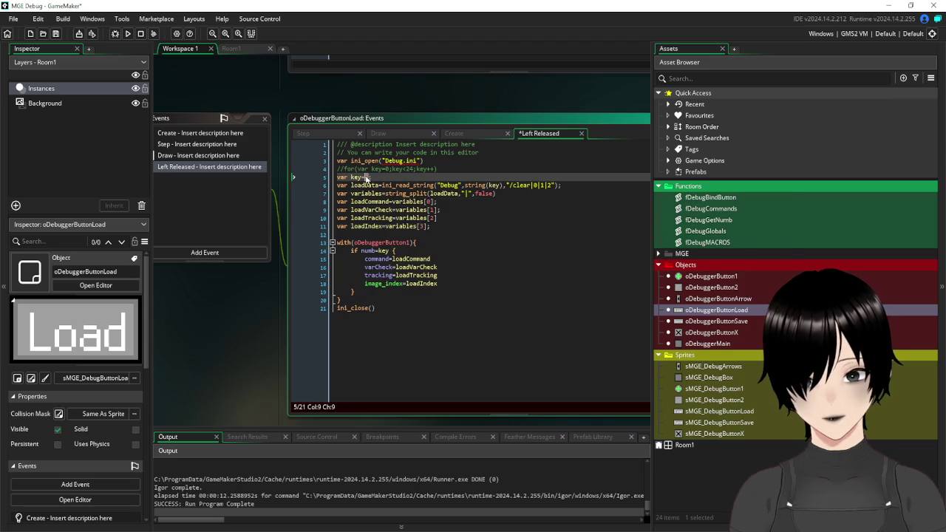
text(-)
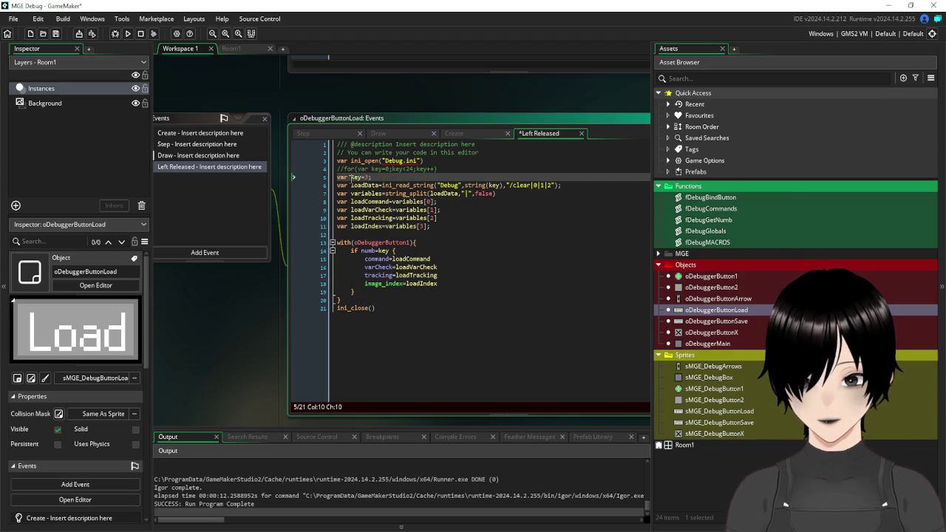
click(338, 177)
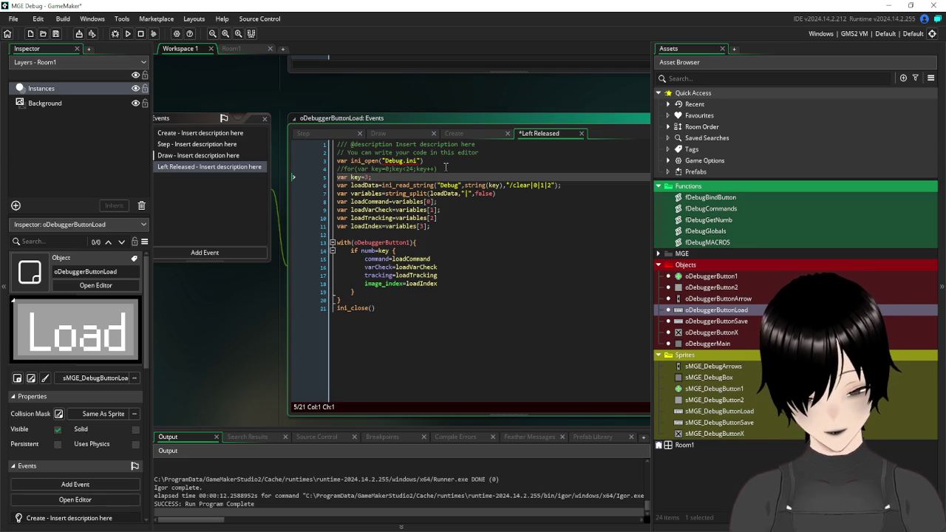
text(//)
click(418, 228)
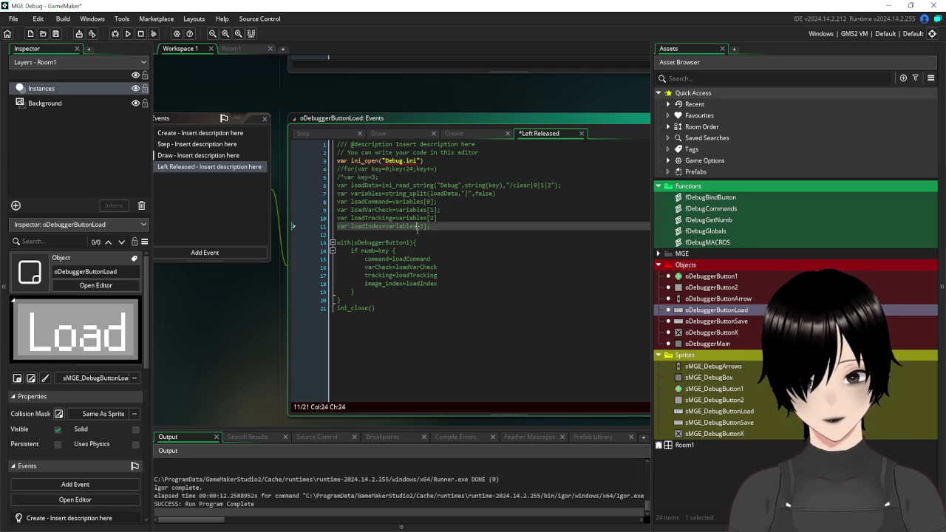
click(385, 235)
text(*/)
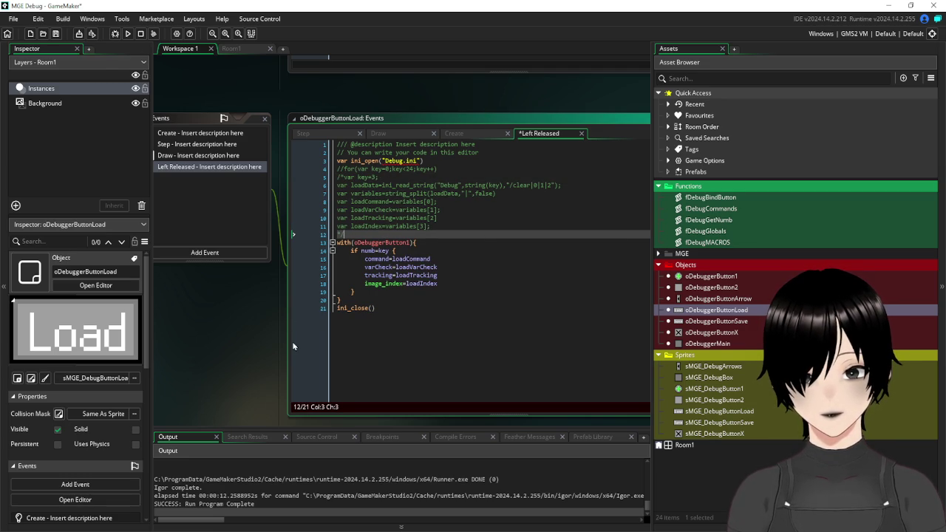
key(BackSpace)
key(BackSpace)
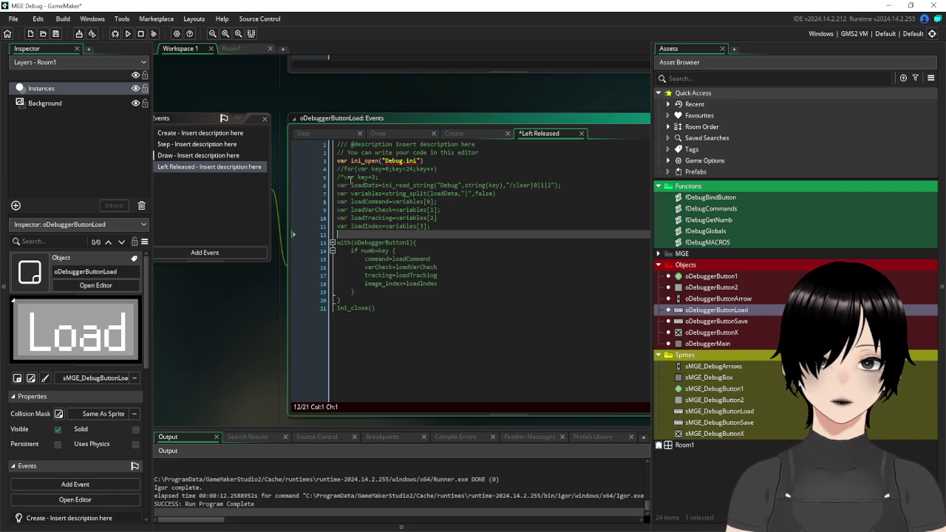
click(344, 177)
key(BackSpace)
key(BackSpace)
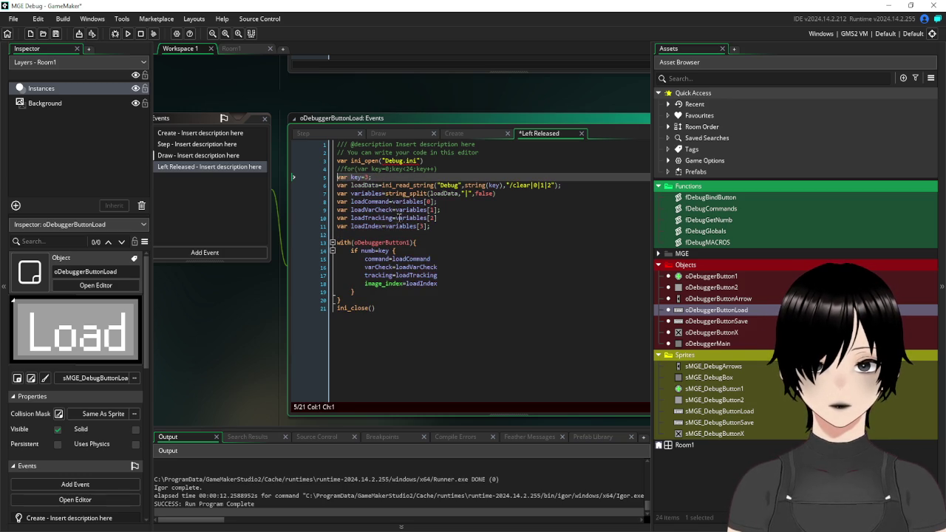
Terminate lines 15–18 and the ini_close() line with semicolons and save.
click(549, 259)
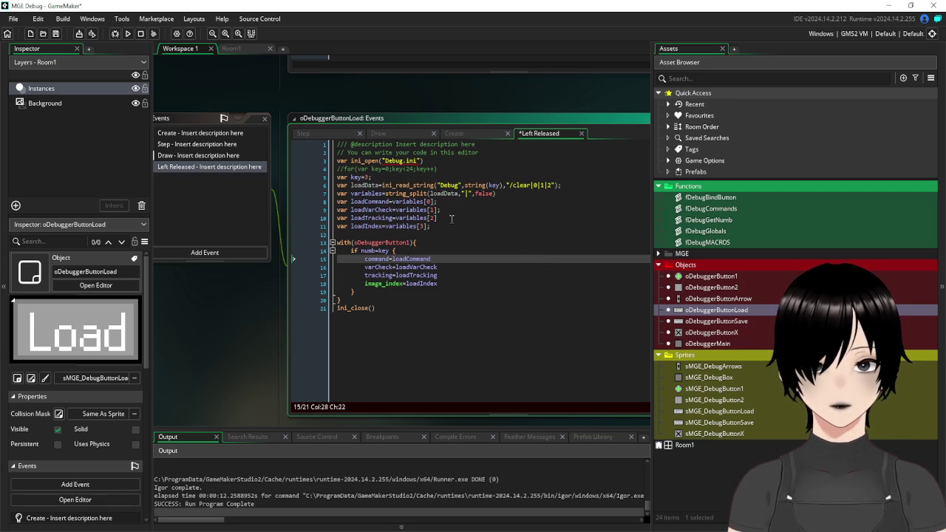
text(;)
click(518, 353)
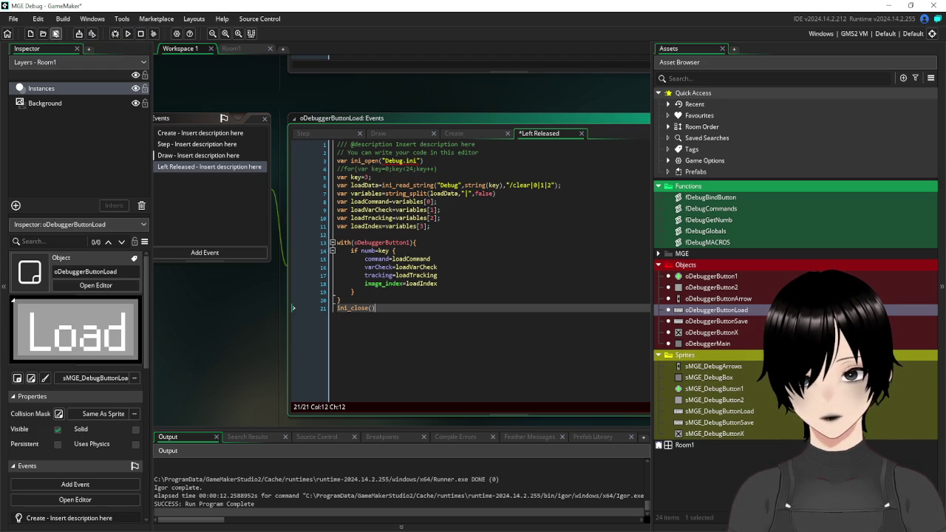
click(55, 33)
click(450, 261)
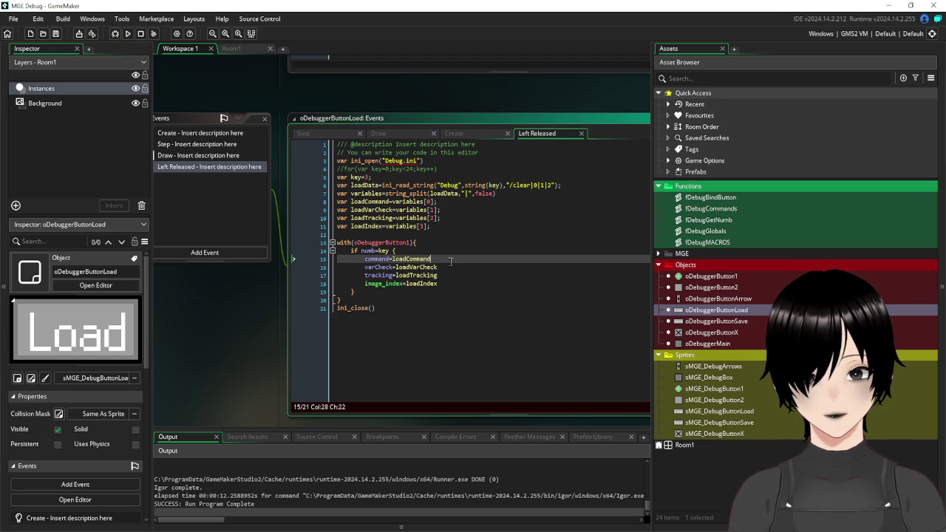
text(;)
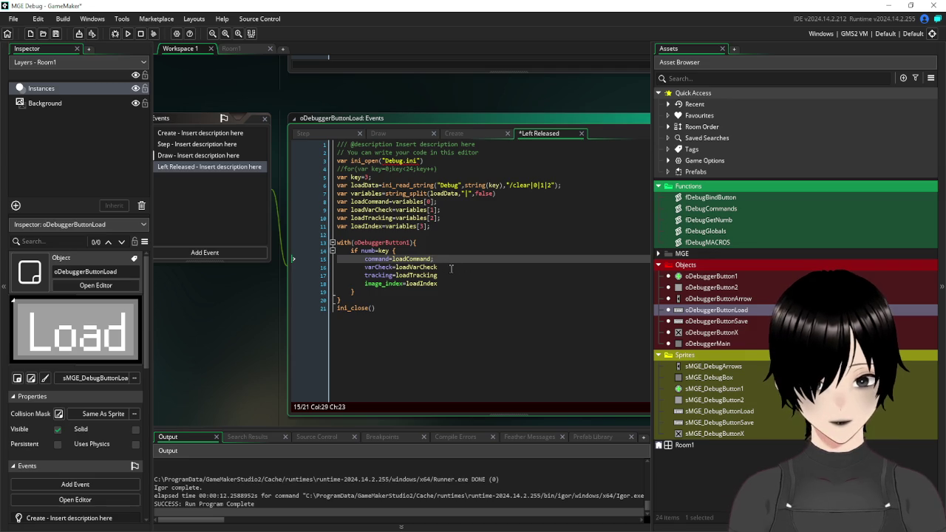
click(451, 268)
click(448, 277)
click(449, 285)
click(456, 367)
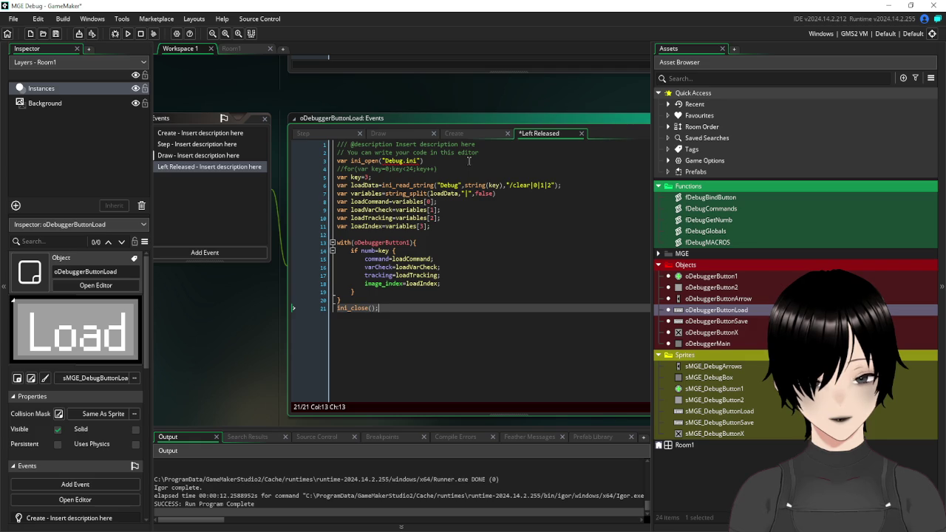
Delete 'var' before ini_open on line 3 and save the code.
drag(350, 161, 337, 161)
key(BackSpace)
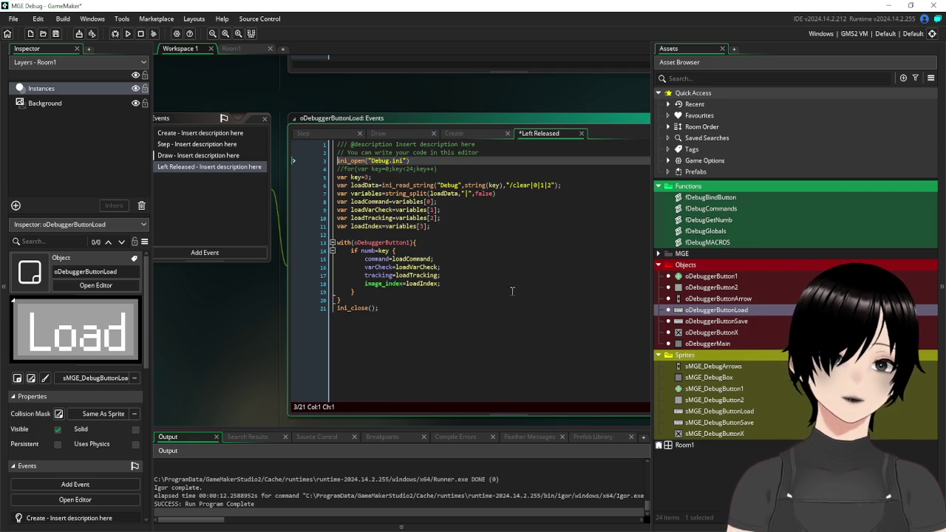
click(522, 312)
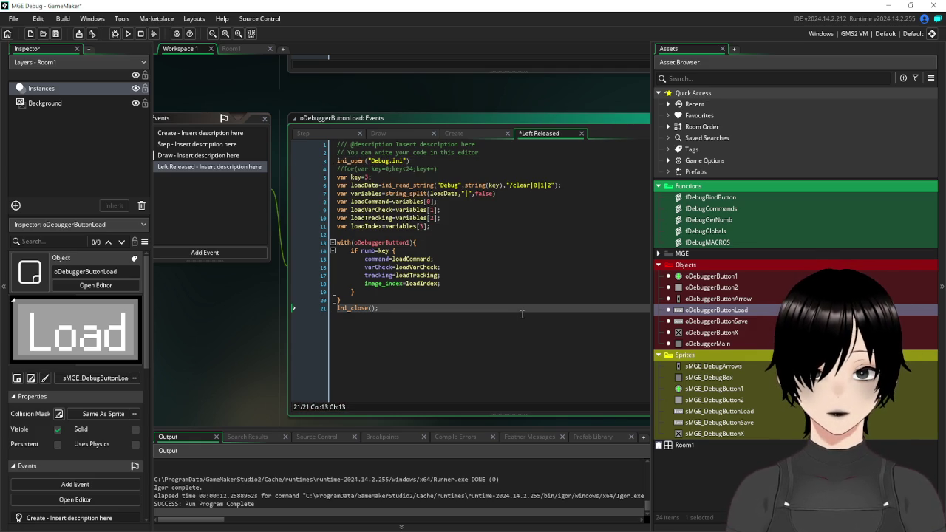
click(56, 34)
Run the game, page the debug panel to set 2, back to 1, then to 2 again.
click(127, 33)
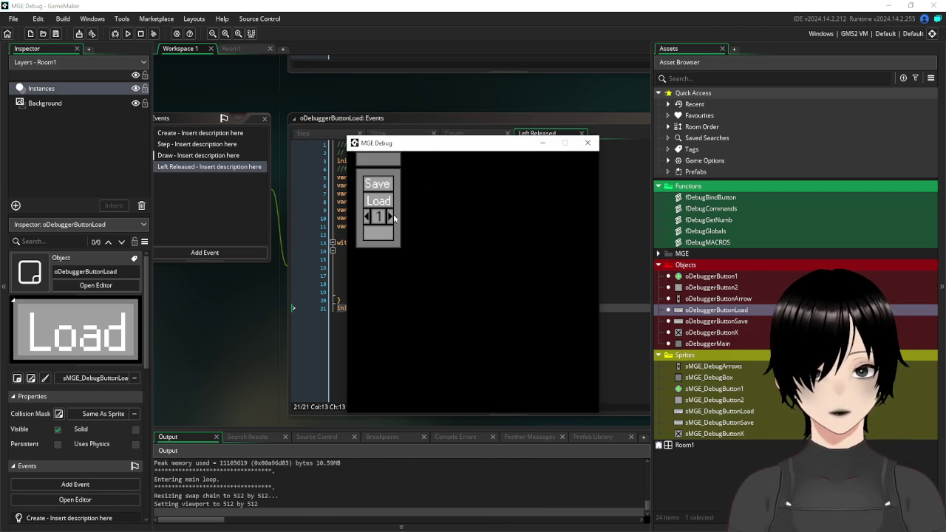
click(391, 216)
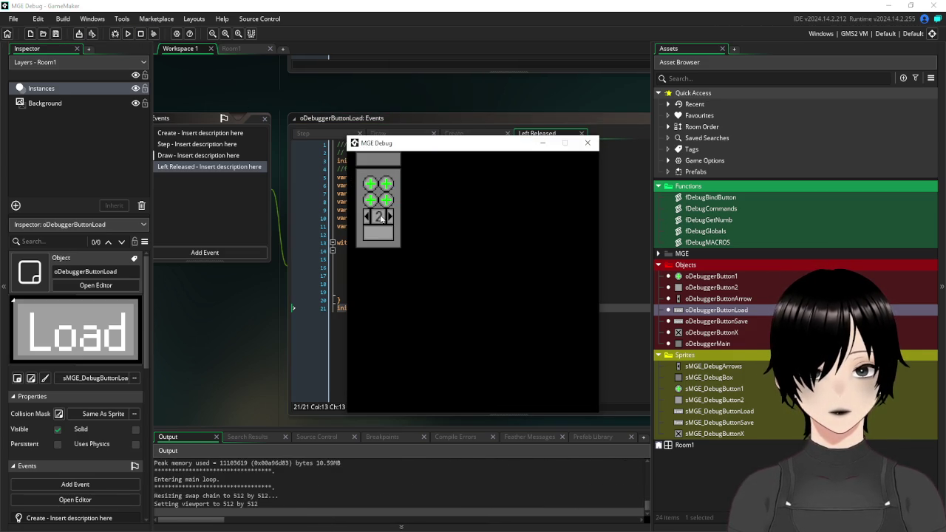
click(367, 217)
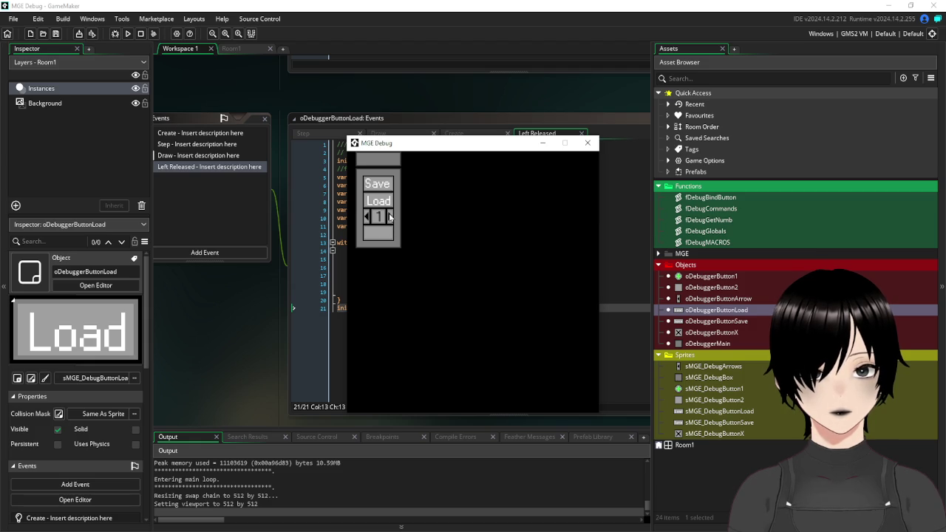
click(390, 217)
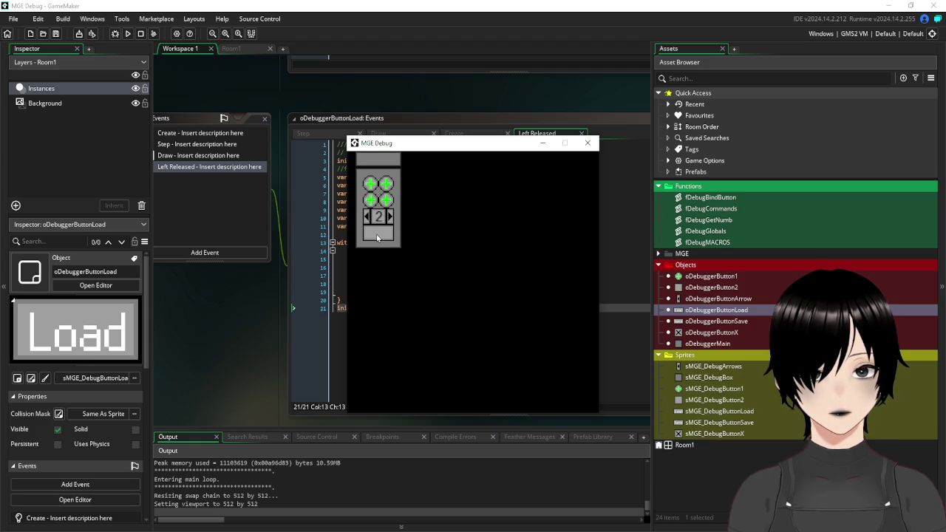
click(377, 237)
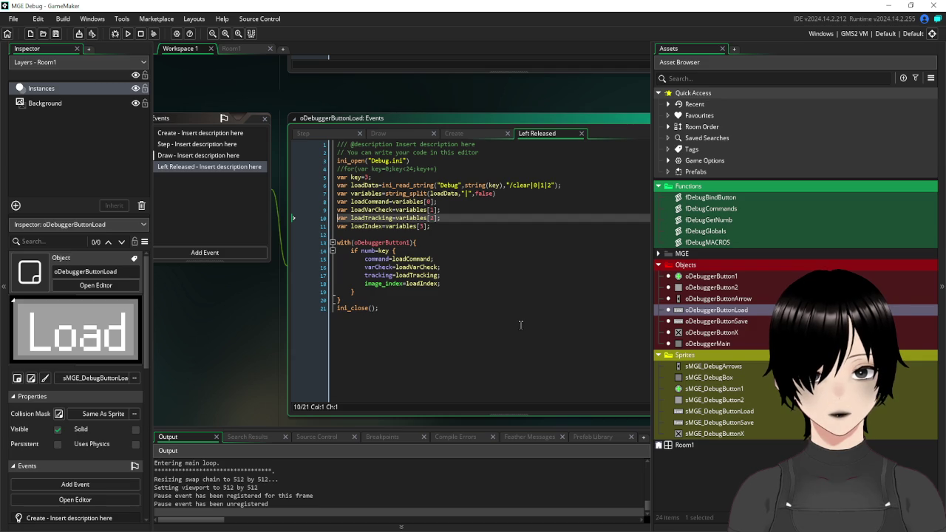
Change line 5 to var key=4 and save the Load code.
click(479, 347)
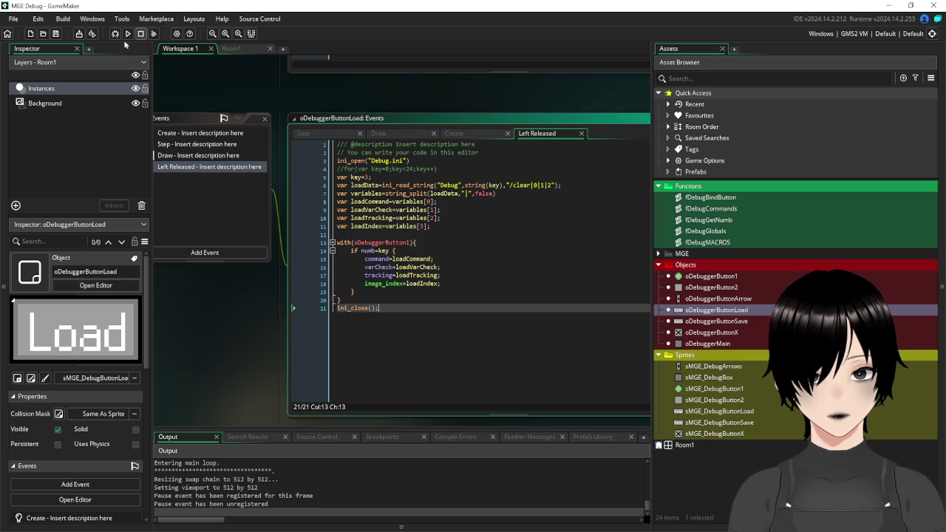
click(367, 177)
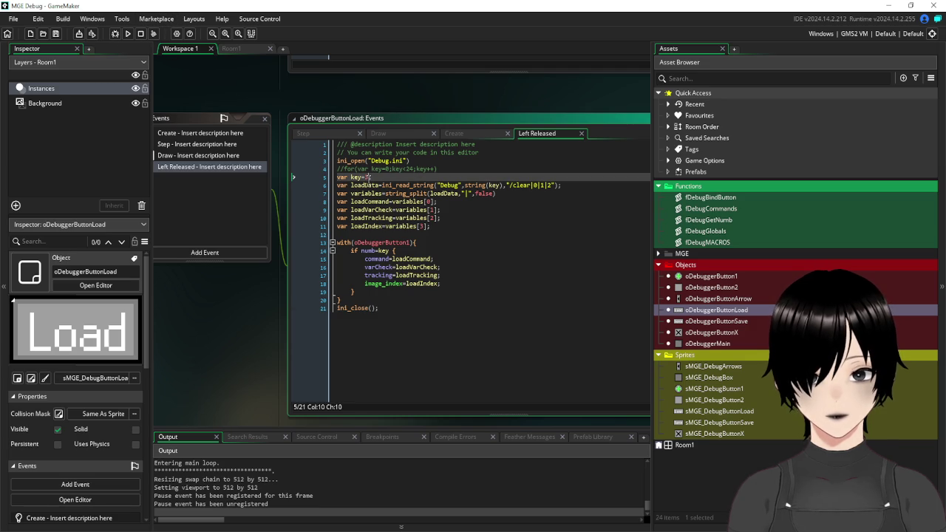
text(4)
key(ctrl+End)
click(57, 34)
Test-run the panel on page 2 with the console, then pan to the Save button's code.
click(128, 34)
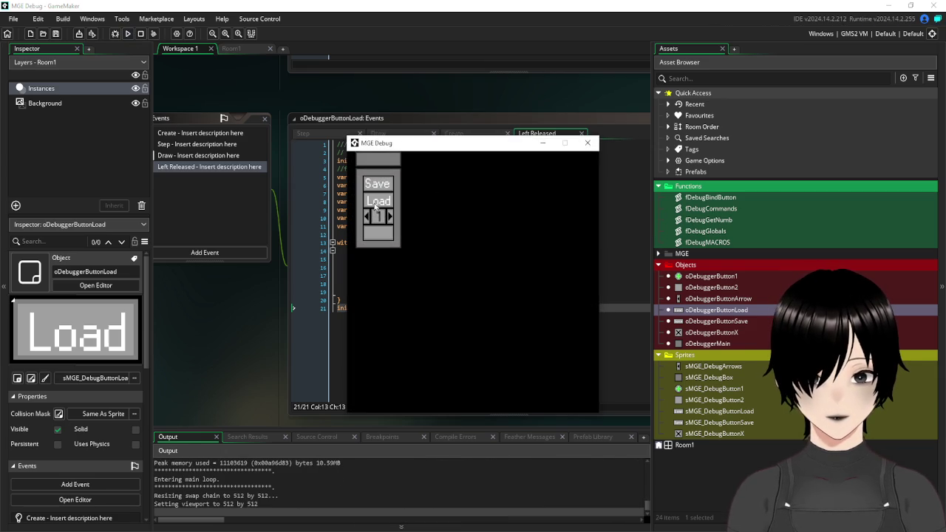
click(393, 217)
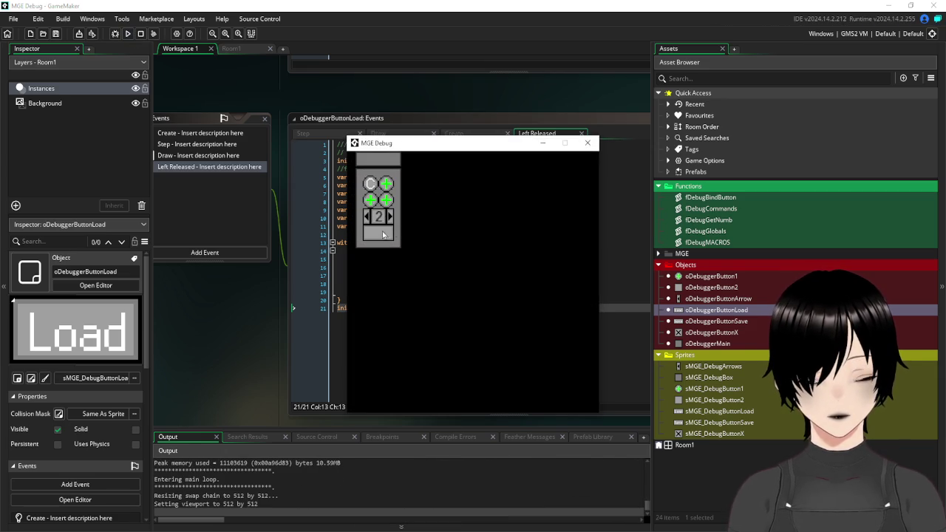
click(381, 235)
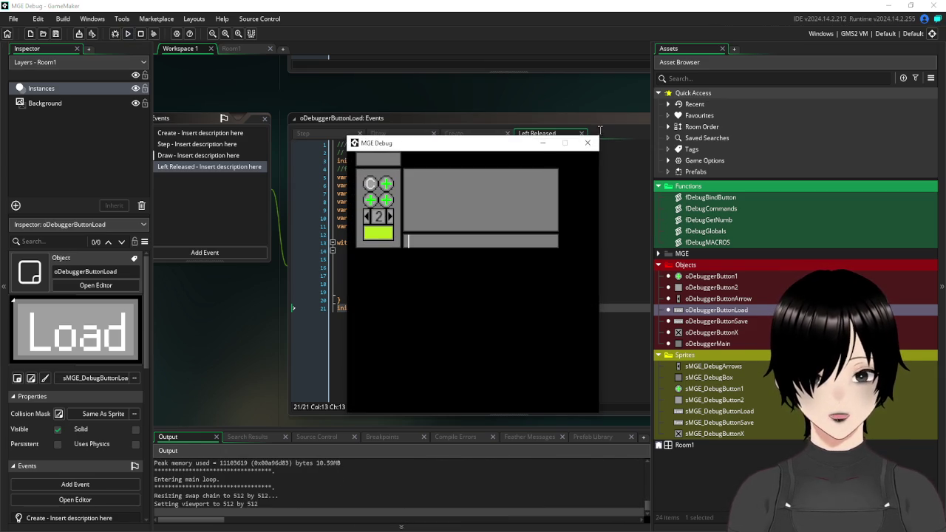
click(588, 143)
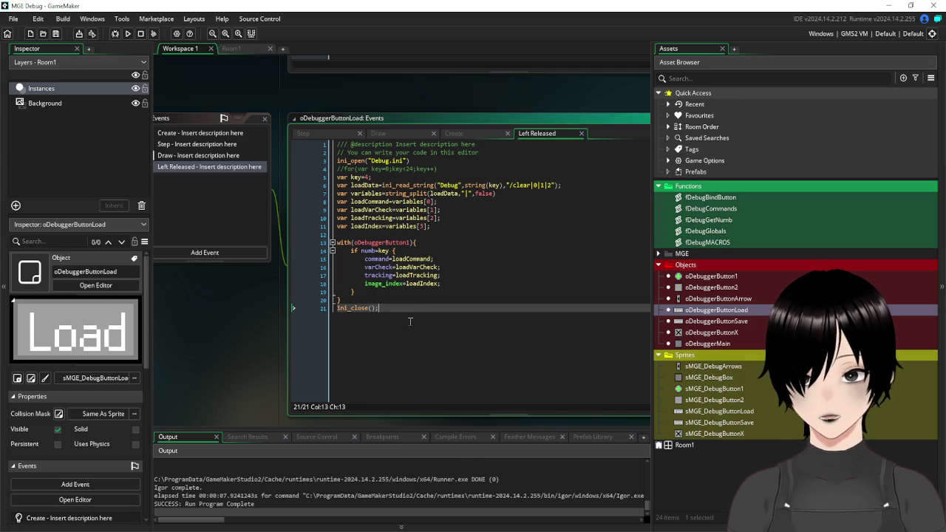
mouse_move(193, 331)
mouse_down()
mouse_move(321, 336)
mouse_move(468, 235)
mouse_up()
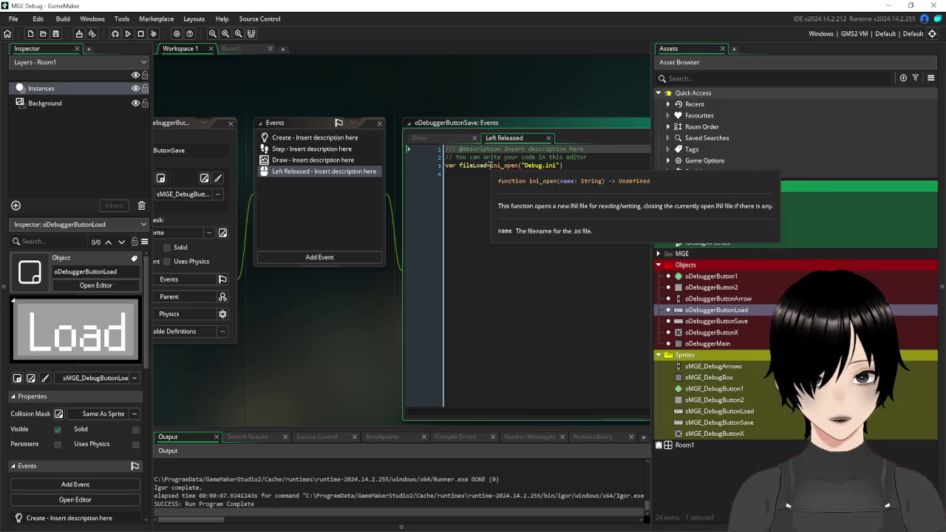
Remove 'var fileLoad =' so the Save code calls ini_open("Debug.ini") directly.
click(460, 164)
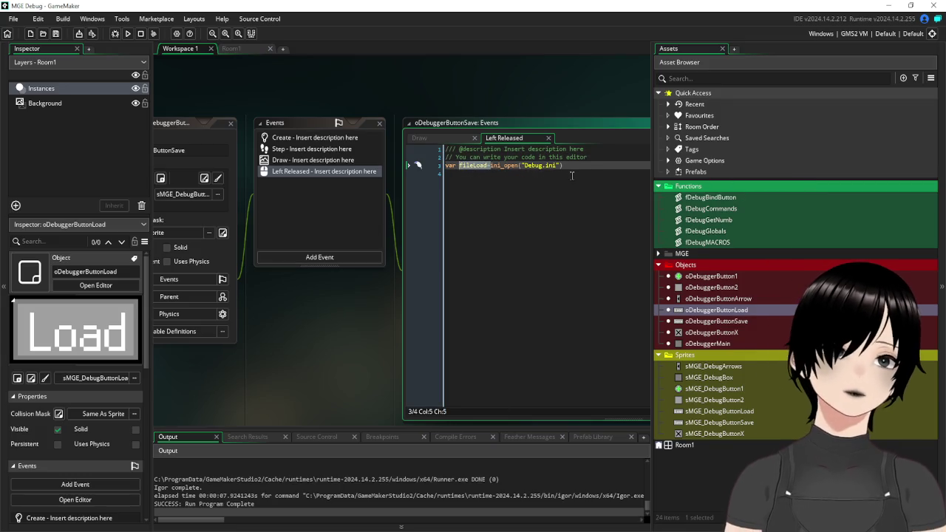
key(Delete)
key(Delete)
key(Delete)
key(BackSpace)
key(BackSpace)
key(BackSpace)
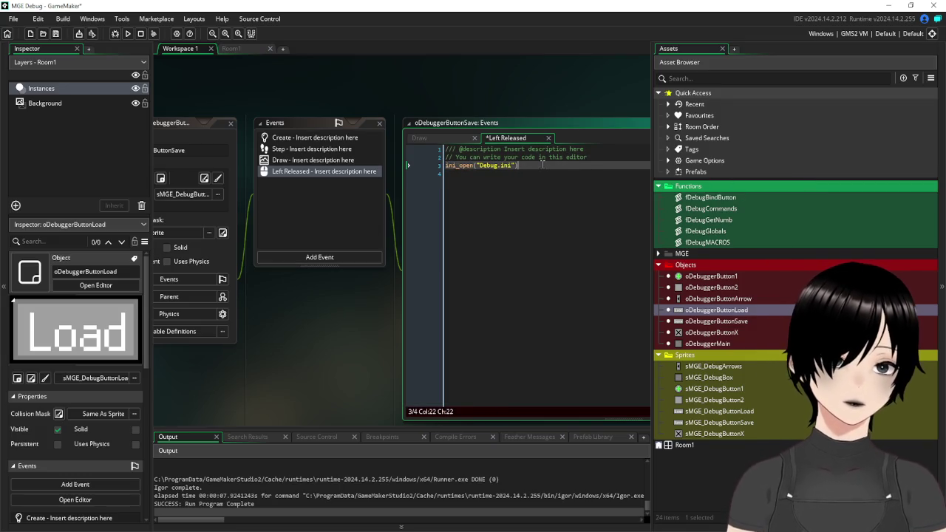
Write the loop header for(var key=4;key<24;key++) below the ini_open line.
click(543, 165)
key(Return)
key(Return)
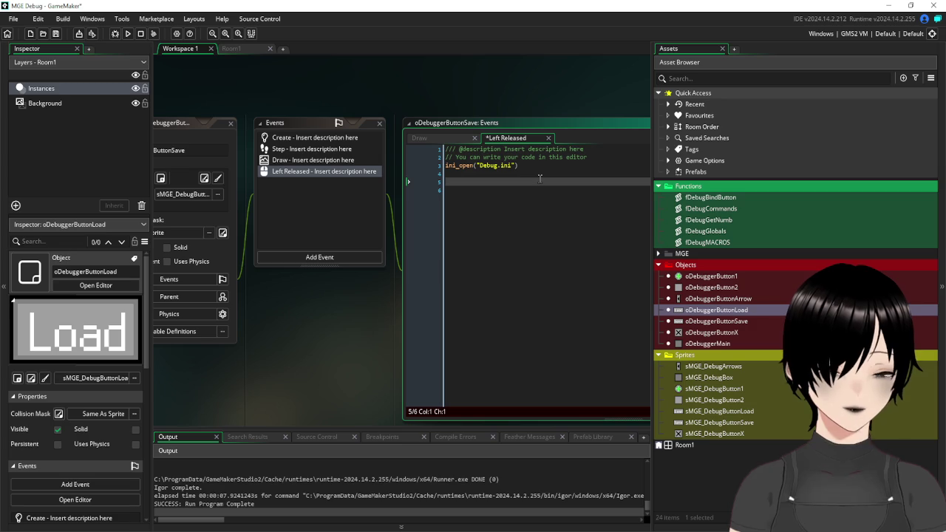
text(for(a=0;a<)
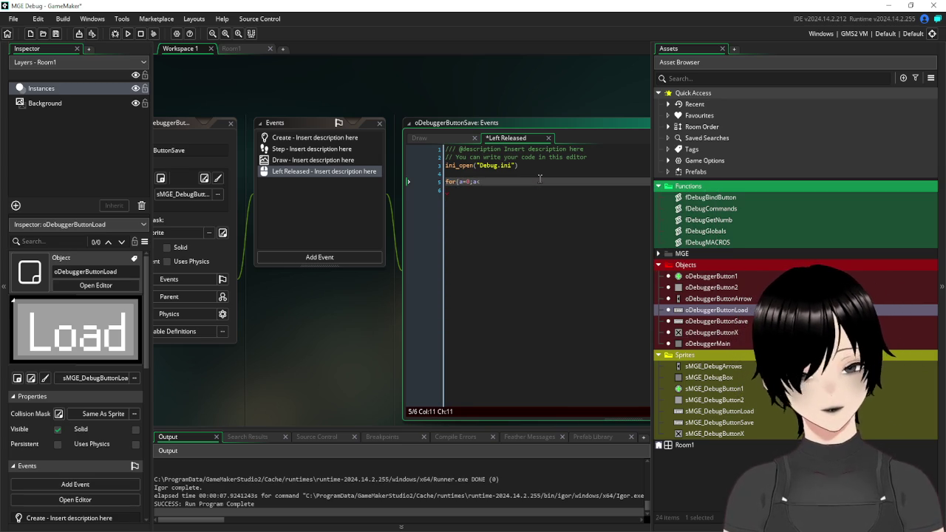
key(Left)
key(Left)
key(Left)
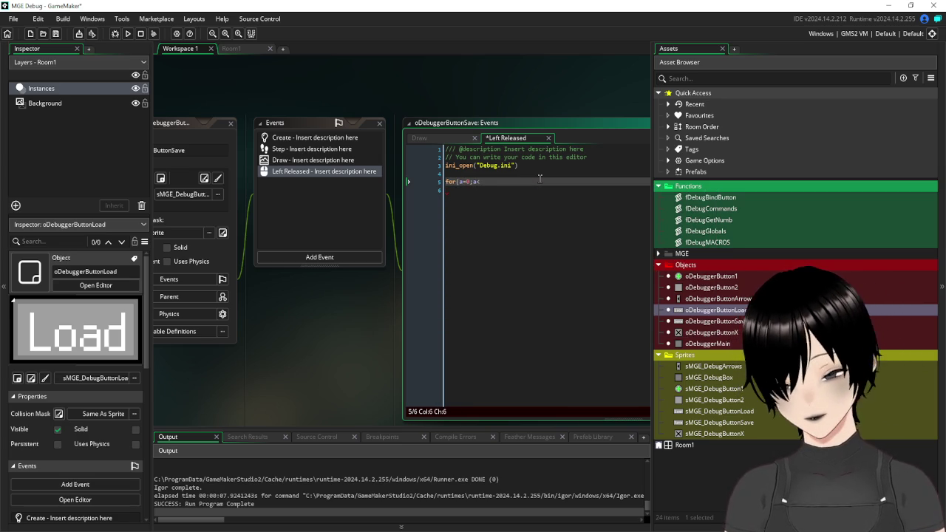
key(BackSpace)
text(key)
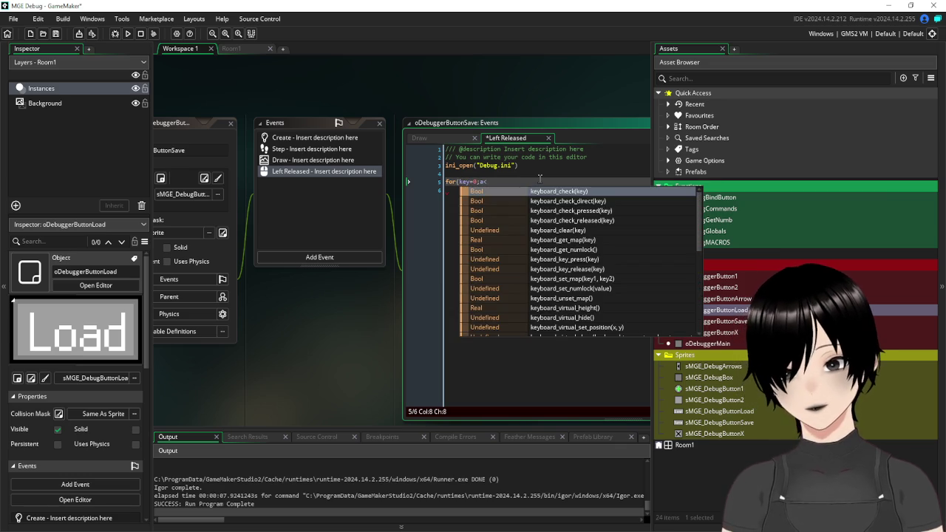
text(var)
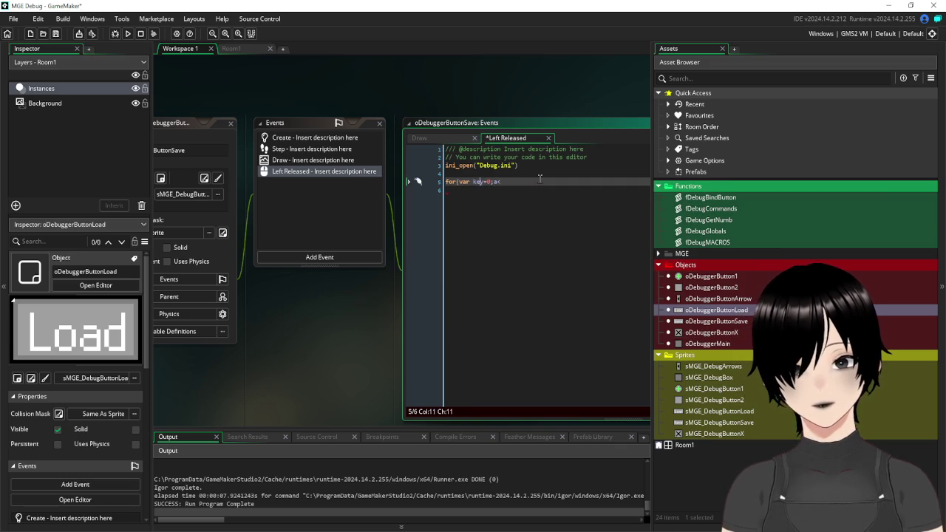
key(BackSpace)
text(key)
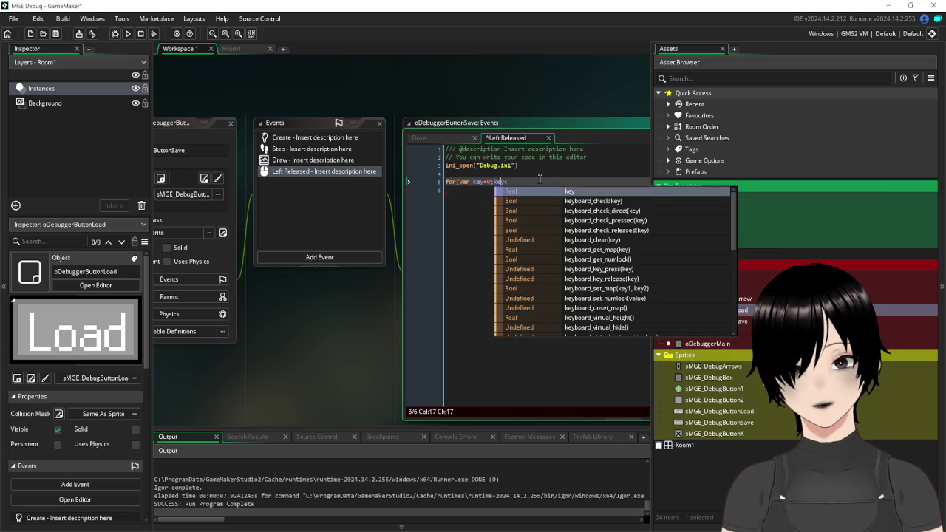
key(Left)
key(BackSpace)
text(4)
key(Right)
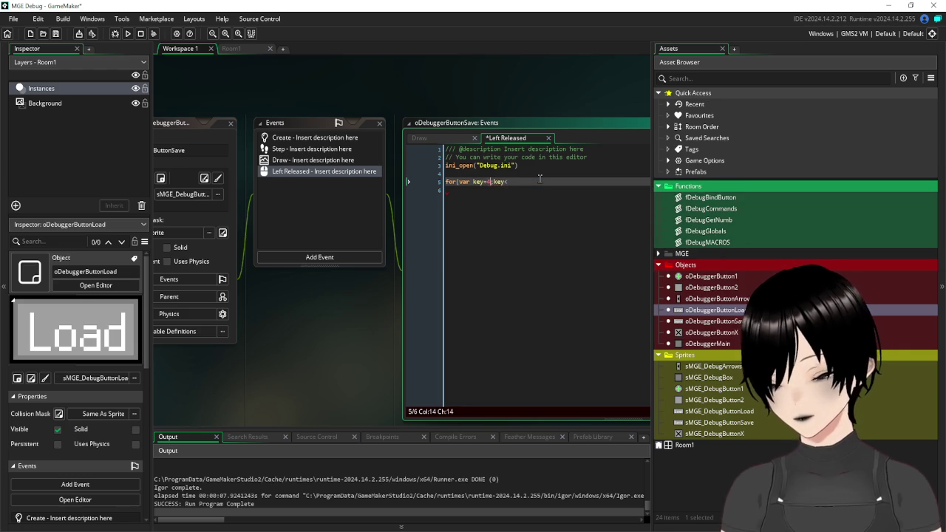
key(Right)
key(Right)
key(Right)
text(24;)
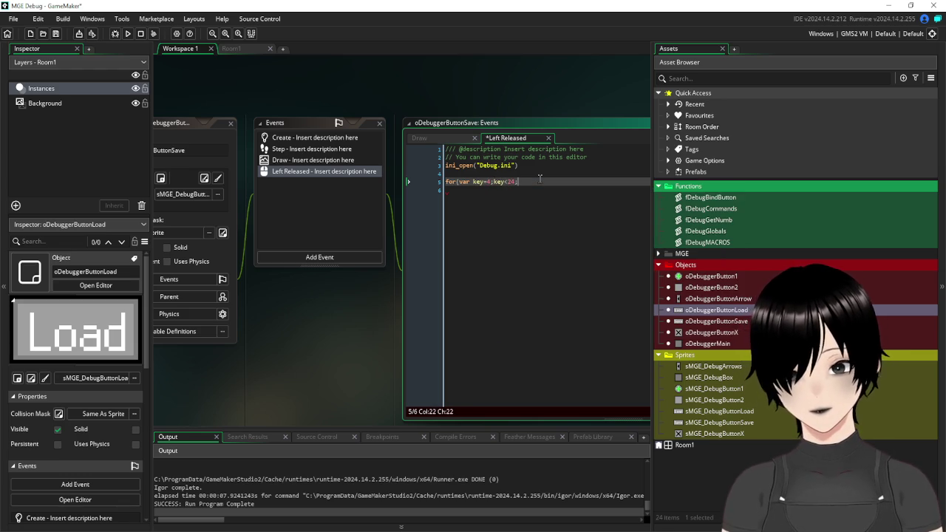
text(key++)
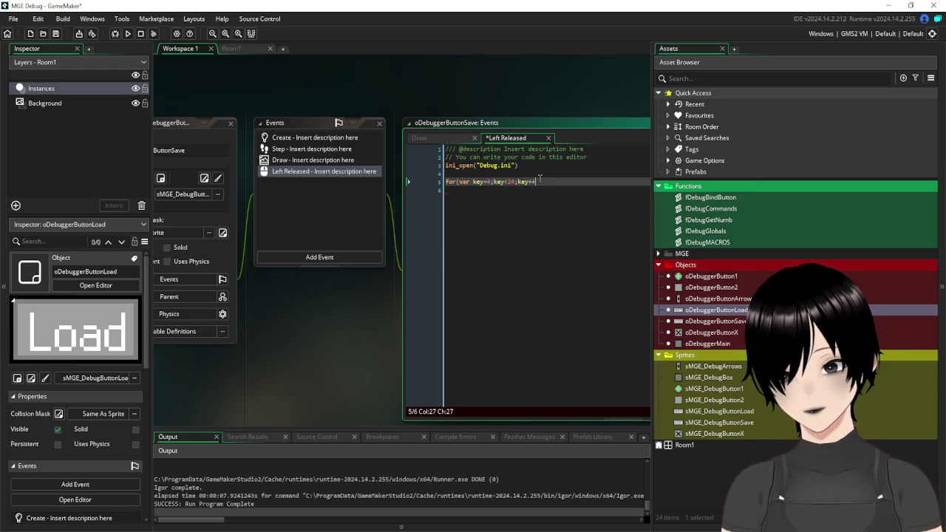
text())
Add the loop's braces and insert an ini_write_string() call inside its body.
key(Return)
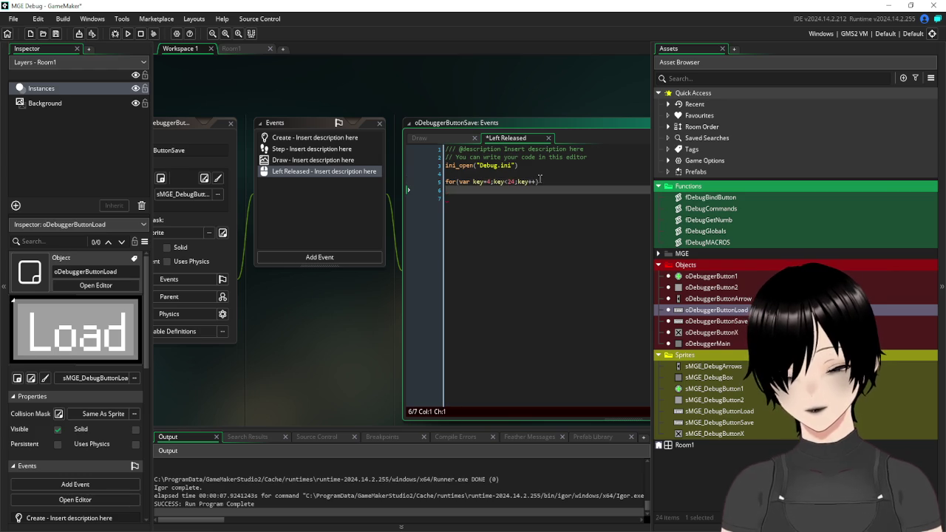
key(BackSpace)
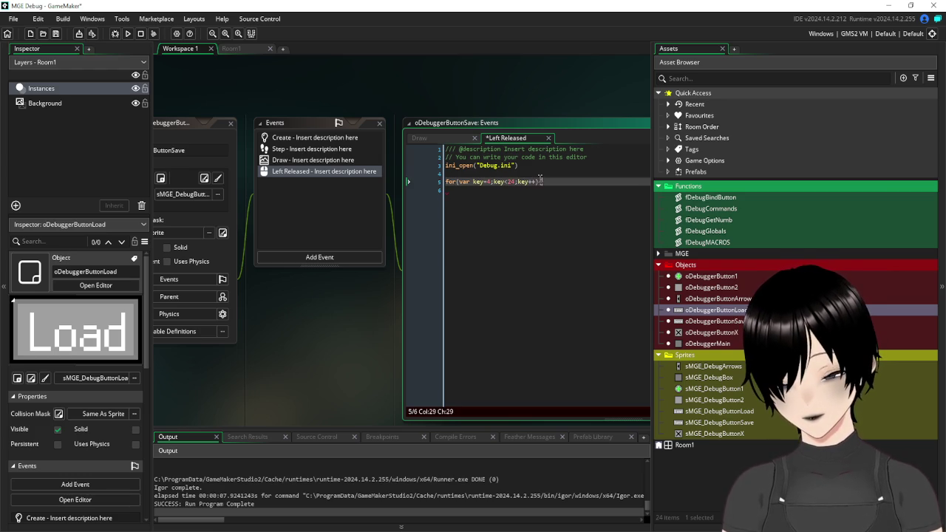
key(Return)
key(Return)
key(Return)
text(})
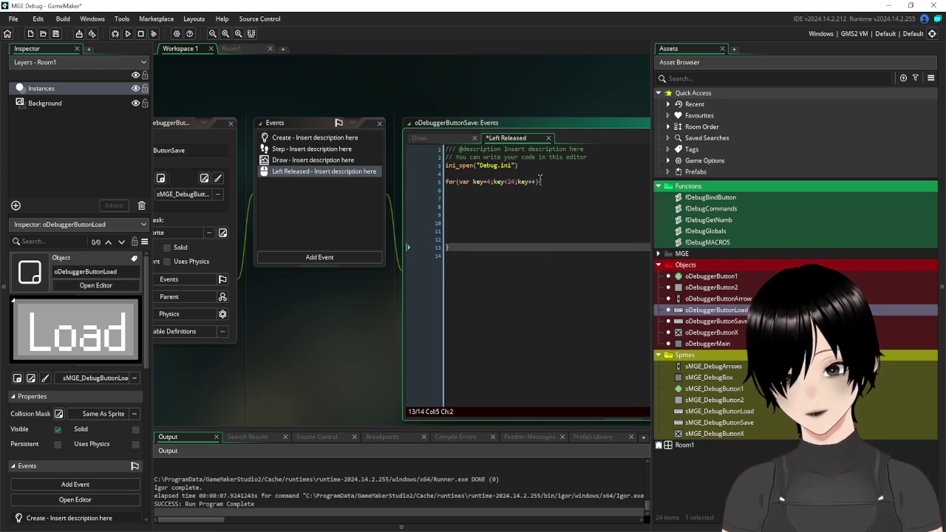
key(Up)
key(Up)
key(Up)
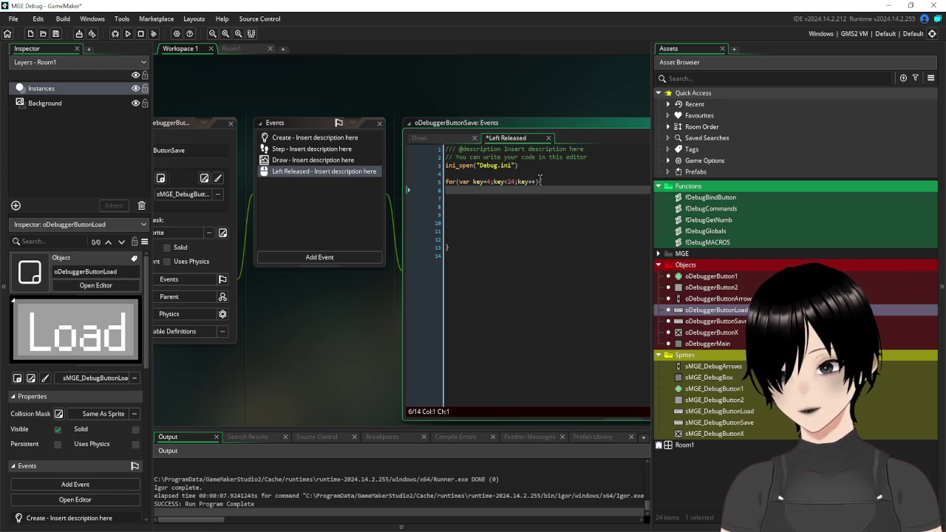
key(BackSpace)
text({)
key(Return)
text(ini)
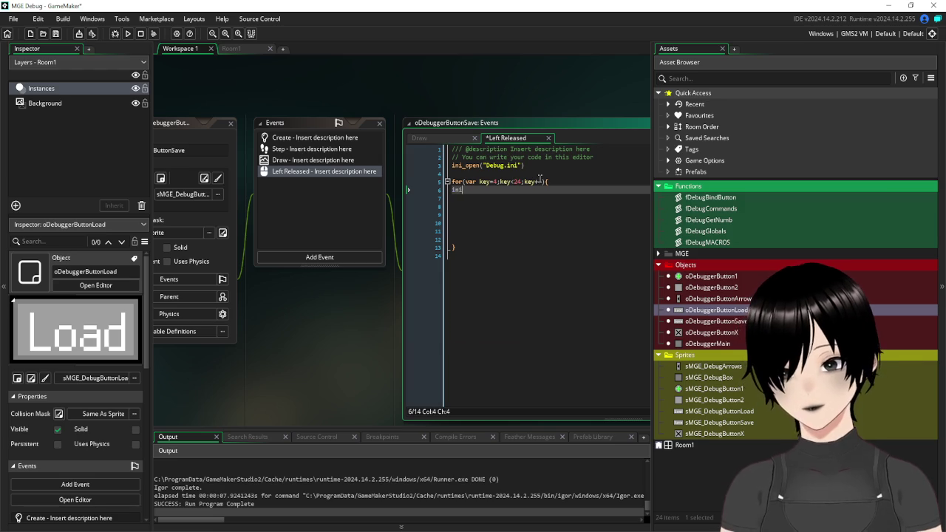
text(_write_)
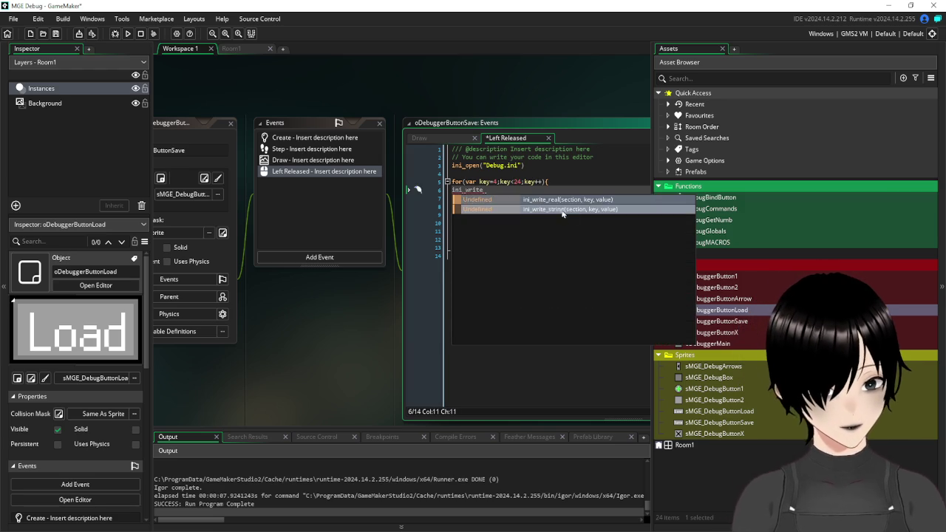
click(562, 210)
click(408, 237)
scroll(505, 348, down, 2)
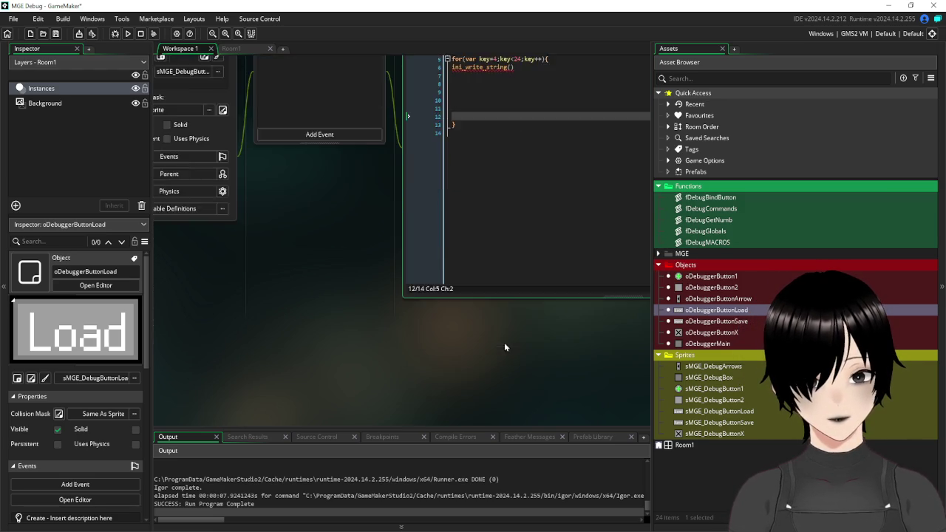
Open oDebuggerButtonLoad and pan back to the Save button's Left Released code.
scroll(503, 342, down, 3)
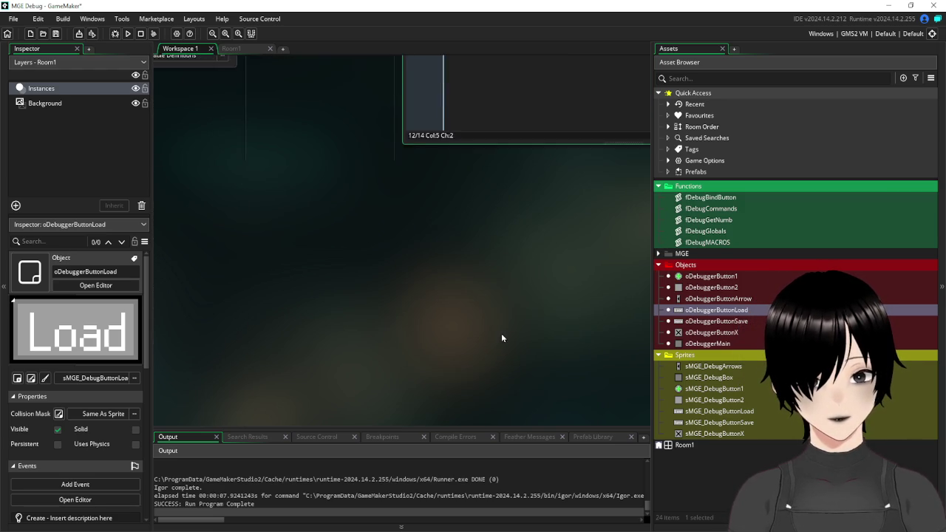
double_click(724, 310)
mouse_move(530, 257)
mouse_down()
mouse_move(331, 389)
mouse_move(236, 398)
mouse_up()
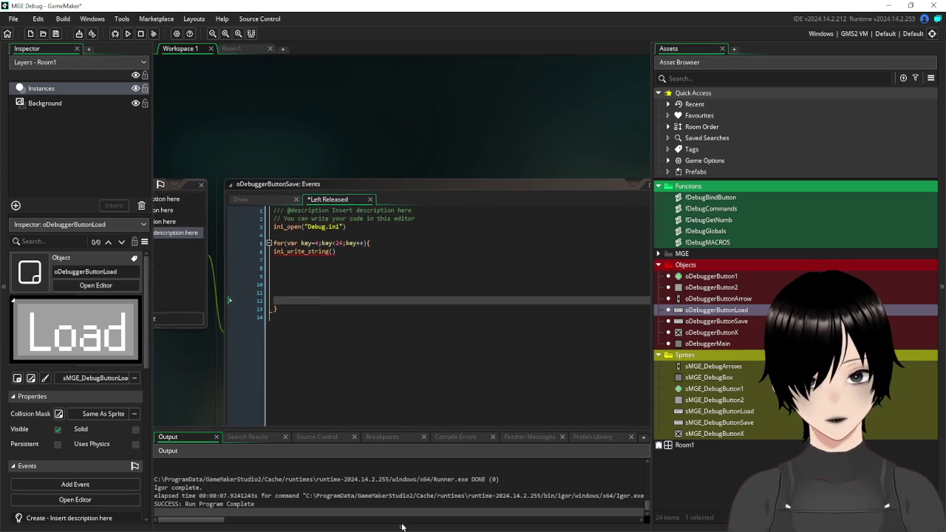
Fill the call as ini_write_string("Debug",string(key),global.), then open oDebuggerButton1's code.
click(319, 268)
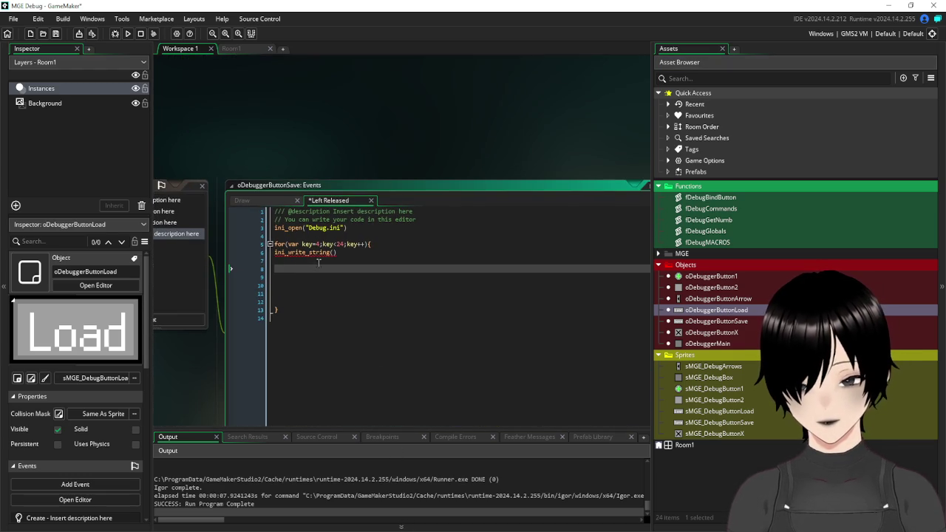
click(350, 253)
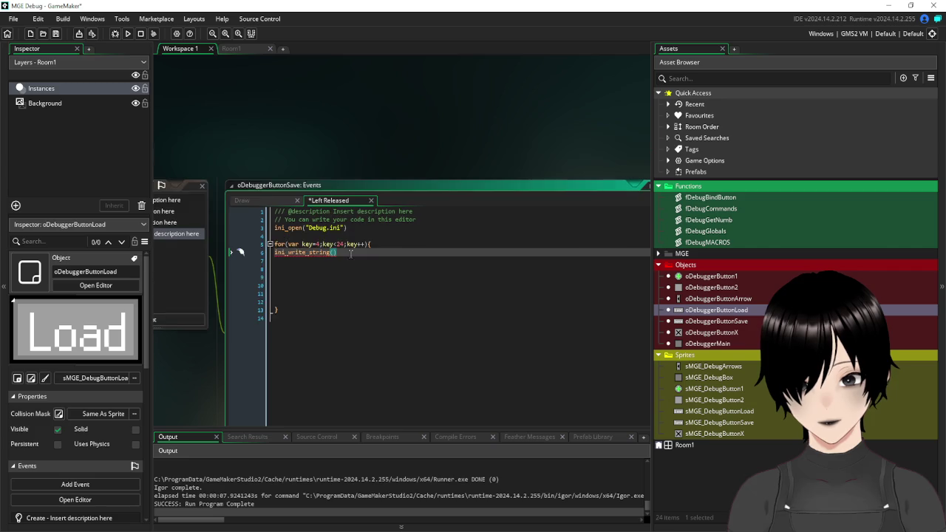
text("Debug")
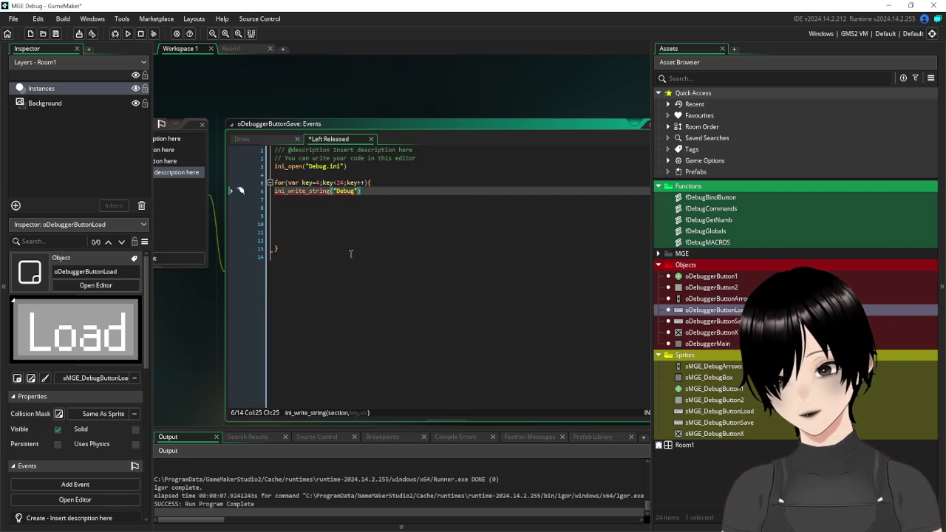
text(,string)
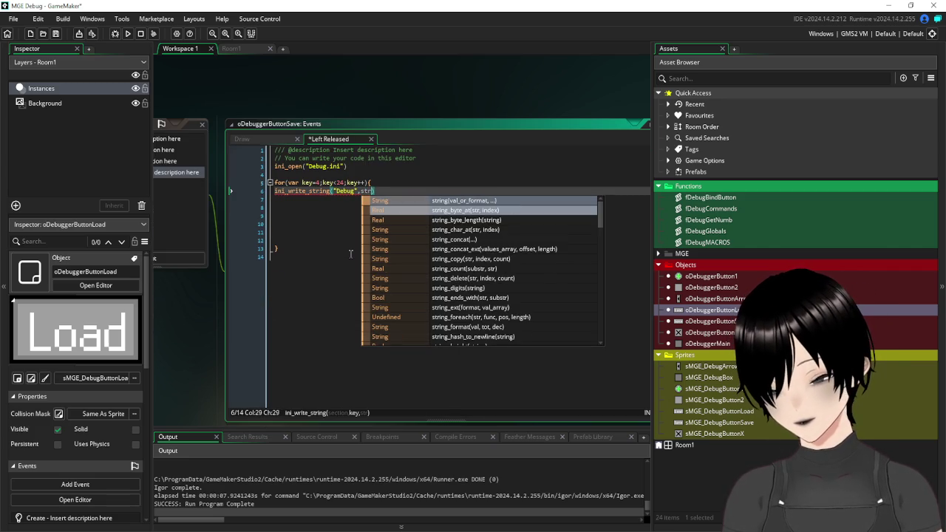
text((key))
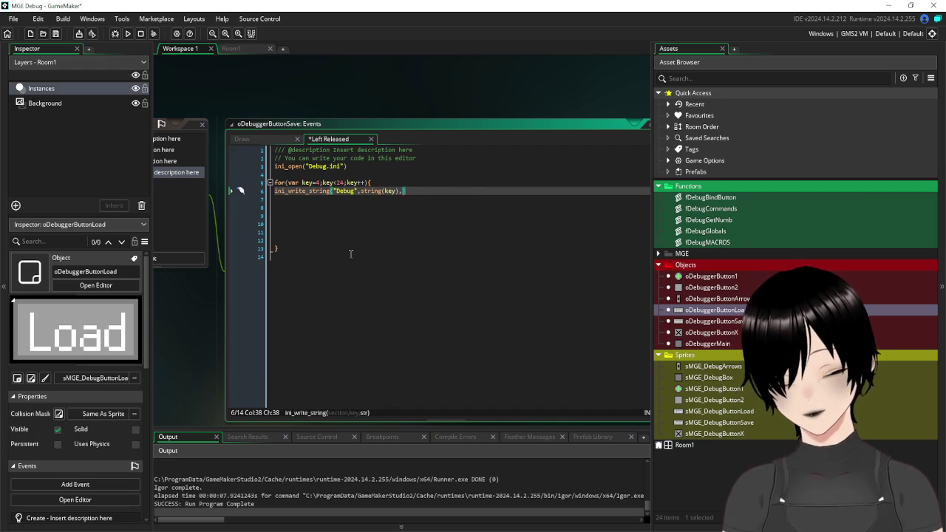
text(,global.)
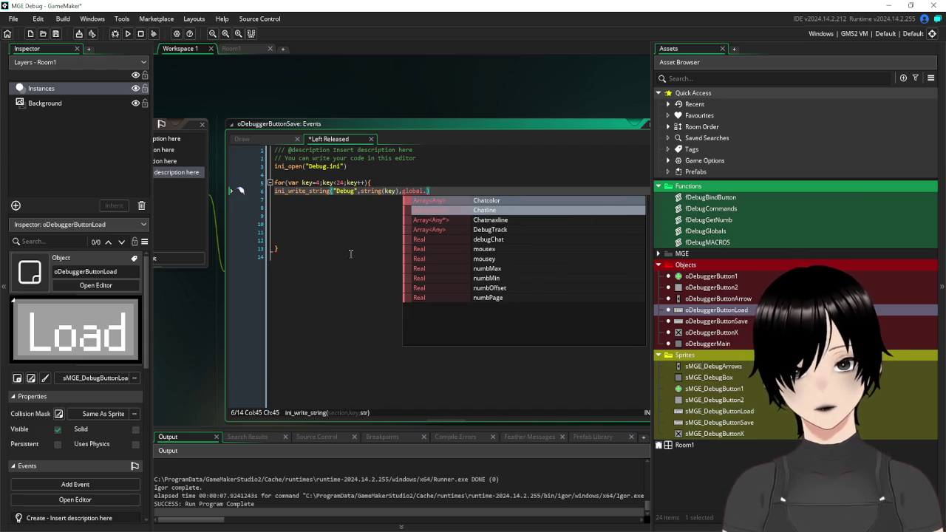
click(230, 157)
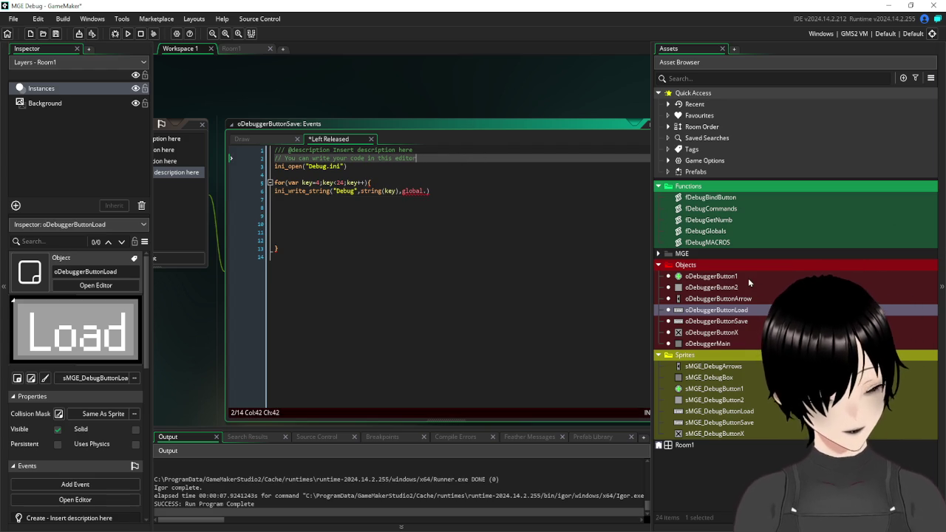
double_click(716, 277)
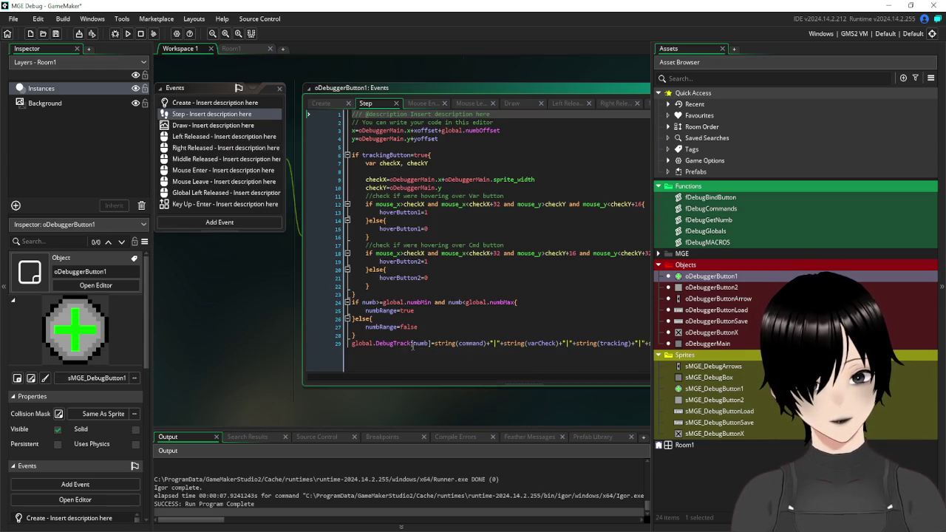
drag(430, 344, 349, 344)
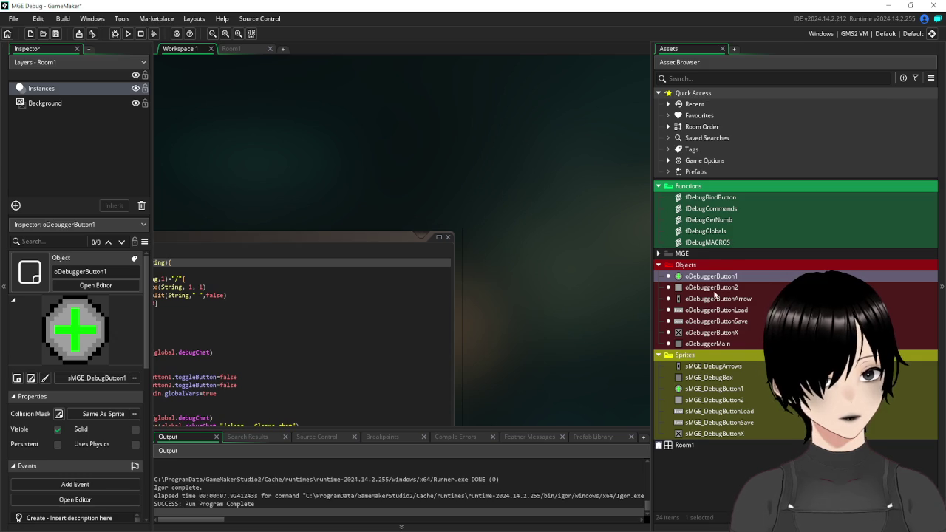
double_click(716, 321)
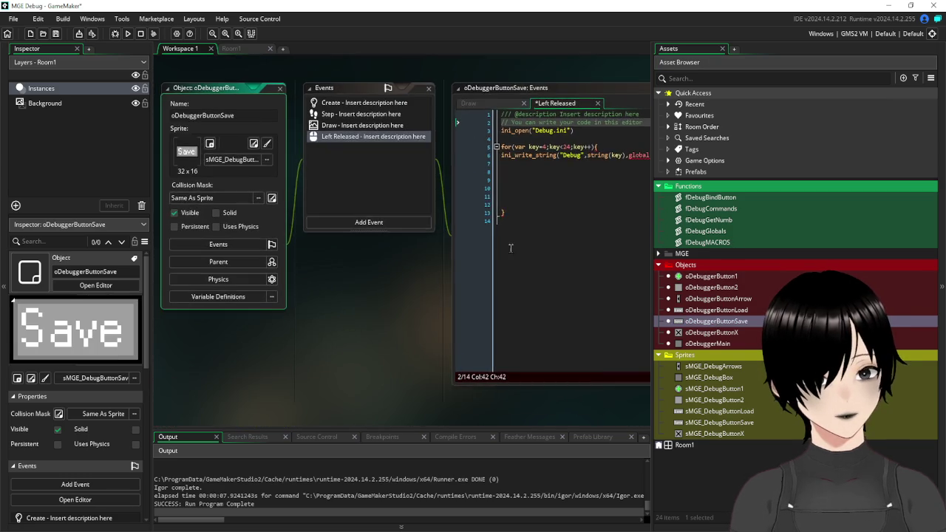
Make the written value global.DebugTrack[key] instead of DebugTrack[numb].
click(502, 197)
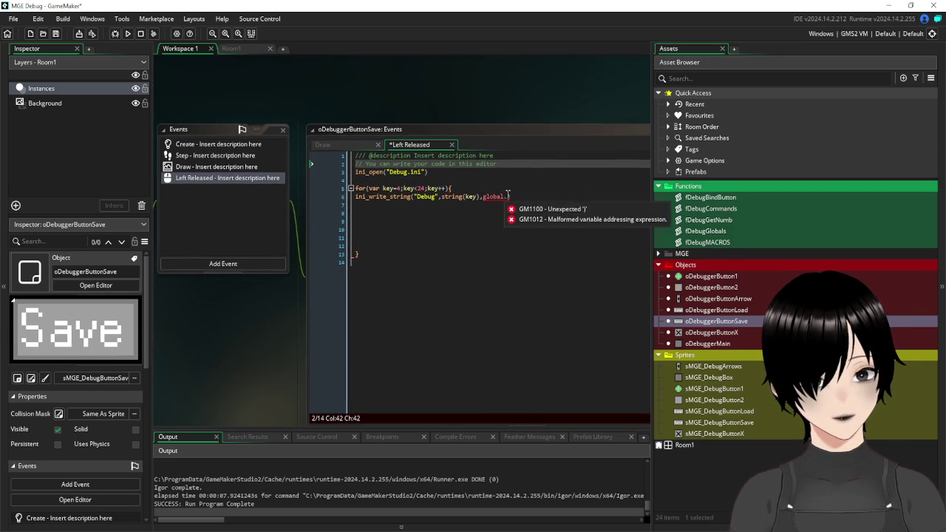
text(.DebugTrack[numb])
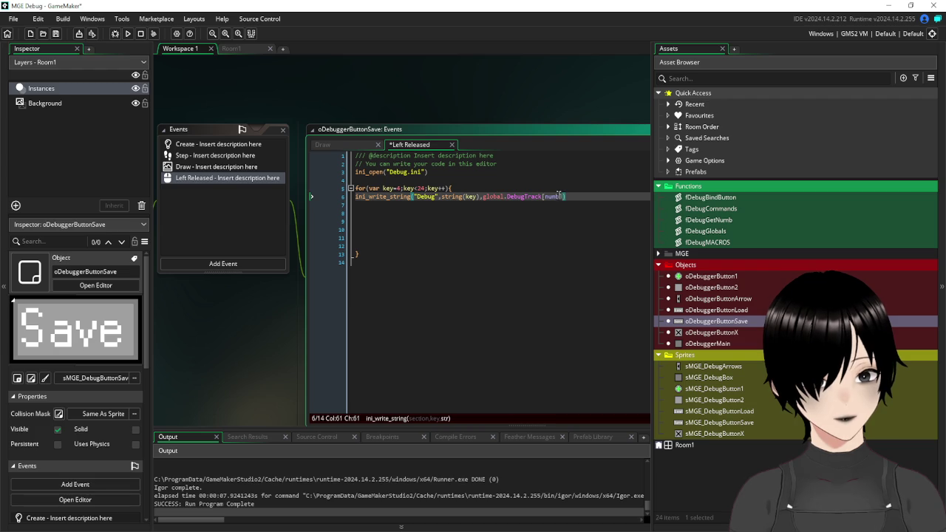
drag(560, 196, 544, 196)
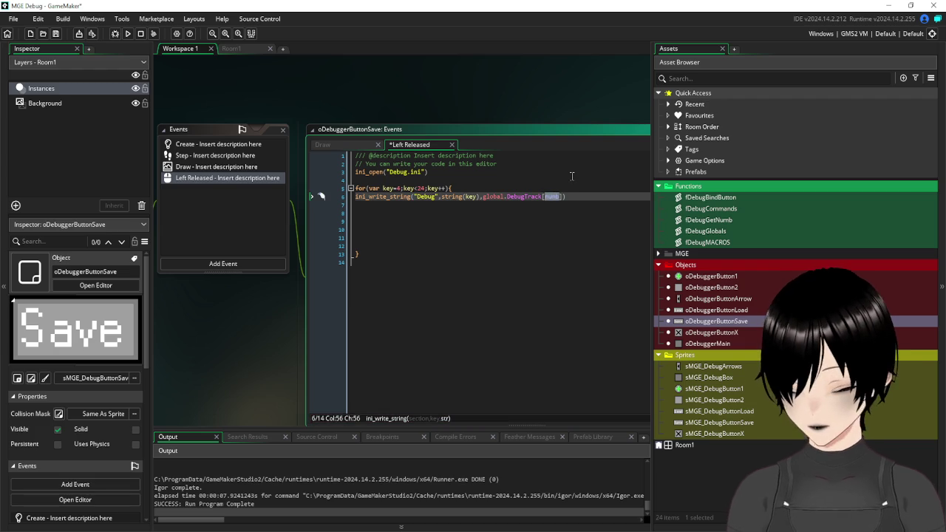
text(key)
click(578, 196)
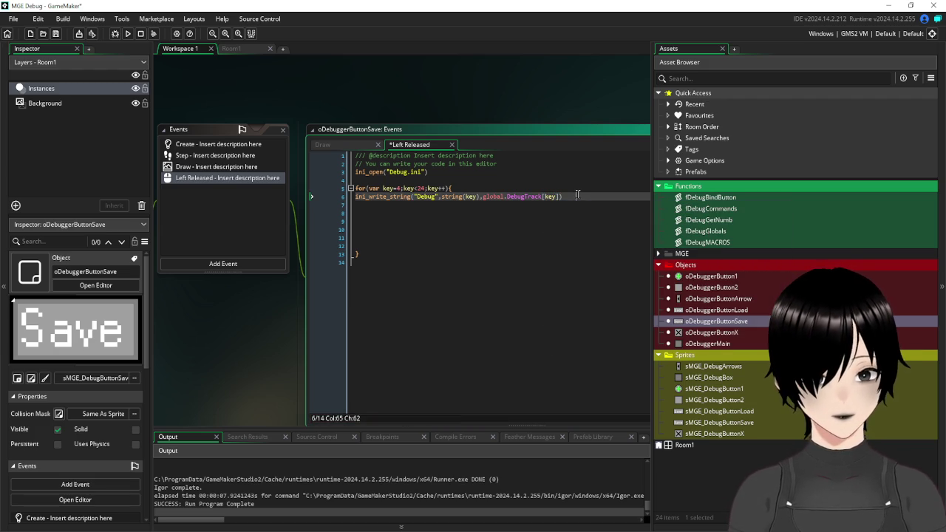
key(BackSpace)
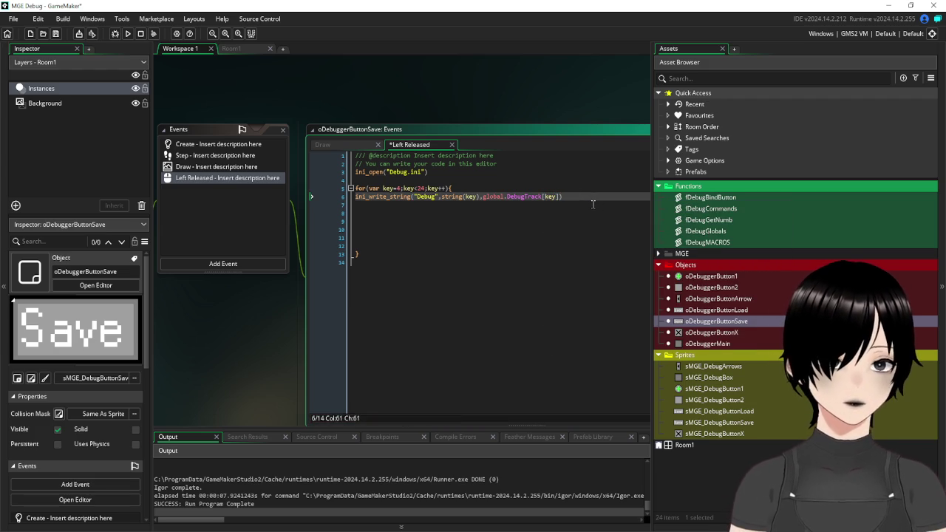
Remove the blank lines, add ini_close() after the loop, and save the event.
click(460, 235)
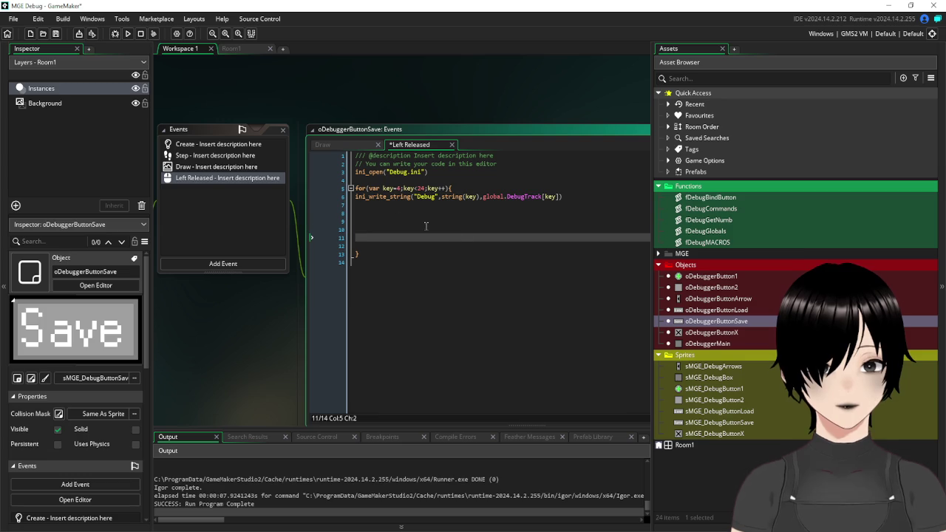
key(BackSpace)
key(BackSpace)
key(BackSpace)
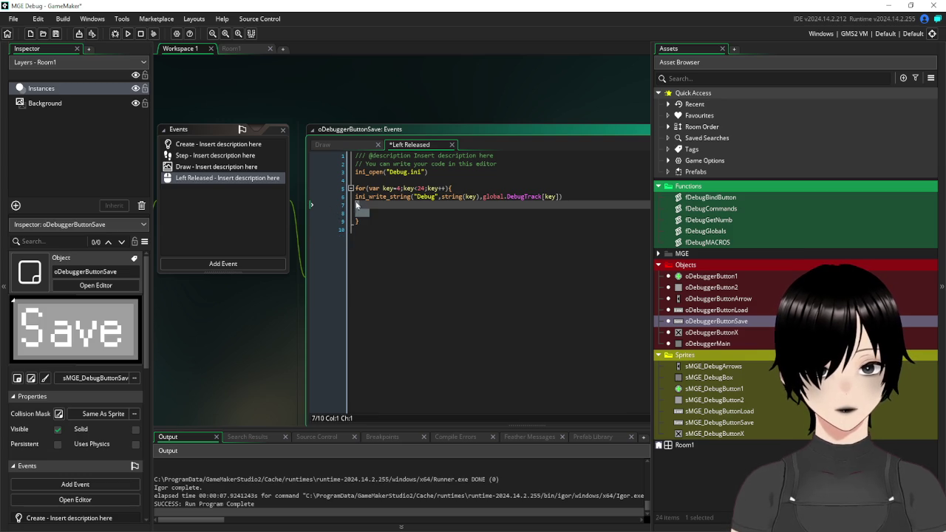
key(BackSpace)
click(427, 214)
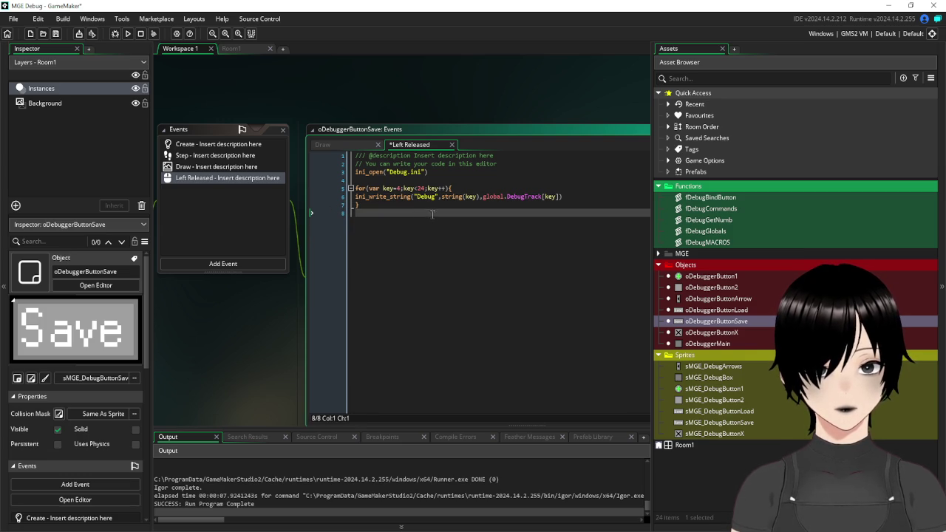
text(ini_clos)
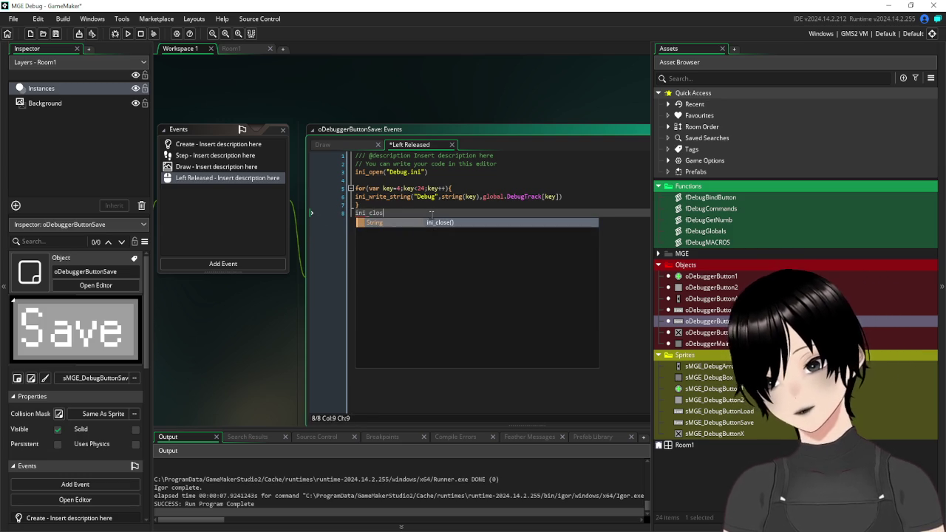
key(Return)
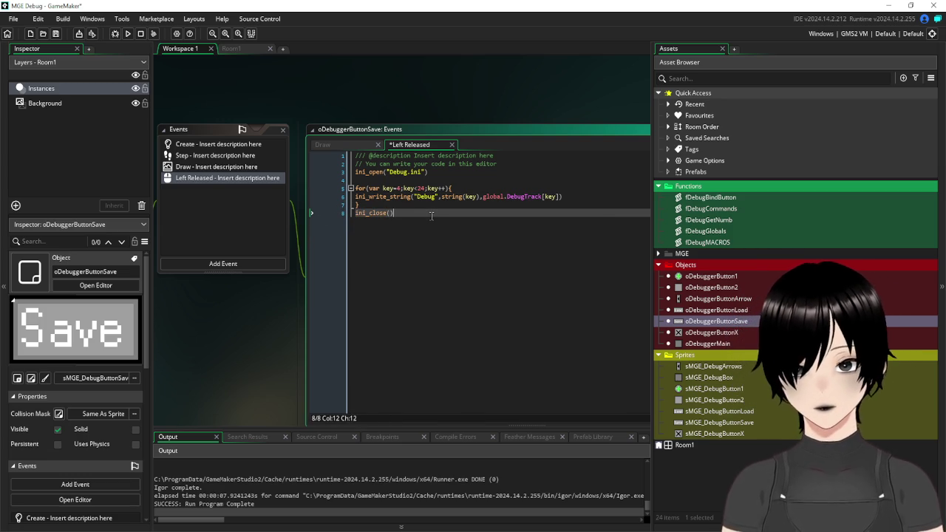
click(55, 34)
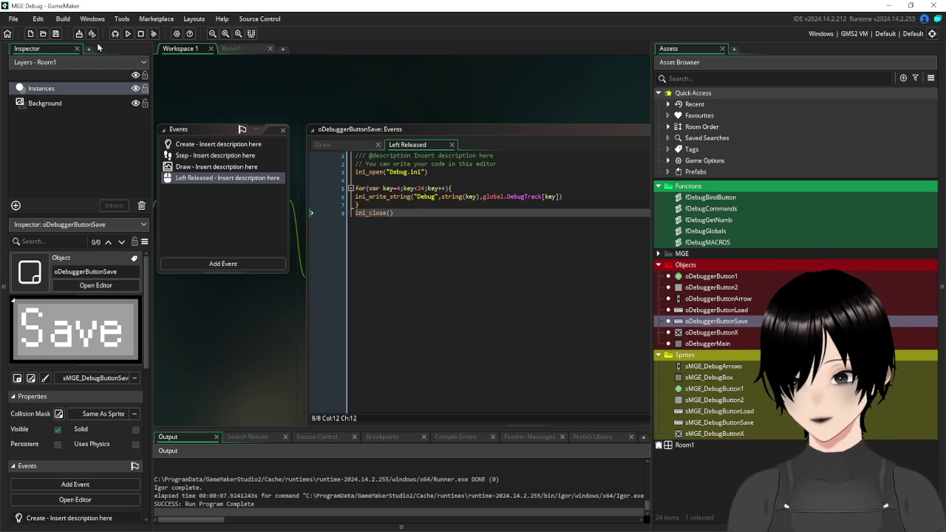
Run the game, flip the debug panel between pages 1 and 2, then press Save.
click(127, 34)
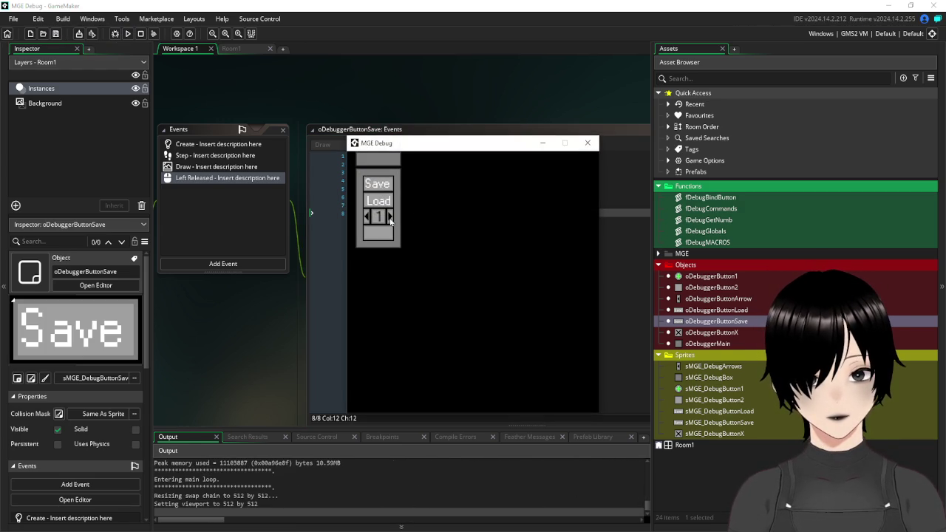
click(391, 217)
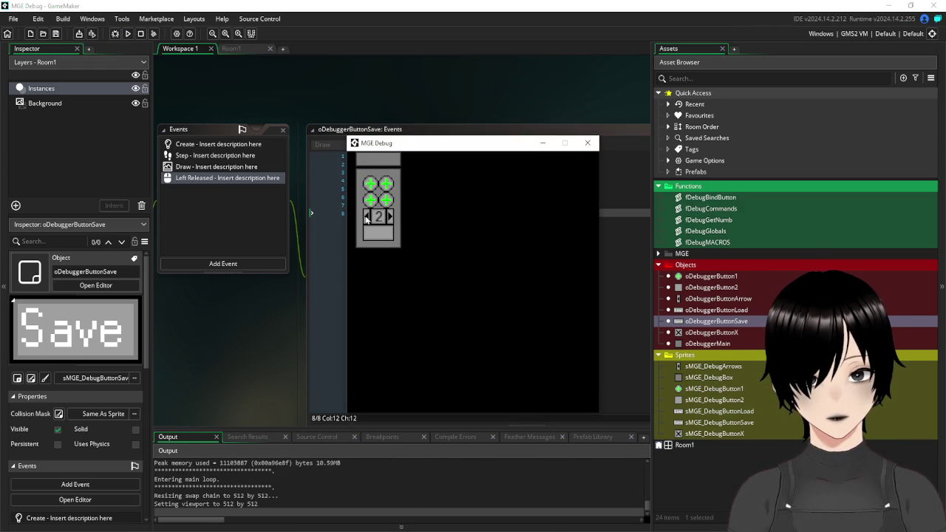
click(368, 216)
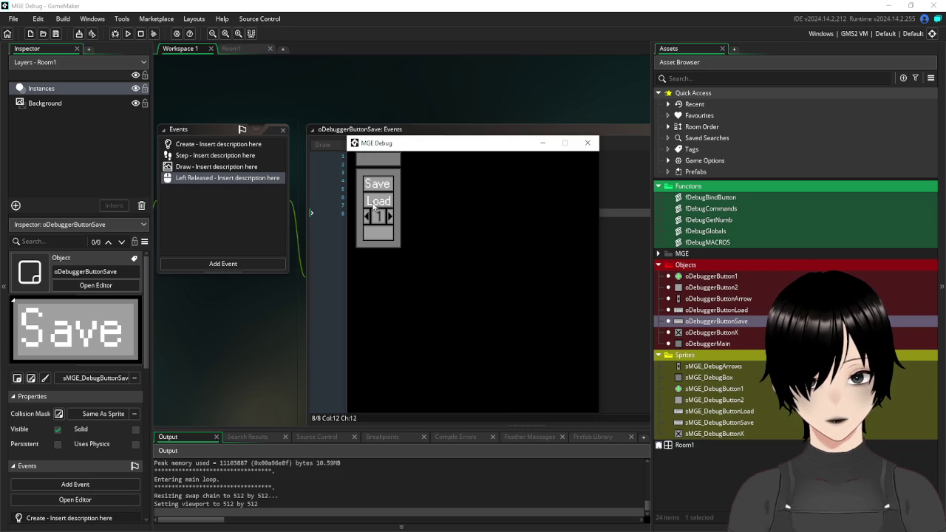
click(391, 216)
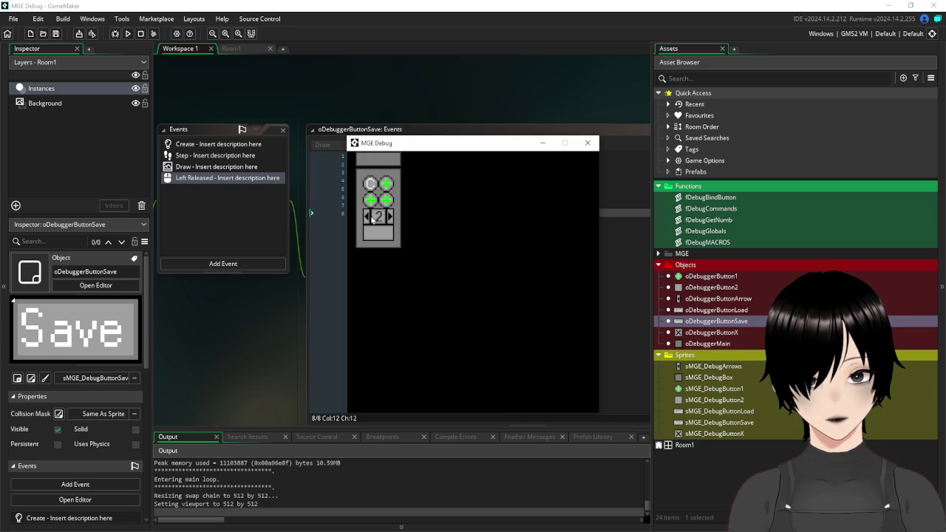
click(368, 217)
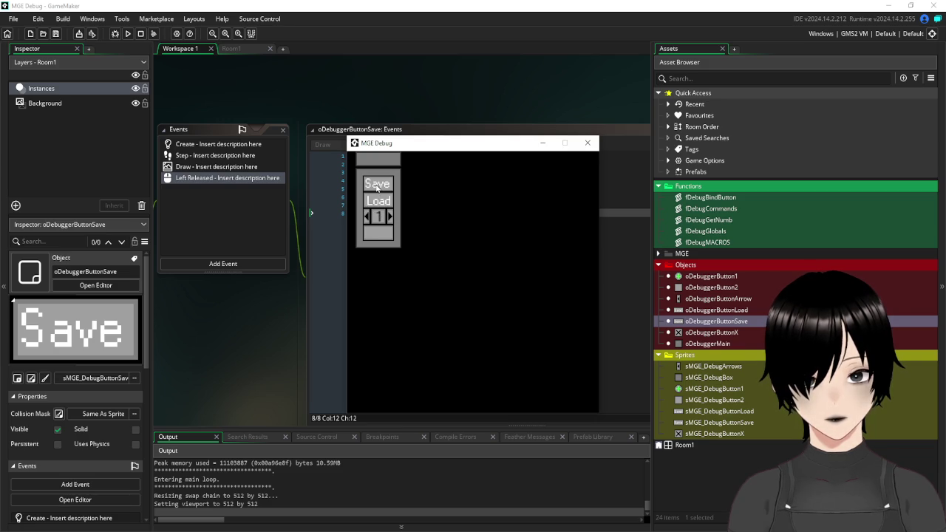
click(391, 216)
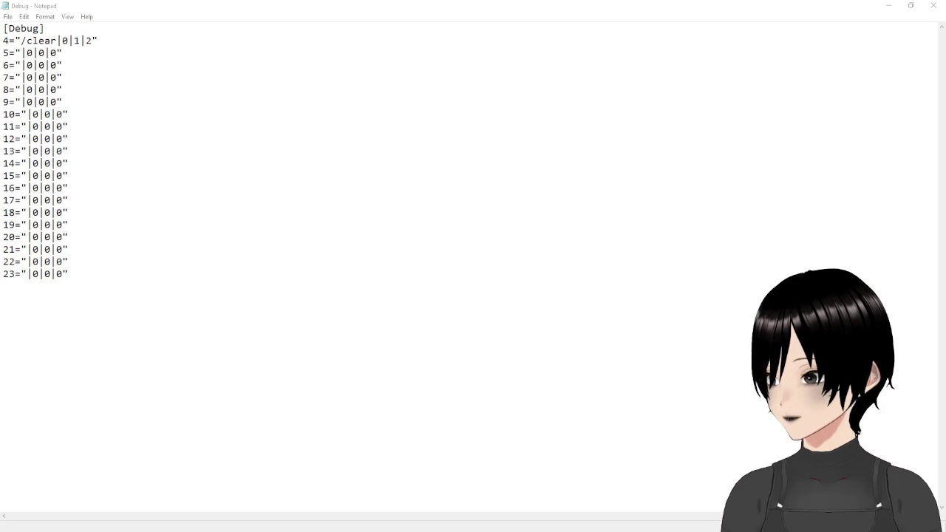
Review Debug.ini's saved [Debug] entries for keys 4–23 in Notepad, then close it.
click(140, 68)
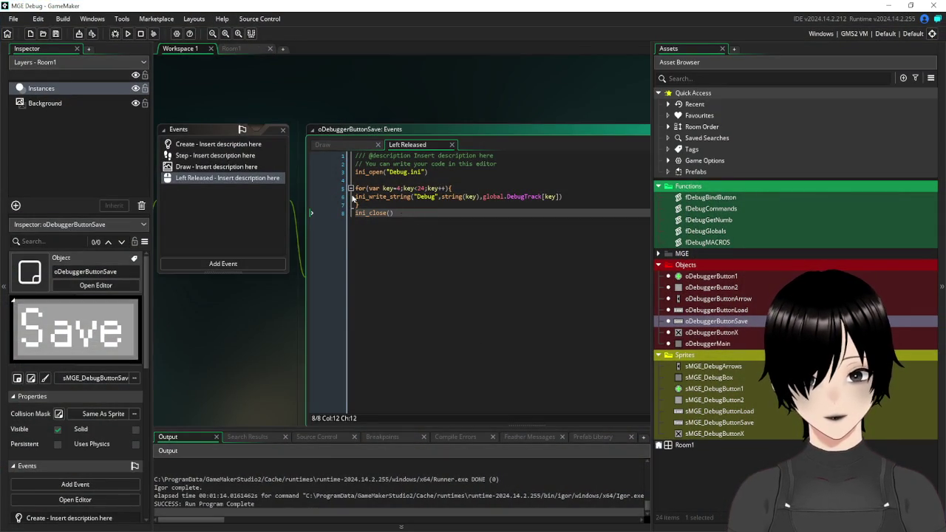
Open oDebuggerButtonLoad's Left Released code at the commented-out for-loop on line 4.
scroll(488, 236, up, 5)
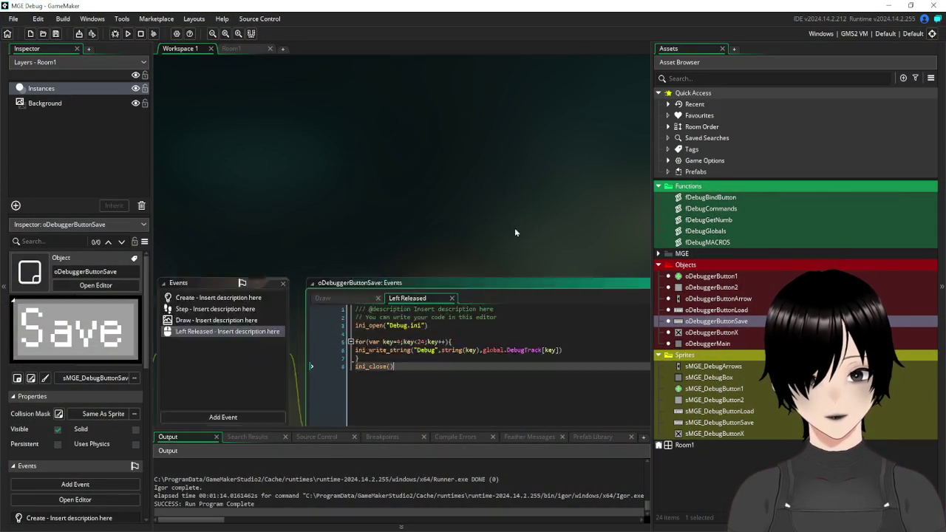
double_click(715, 311)
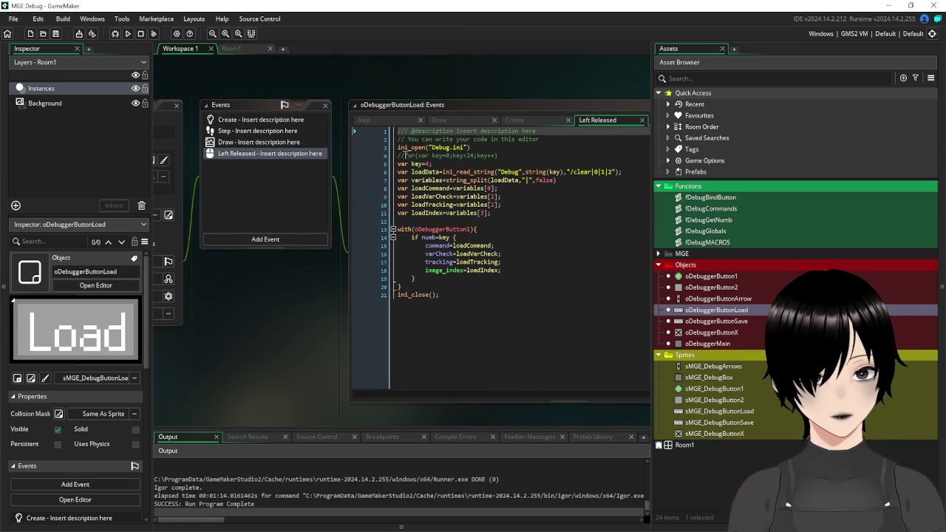
click(406, 156)
Uncomment the for loop, delete var key=4, and add the loop's closing brace.
key(BackSpace)
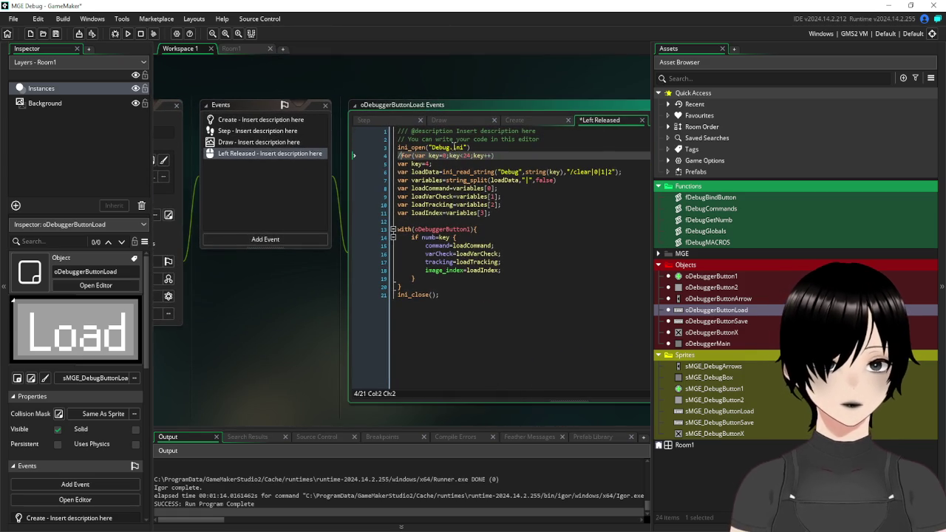
key(BackSpace)
drag(433, 163, 377, 168)
key(BackSpace)
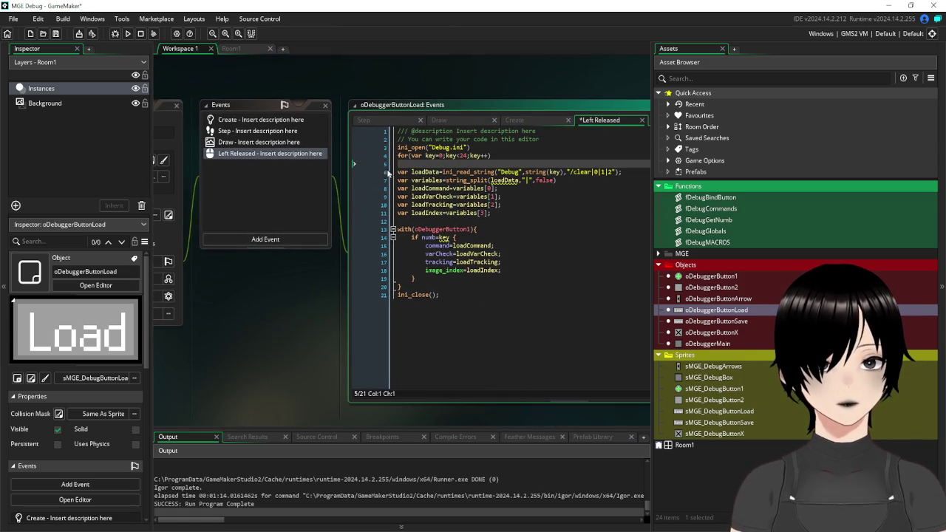
key(BackSpace)
click(508, 341)
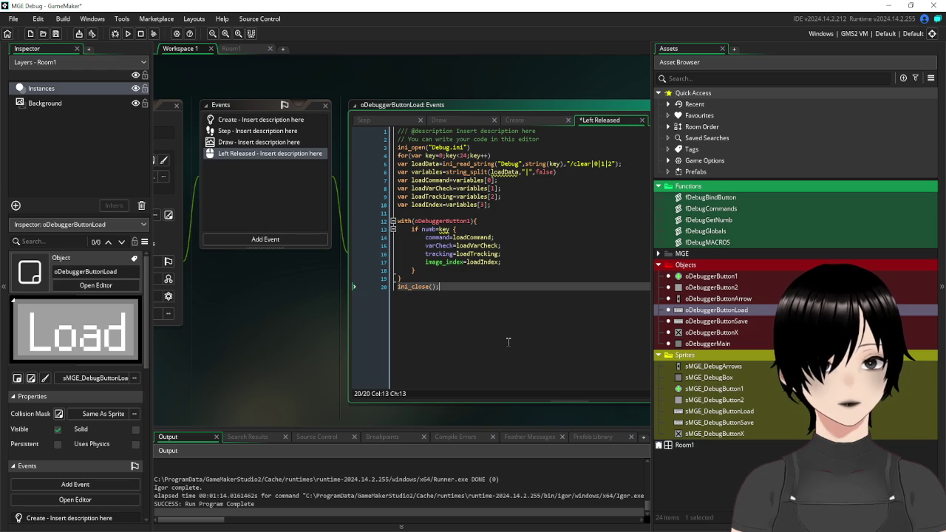
key(Return)
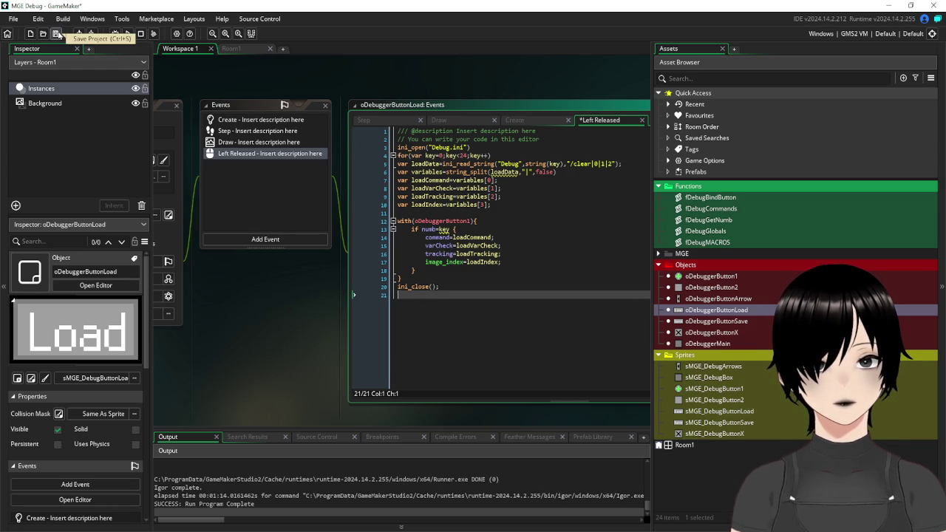
click(555, 206)
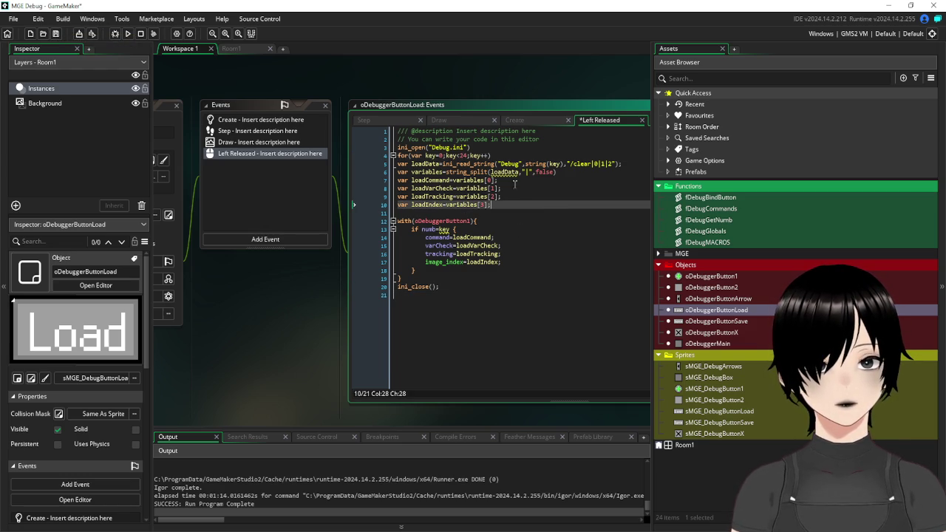
click(499, 154)
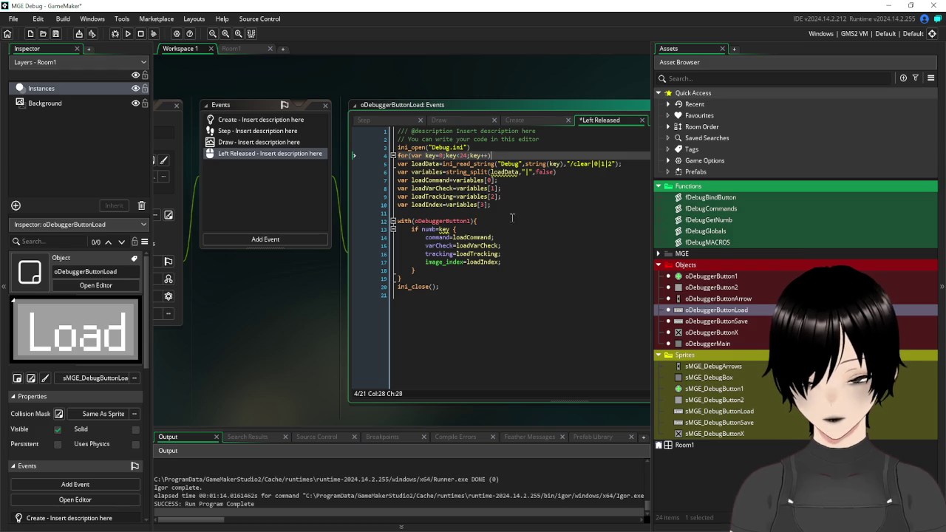
click(509, 323)
text(})
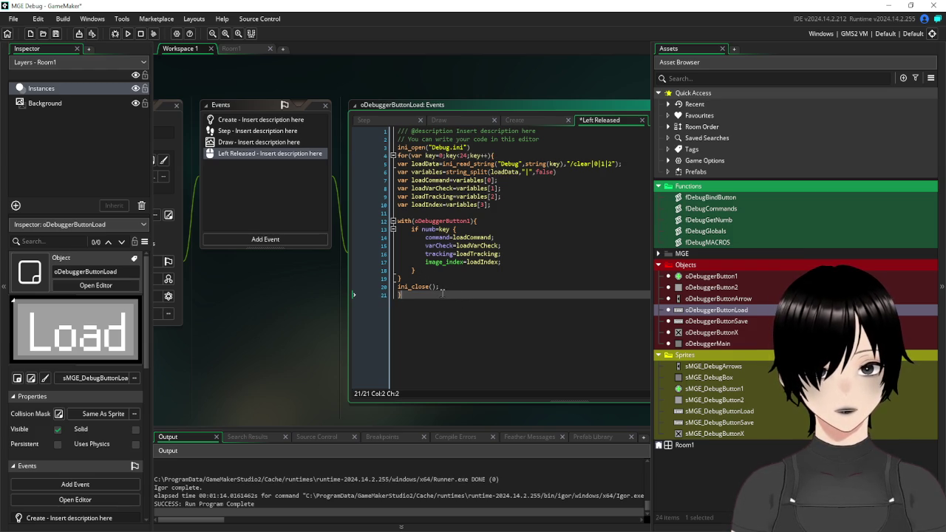
Move ini_close() below the closing brace, indent the loop body one level, and save.
click(442, 289)
key(shift+Home)
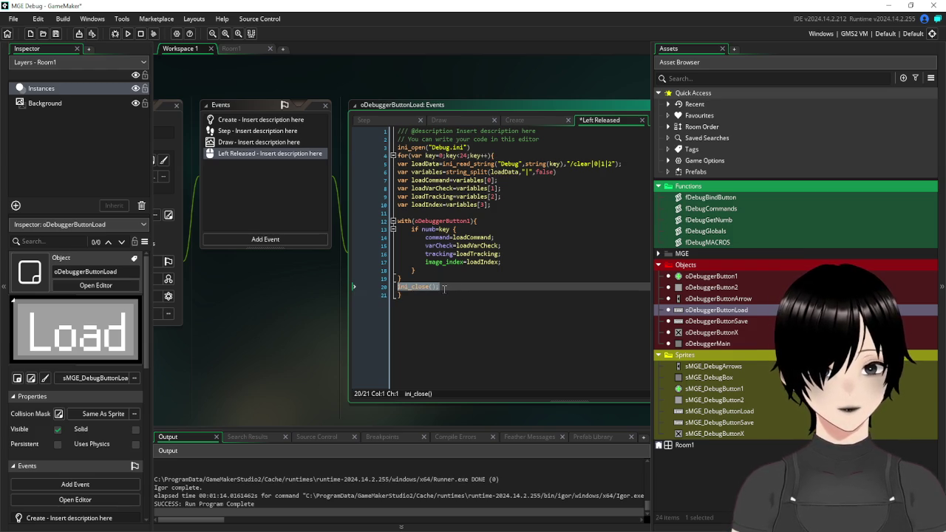
key(ctrl+x)
key(Delete)
key(End)
key(Return)
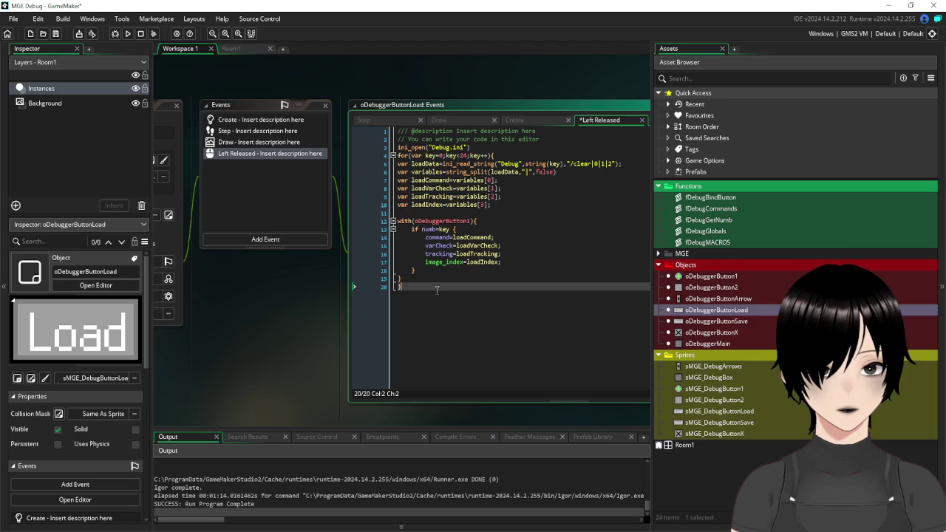
key(ctrl+v)
click(415, 273)
drag(414, 275, 365, 164)
key(Tab)
click(540, 360)
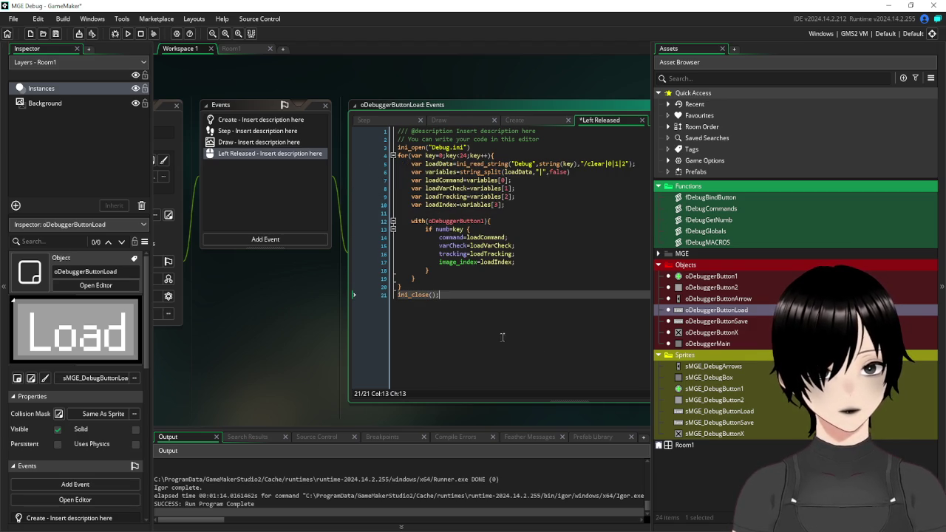
click(56, 33)
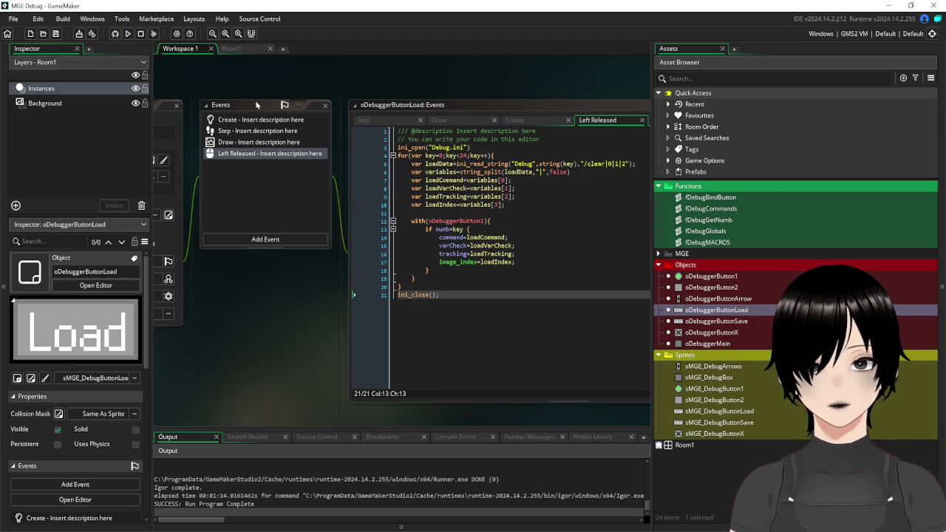
Remove the stray space before the default string on line 5 and save the script.
drag(487, 86, 393, 85)
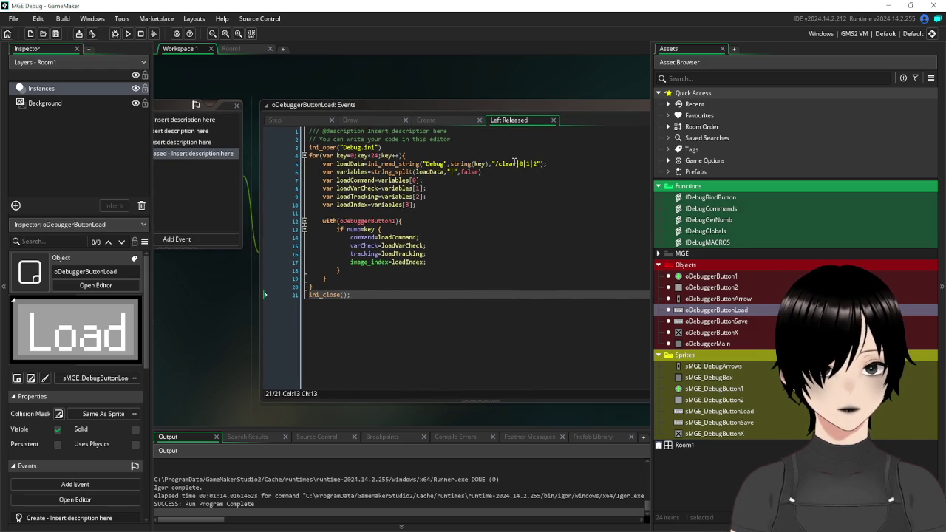
drag(517, 163, 496, 167)
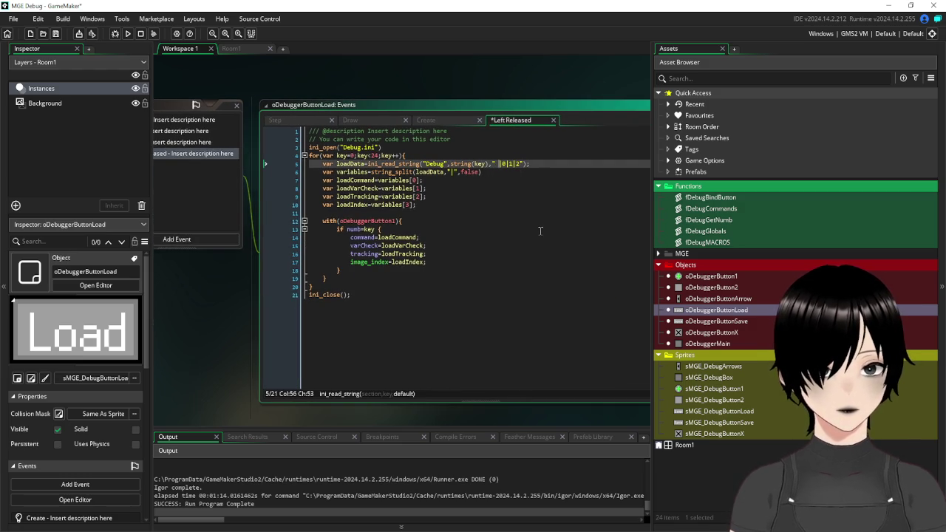
key(BackSpace)
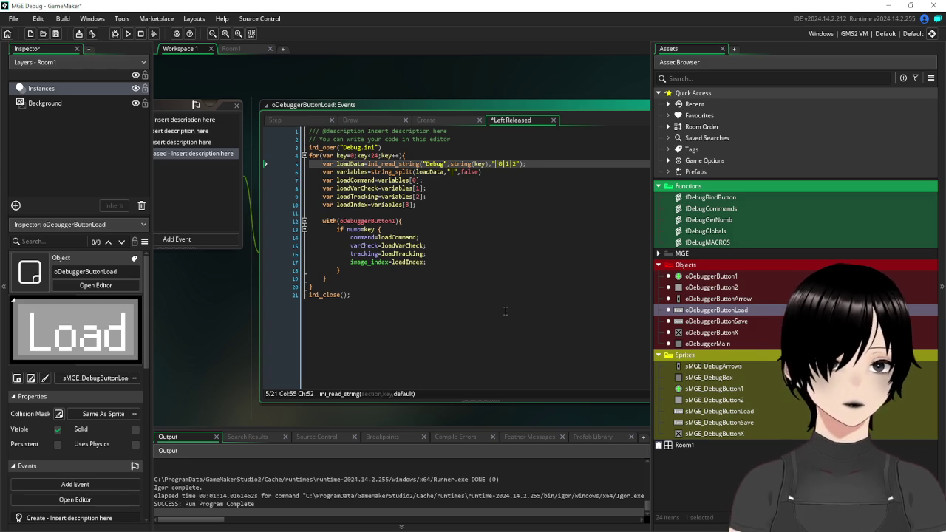
click(516, 295)
key(ctrl+s)
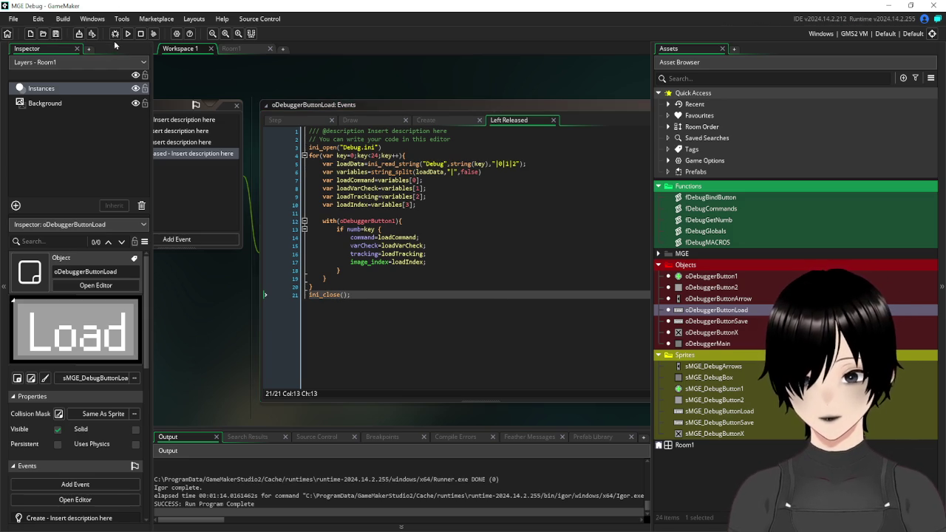
Change the ini_read_string default from "|0|1|2" to "|0|0|0" and save the project.
click(508, 163)
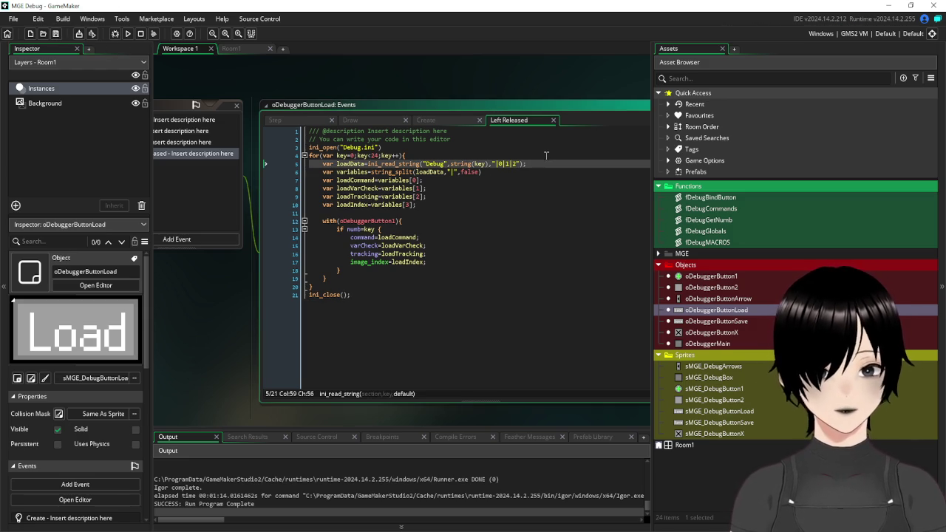
key(BackSpace)
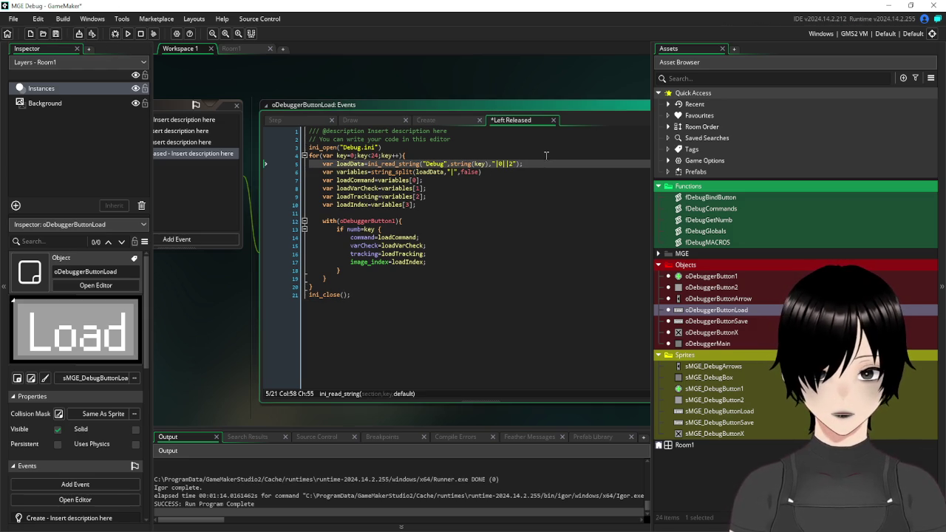
text(0)
click(518, 163)
key(BackSpace)
text(0)
key(ctrl+End)
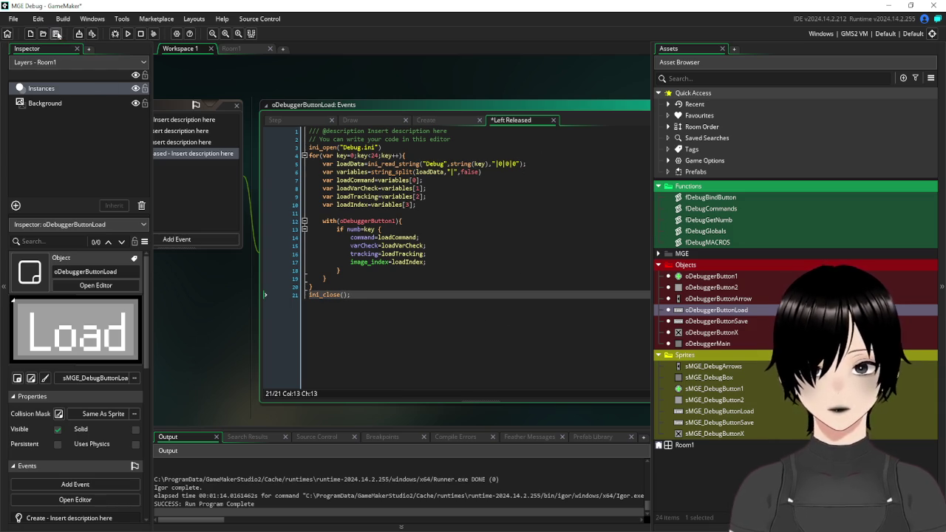
click(55, 33)
click(127, 34)
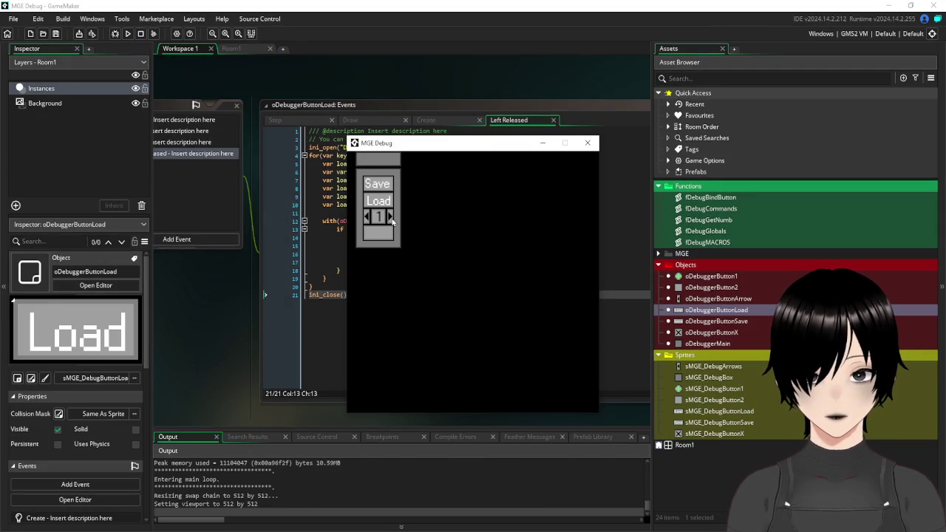
Flip the debug panel between pages 1 and 2, then choose Var for the top-left button.
click(391, 217)
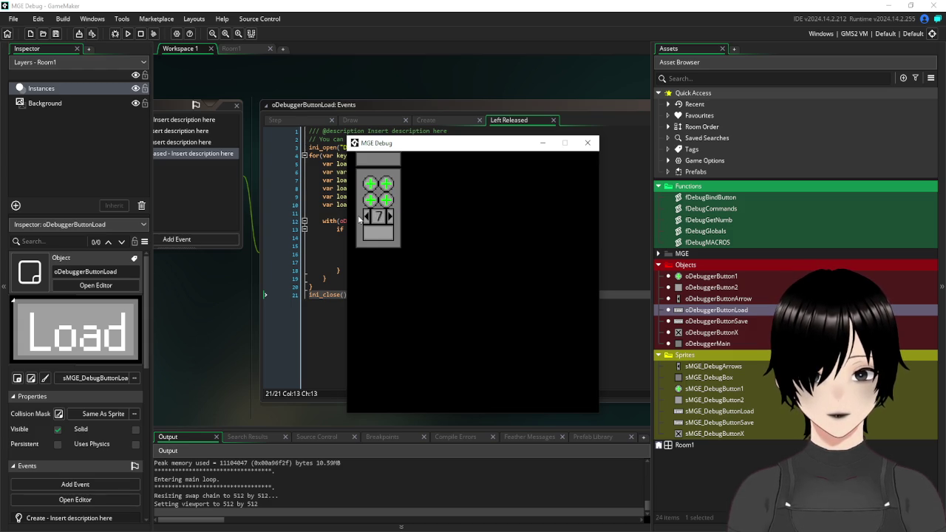
click(368, 216)
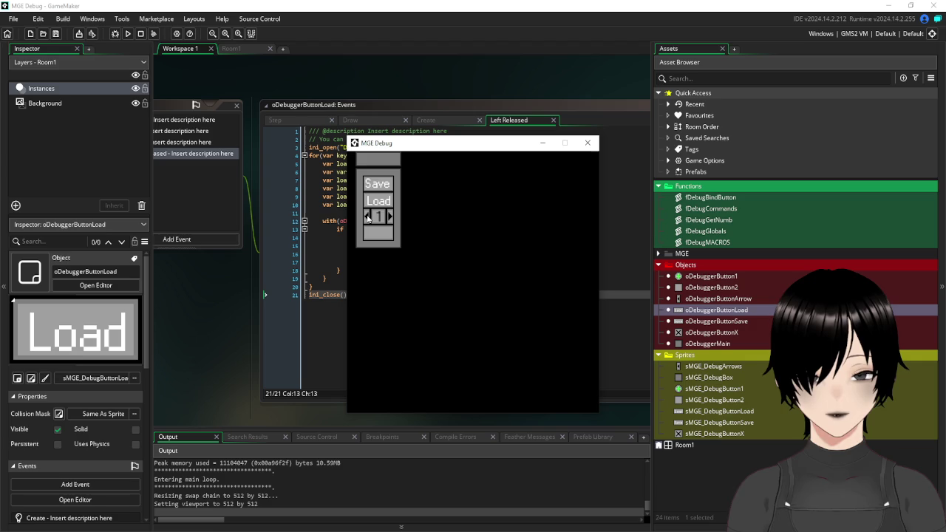
click(391, 221)
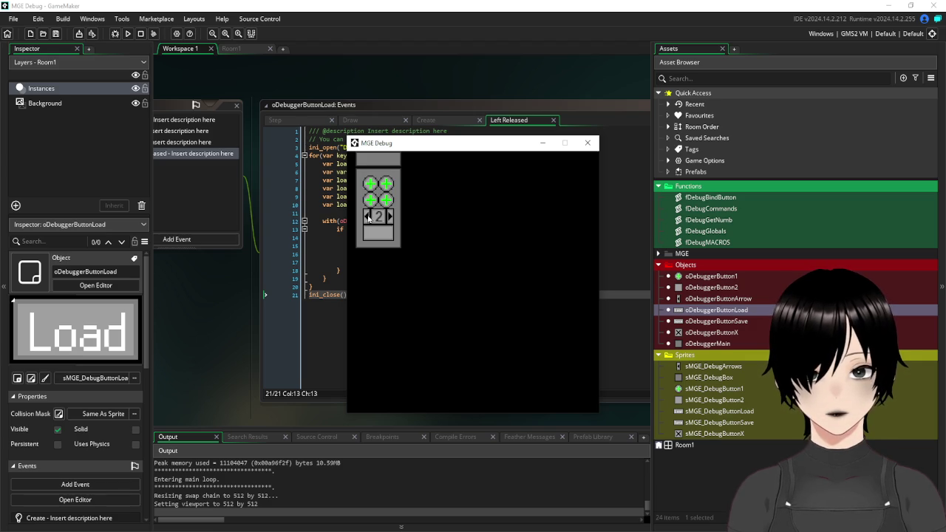
click(369, 217)
click(391, 219)
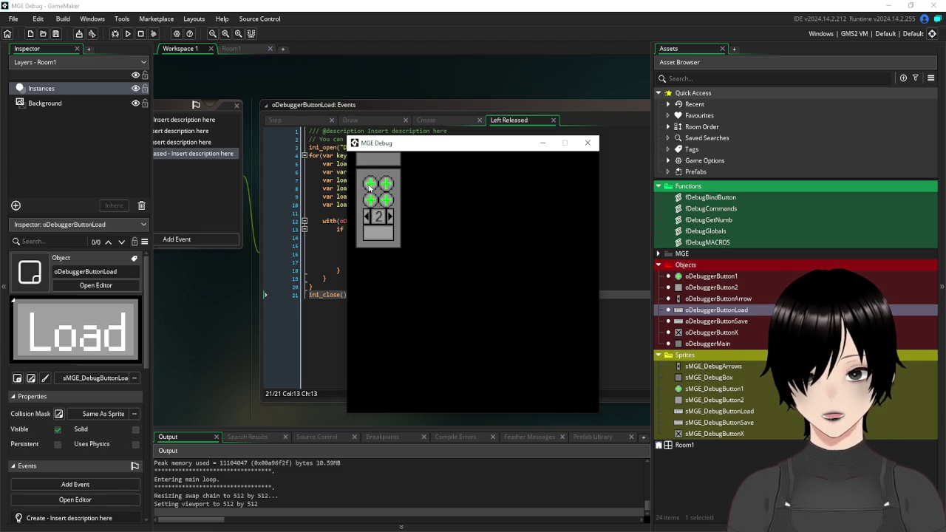
click(370, 185)
click(429, 180)
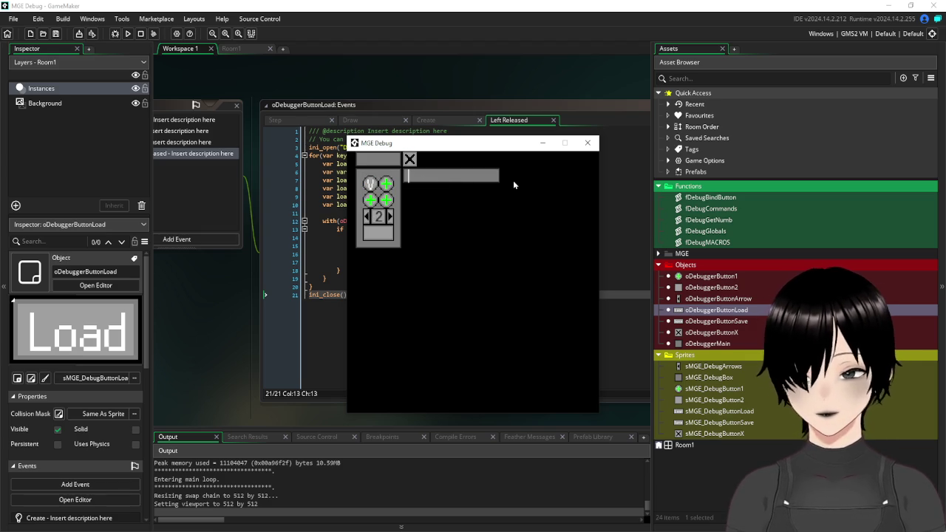
Bind mousex and mousey to the first two debug buttons and show their live values.
text(mousex)
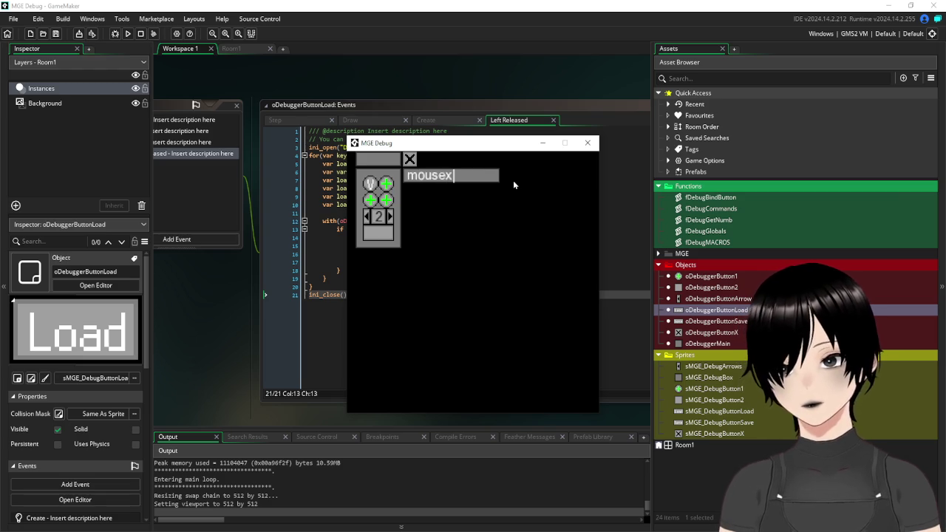
key(Return)
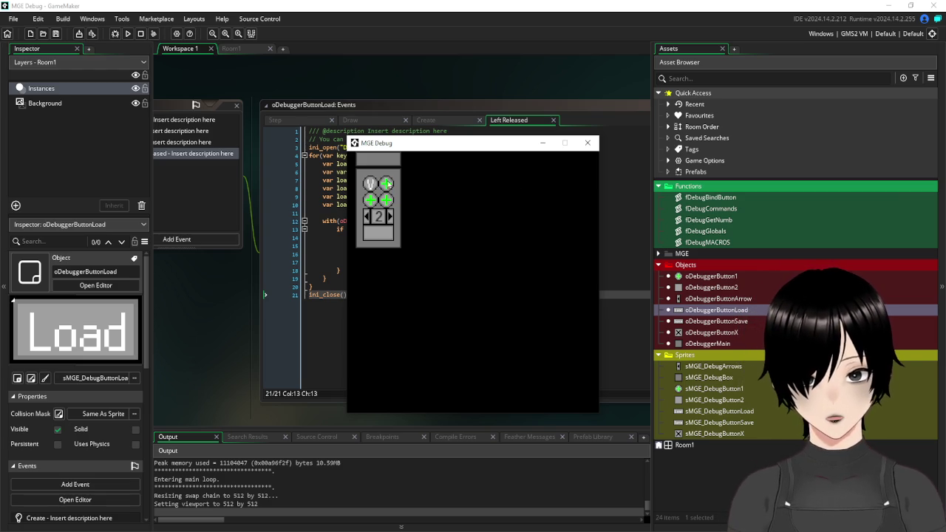
click(386, 184)
click(427, 184)
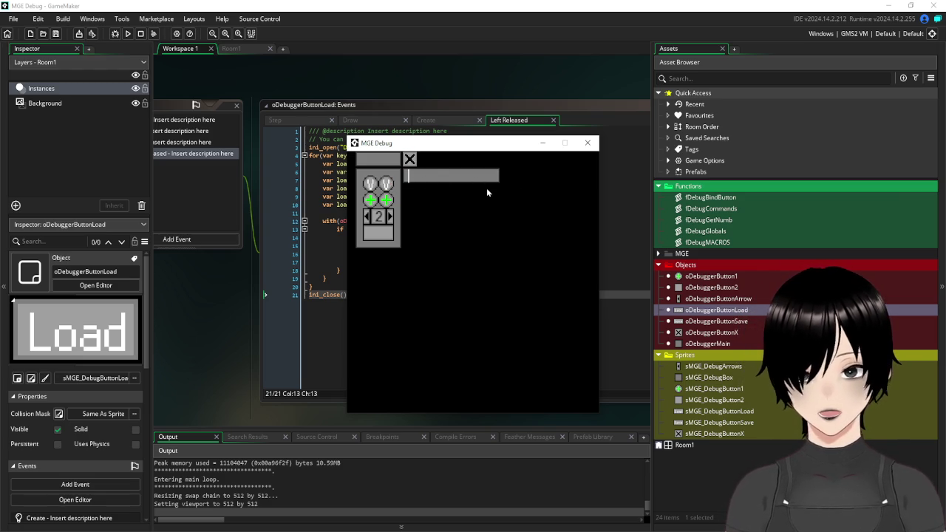
text(mousey)
key(Return)
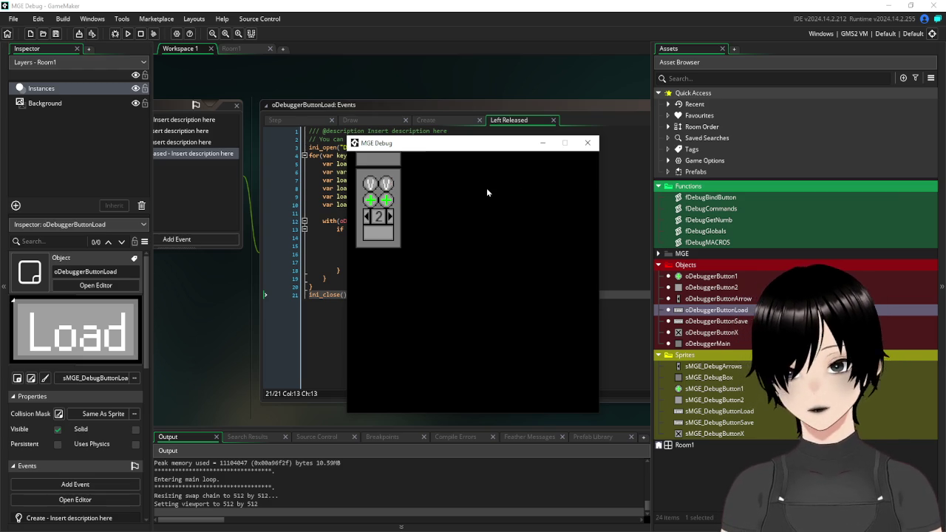
click(388, 182)
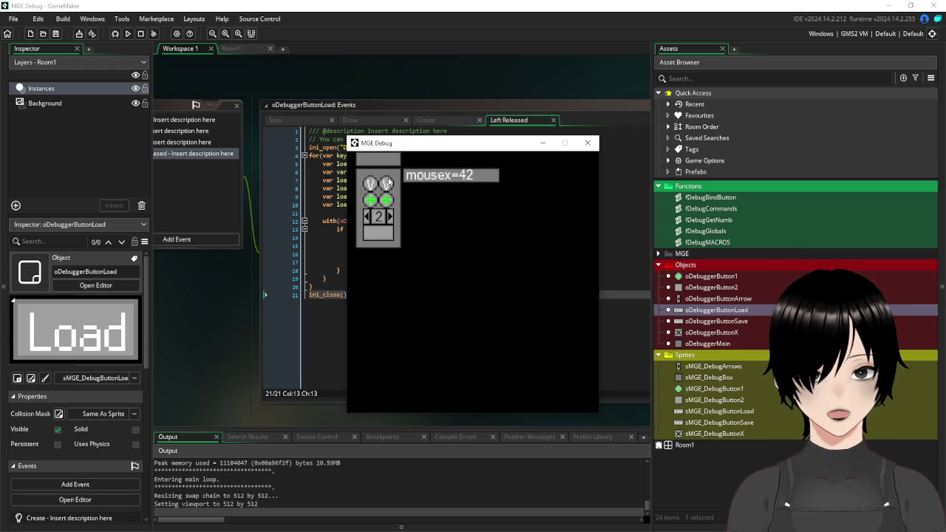
click(387, 183)
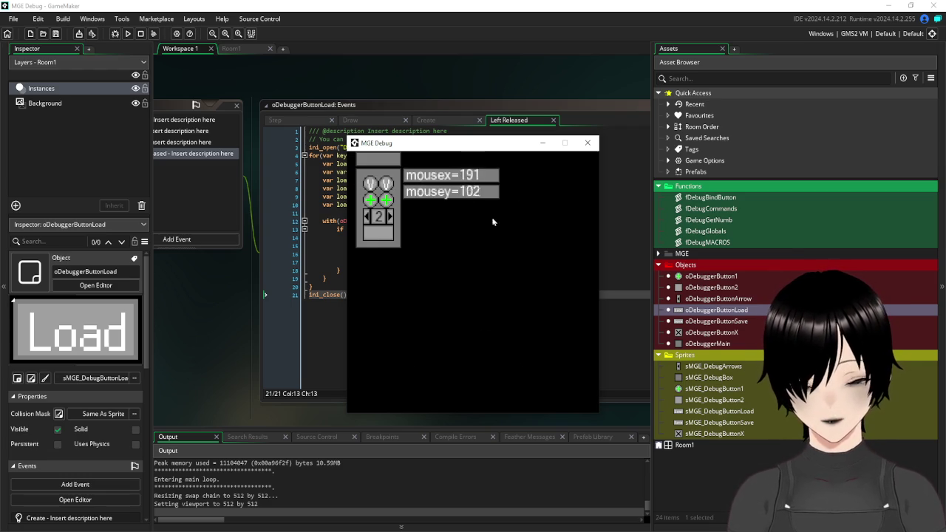
Set the third button as a /clear command, run it, and return to page 1.
click(371, 201)
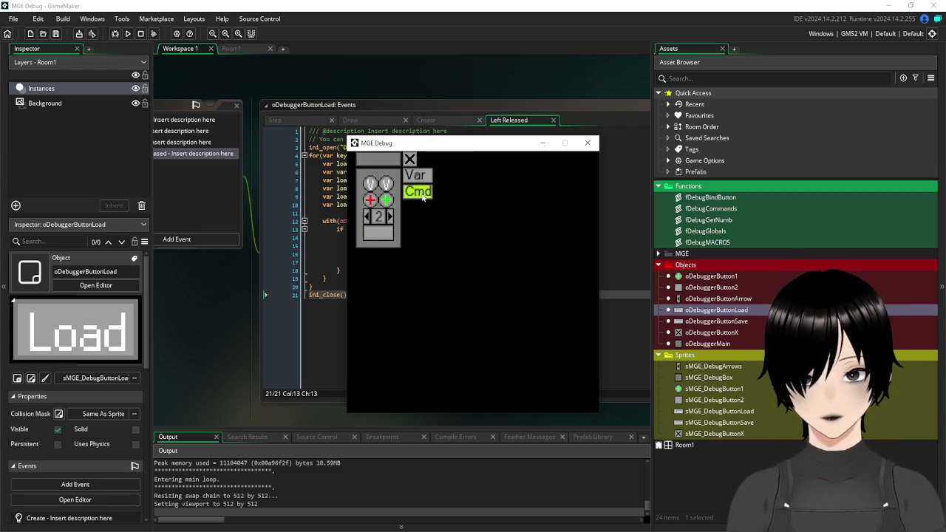
text(reload)
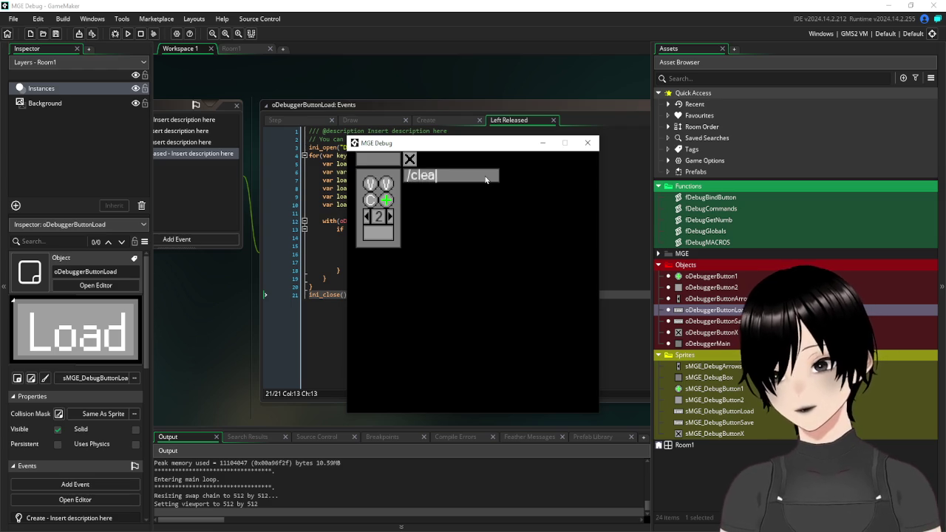
key(Return)
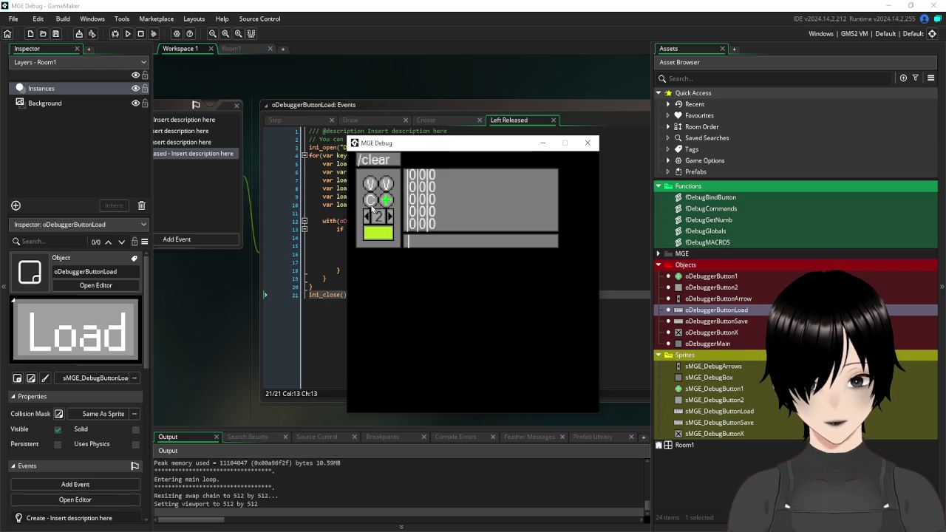
click(373, 204)
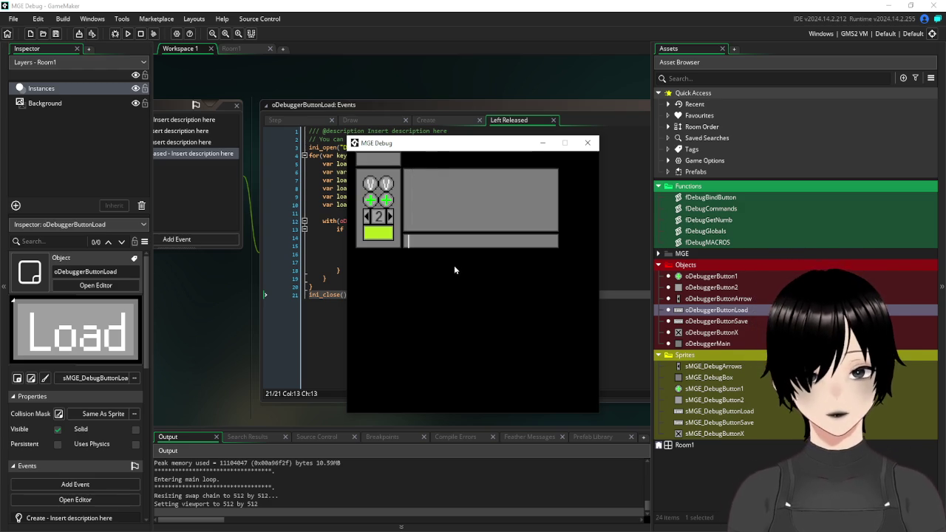
click(367, 216)
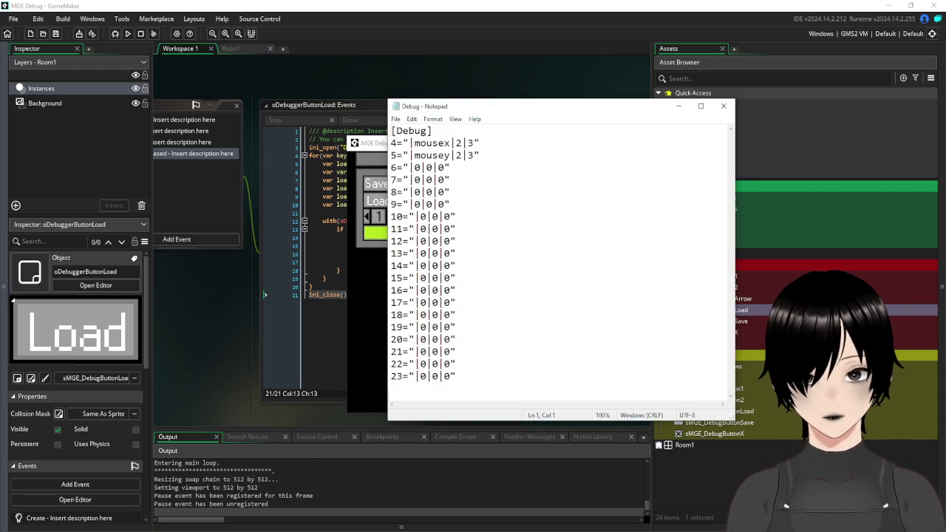
Check that Debug.ini keys 4 and 5 hold mousex and mousey, then close the file.
click(488, 175)
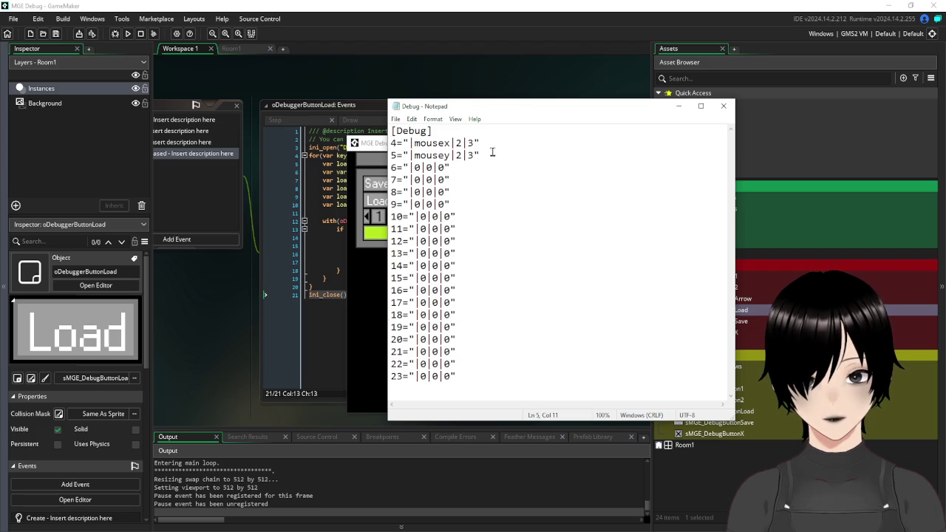
click(368, 307)
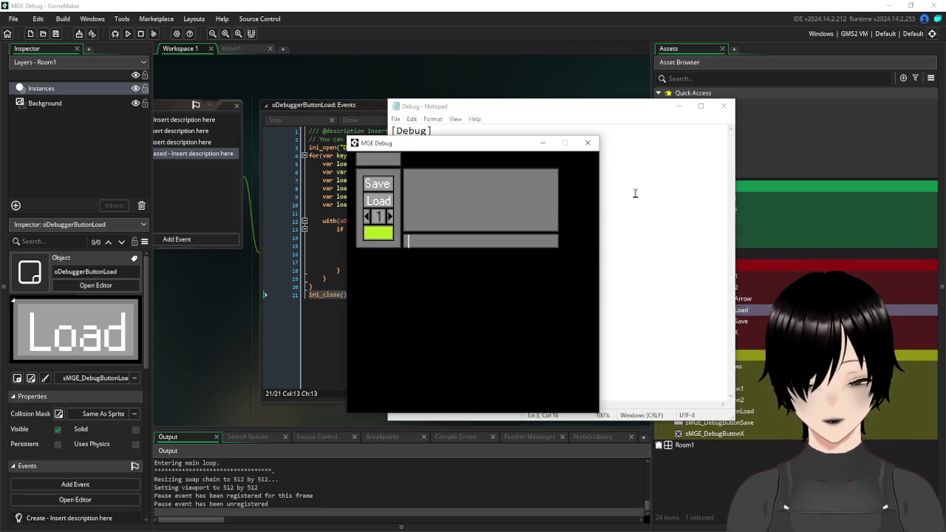
click(665, 201)
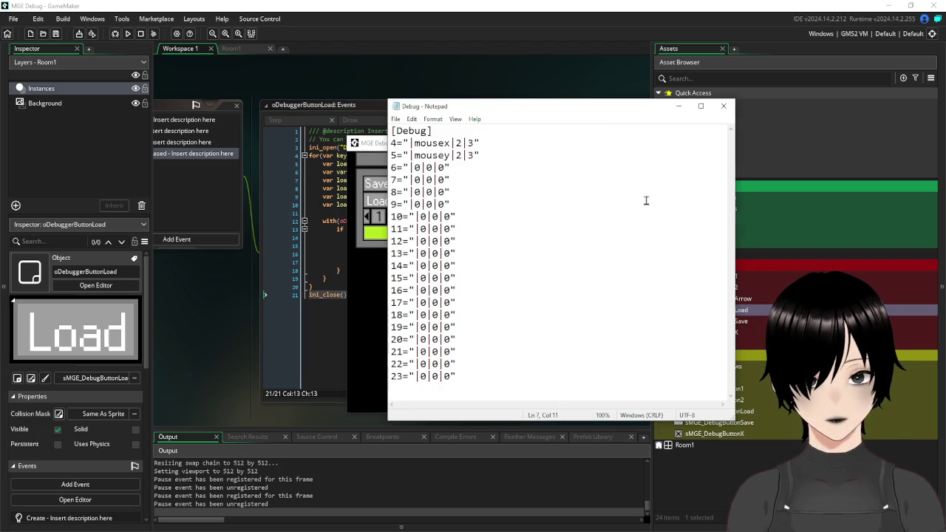
click(724, 106)
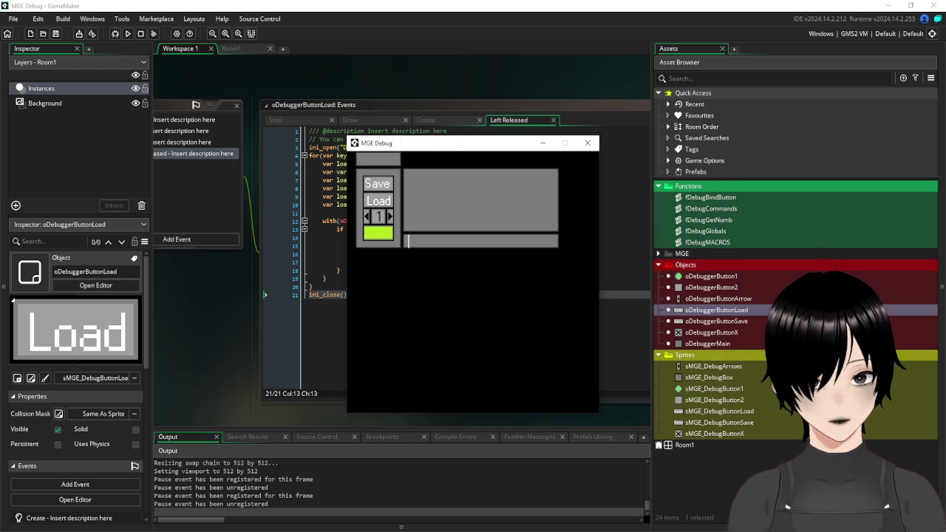
Return to the running game and switch the debug panel to page 2.
click(131, 479)
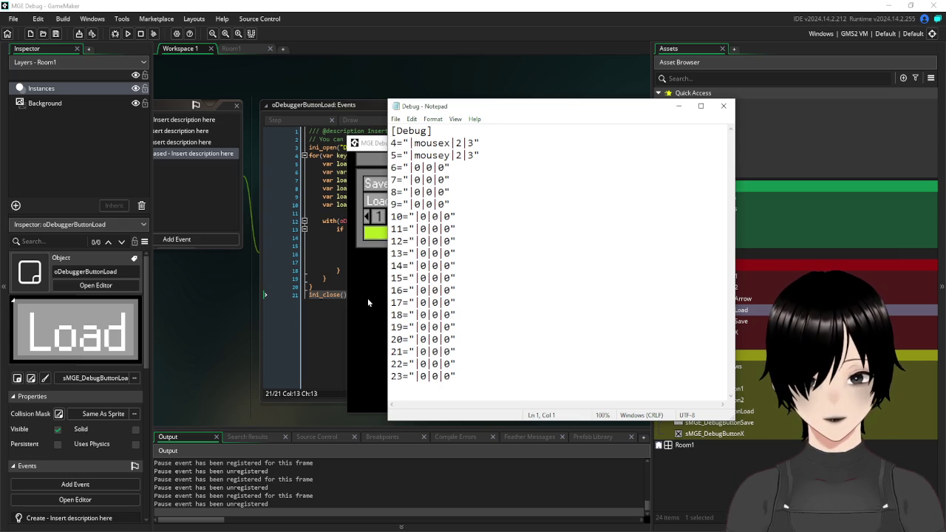
click(375, 284)
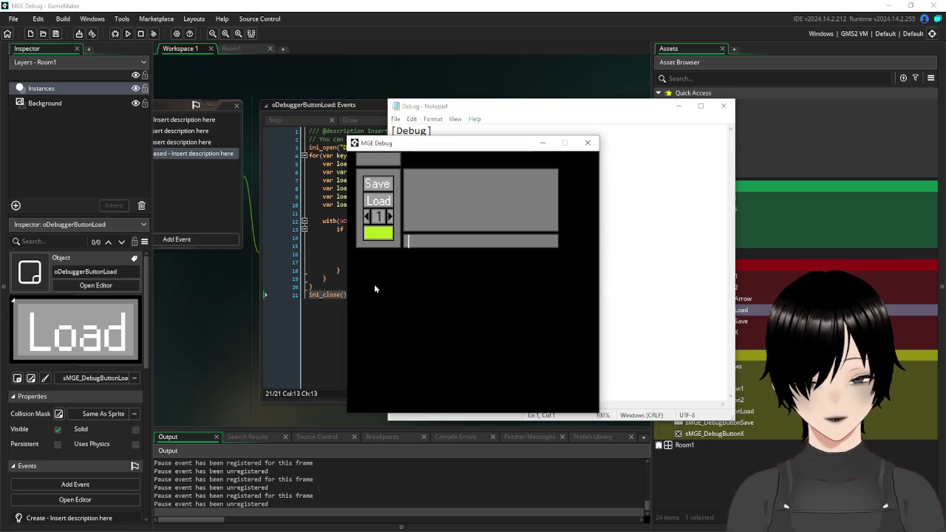
click(391, 221)
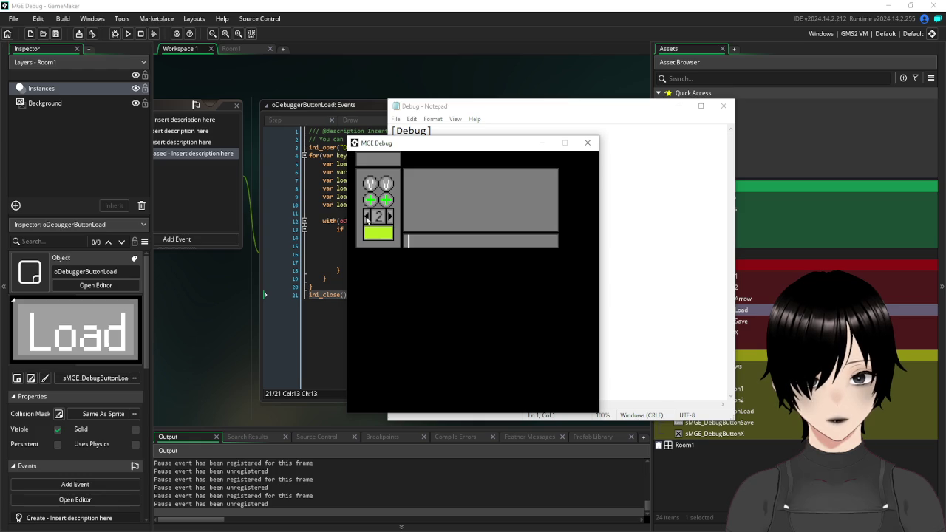
Flip between debug pages and submit the /clear command from the third button.
click(367, 219)
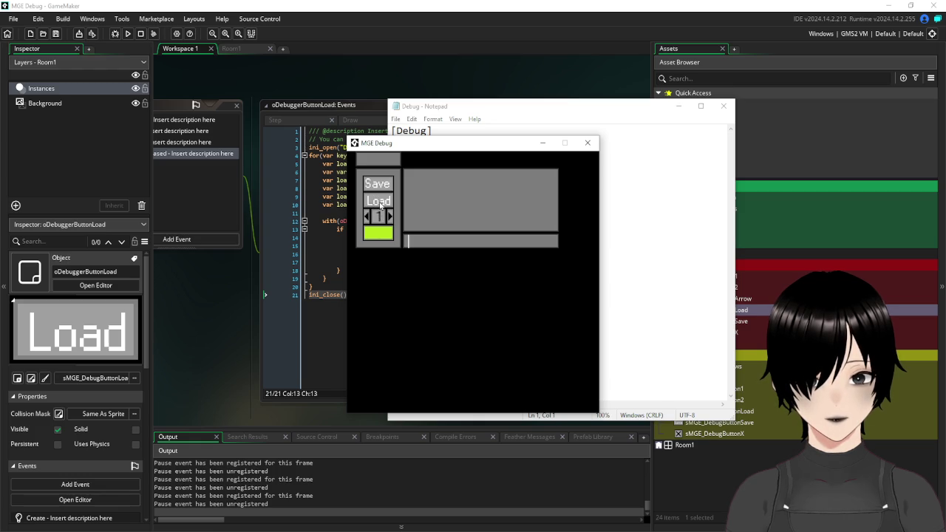
click(391, 219)
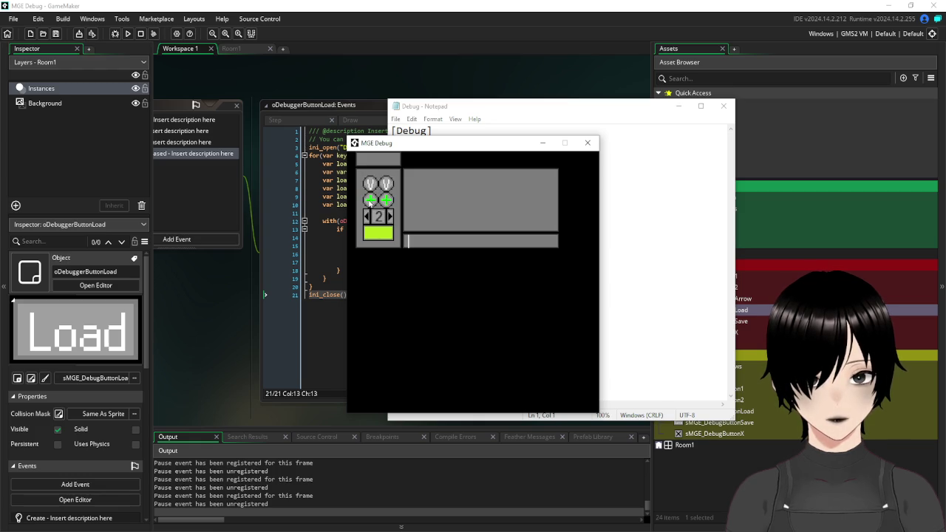
click(370, 201)
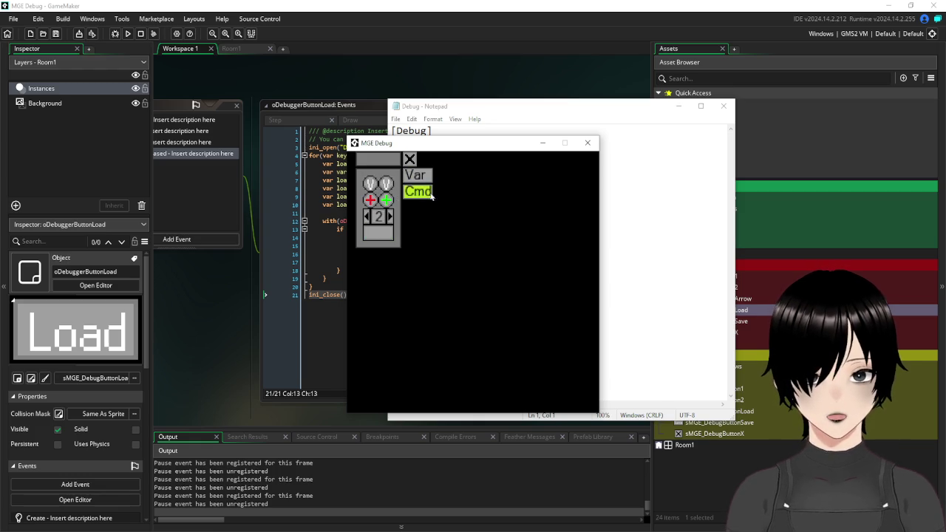
text(/clear)
key(Return)
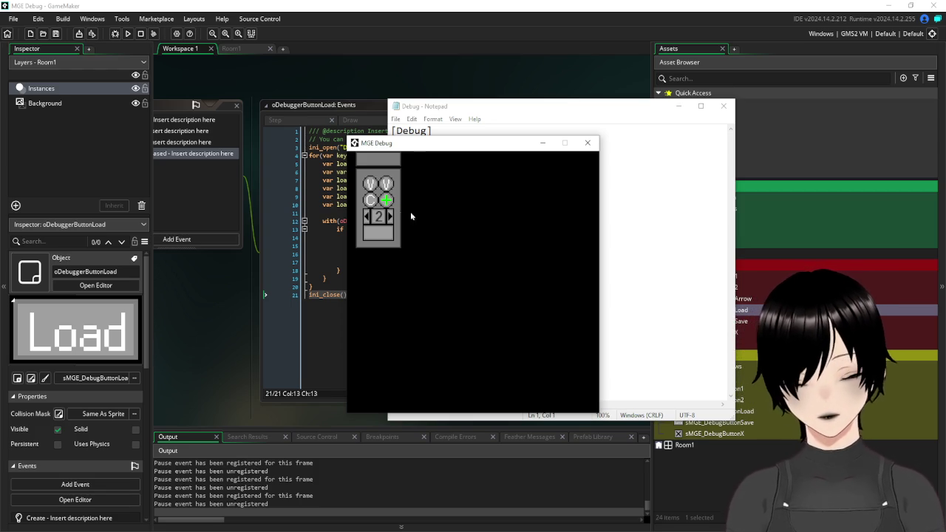
click(365, 218)
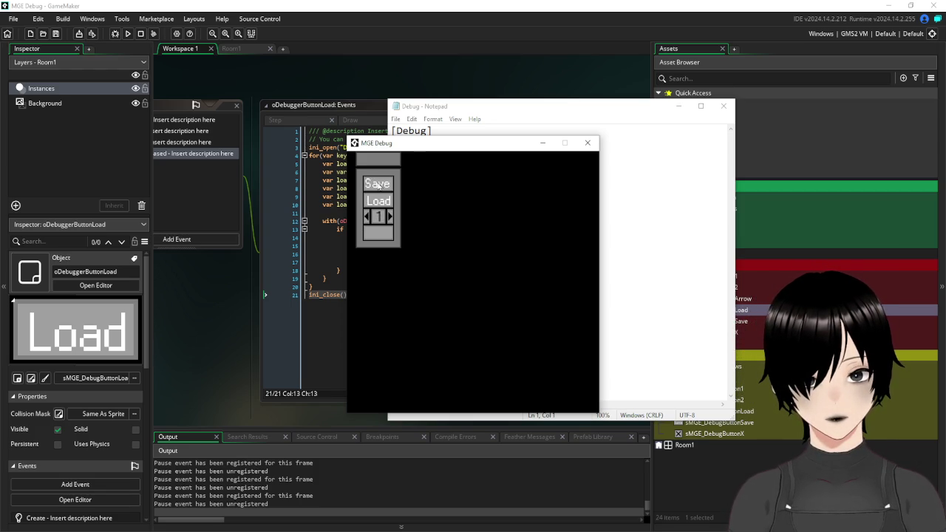
Close Notepad, flip between pages 1 and 2, view the variable-name hover label, and close the game.
click(724, 105)
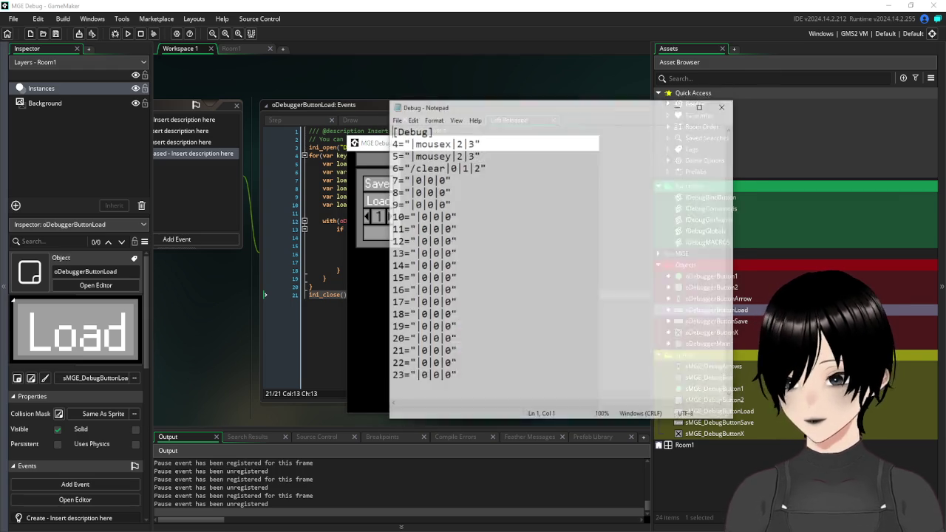
click(723, 107)
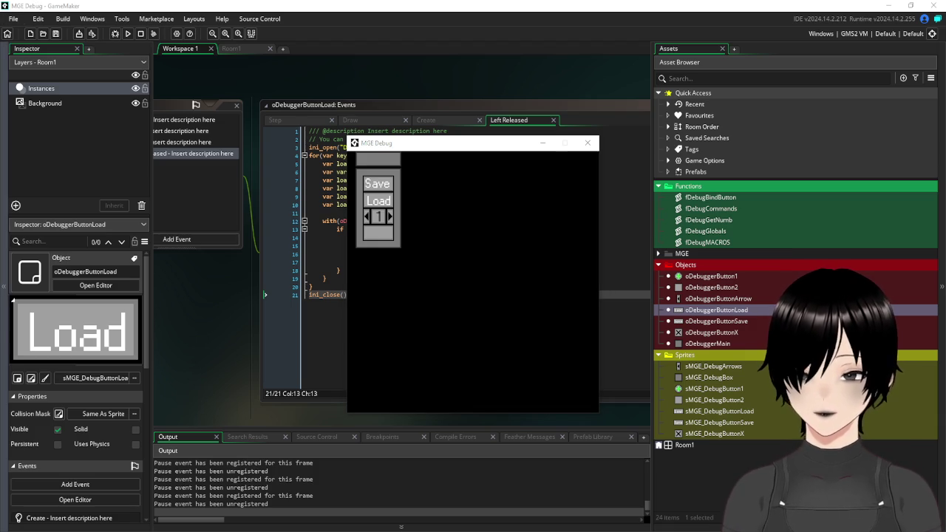
click(416, 191)
click(390, 217)
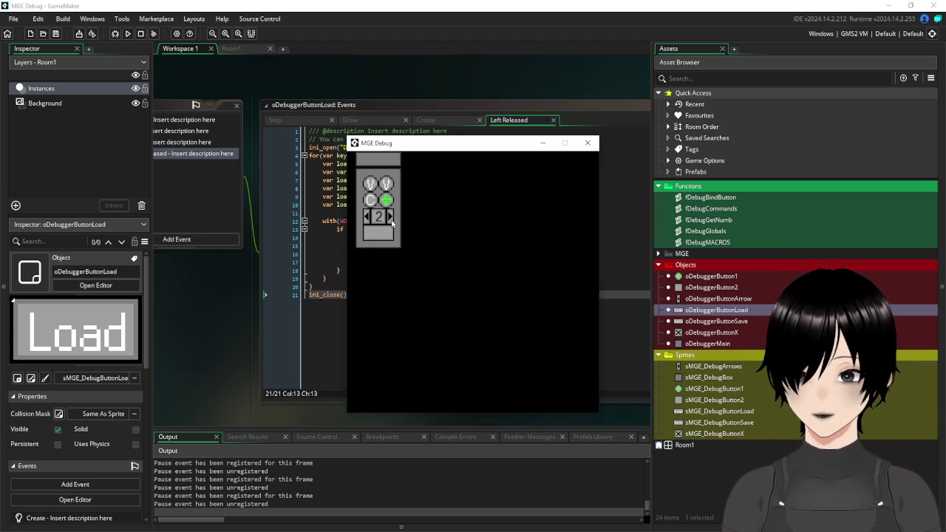
click(365, 217)
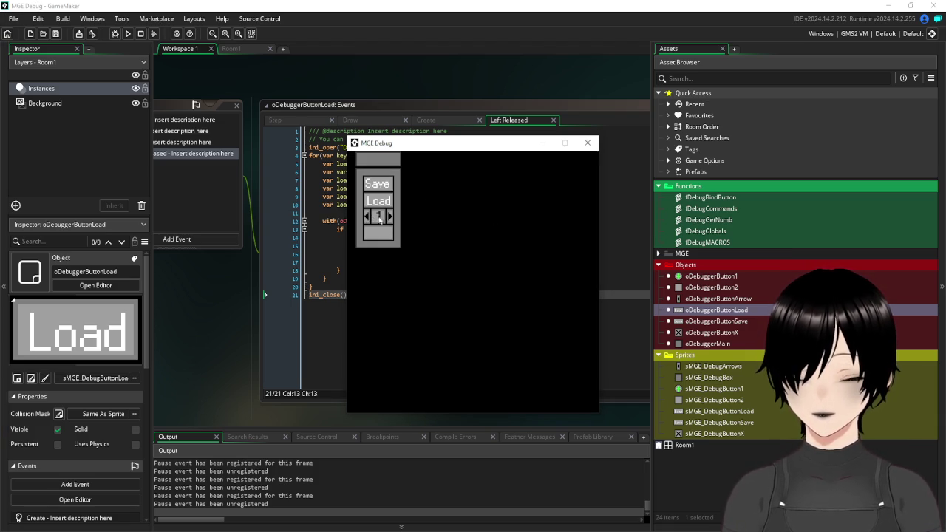
click(390, 218)
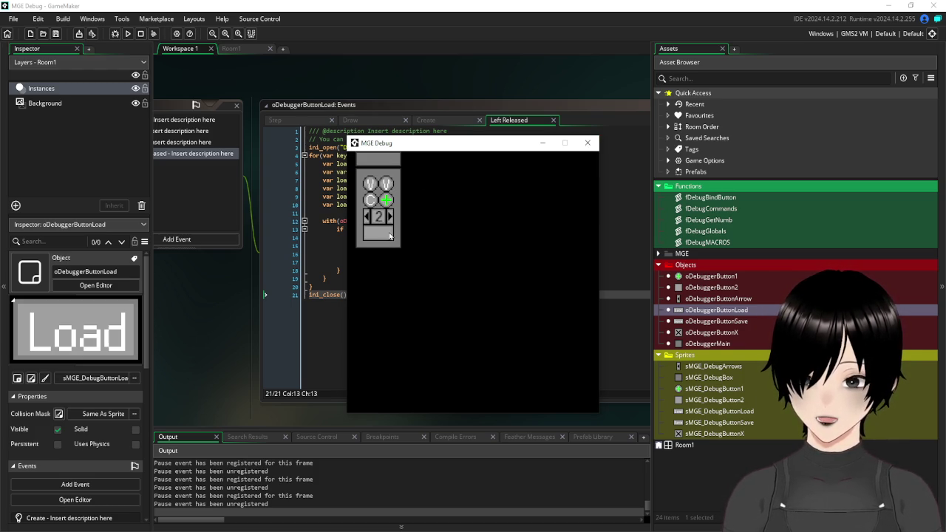
mouse_move(377, 189)
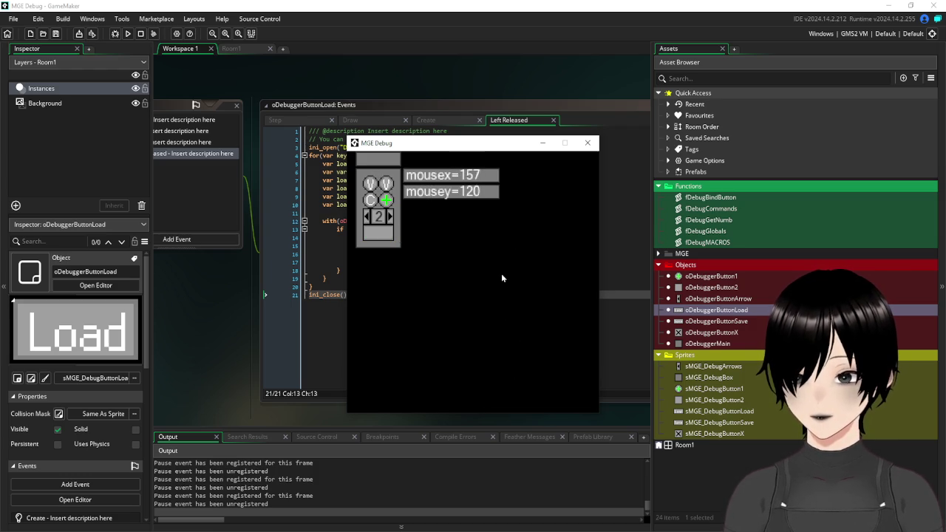
click(587, 142)
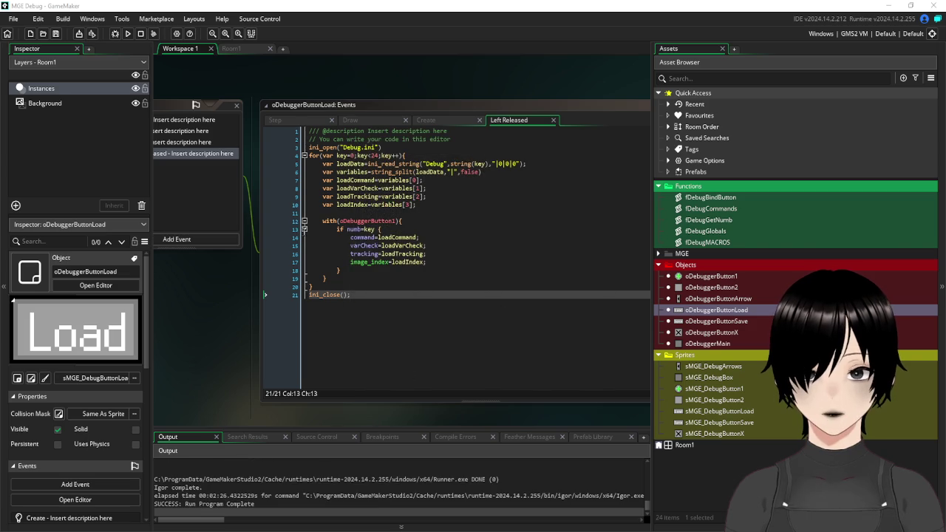
click(128, 34)
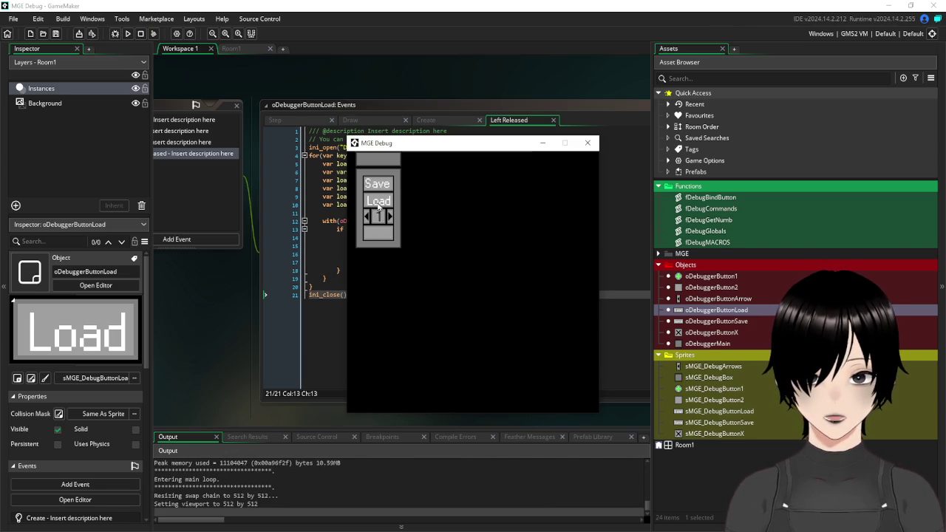
click(391, 218)
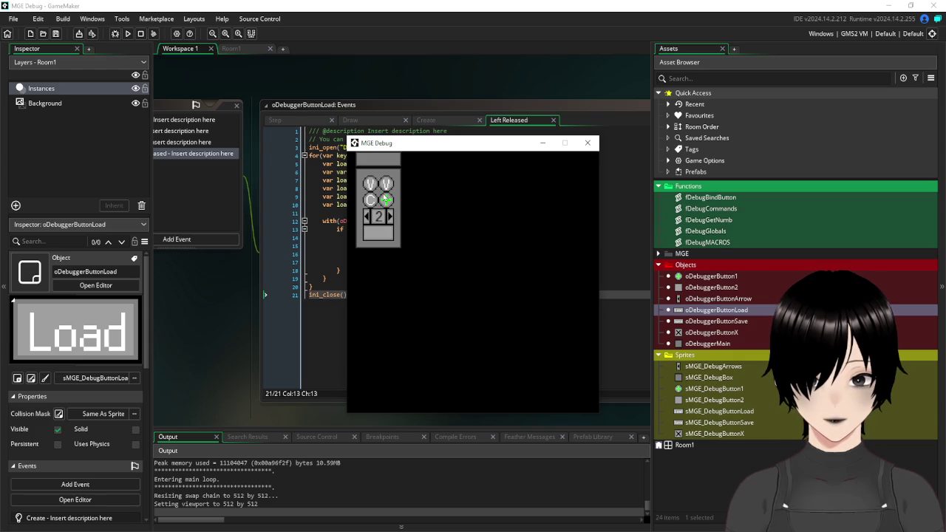
click(587, 145)
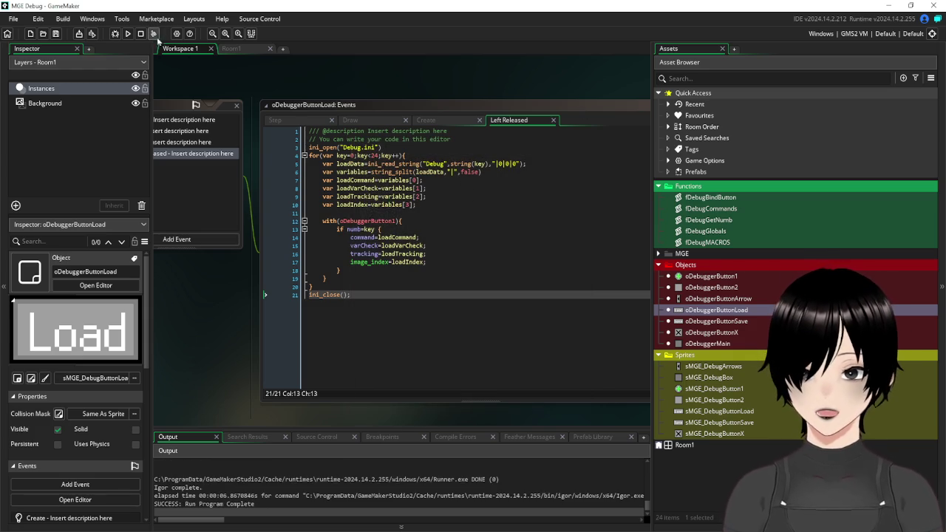
scroll(366, 97, left, 5)
scroll(366, 97, up, 1)
mouse_move(474, 93)
mouse_down()
mouse_move(376, 130)
mouse_move(303, 87)
mouse_up()
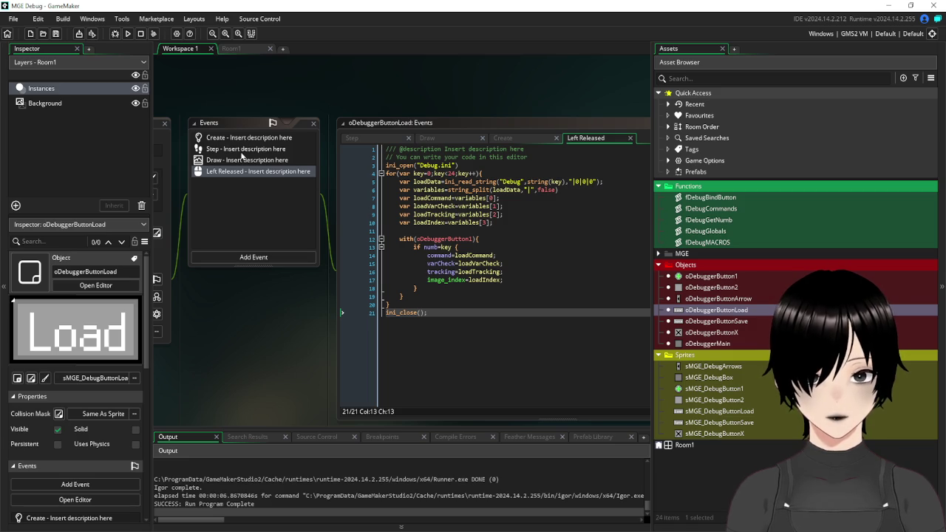
Open the Arrow, Load and Save button objects and show the Save button's Left Released code.
double_click(710, 298)
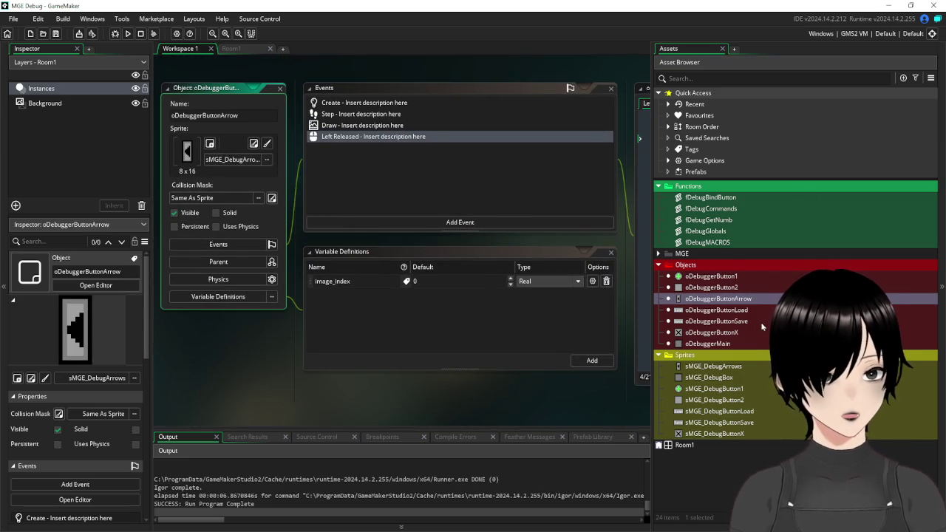
double_click(730, 310)
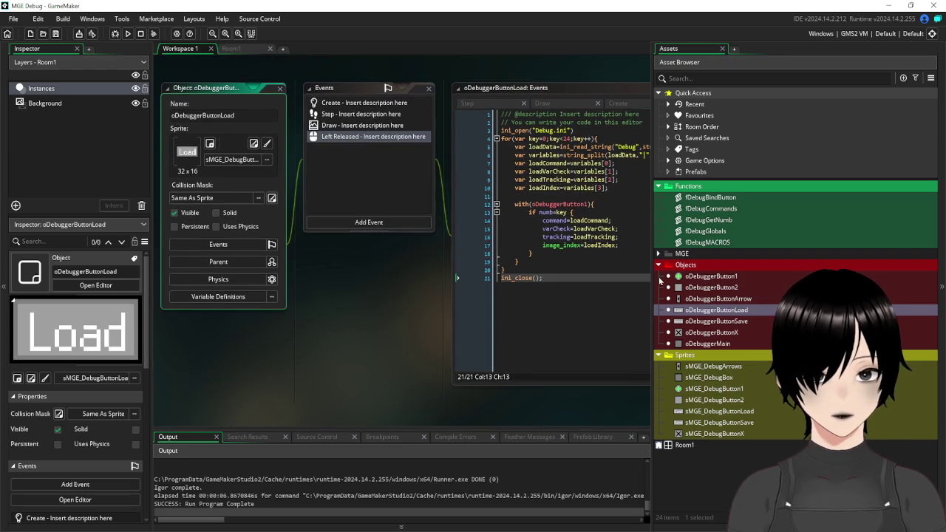
double_click(723, 322)
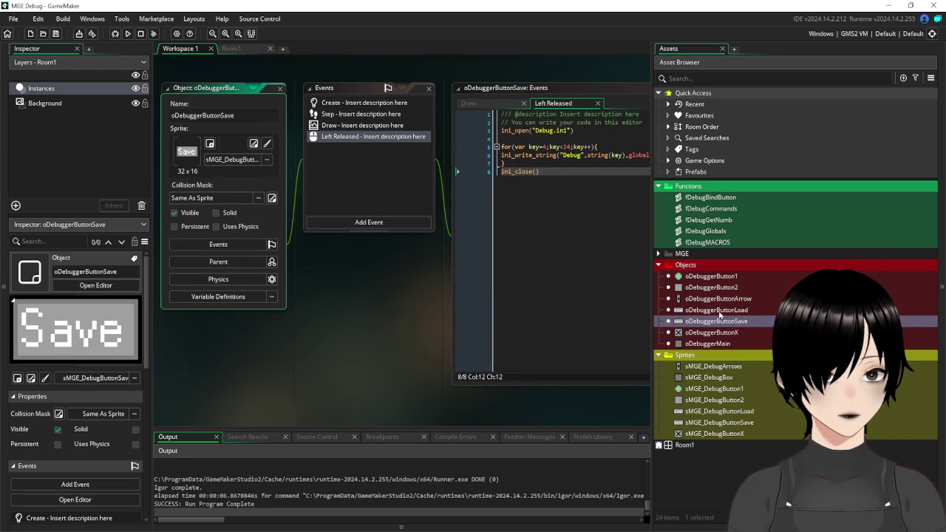
click(363, 125)
click(479, 147)
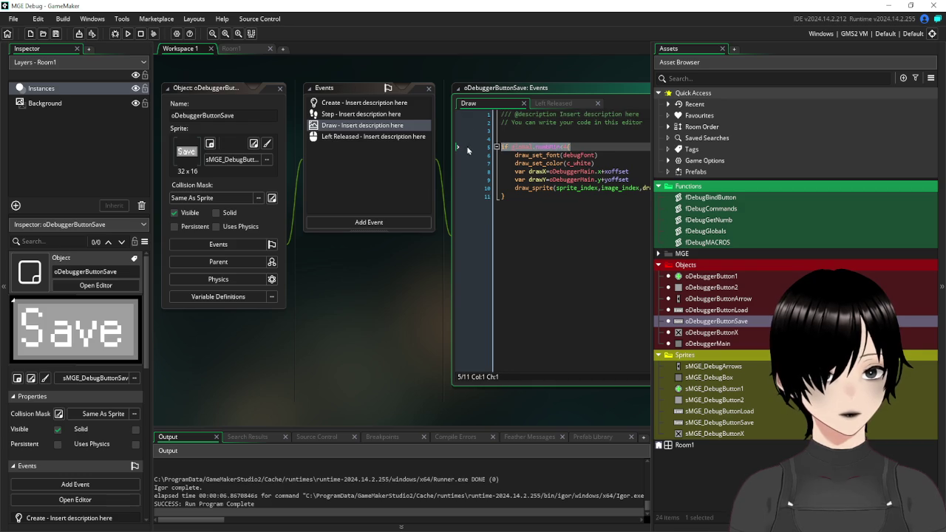
click(377, 136)
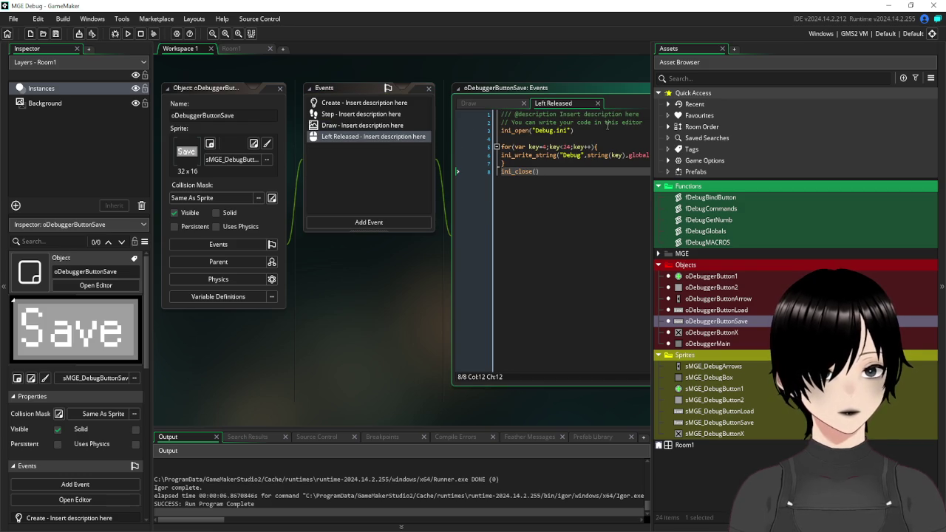
Wrap the Save button's ini code in if global.numbMin<4{ } and indent it.
click(636, 122)
key(Return)
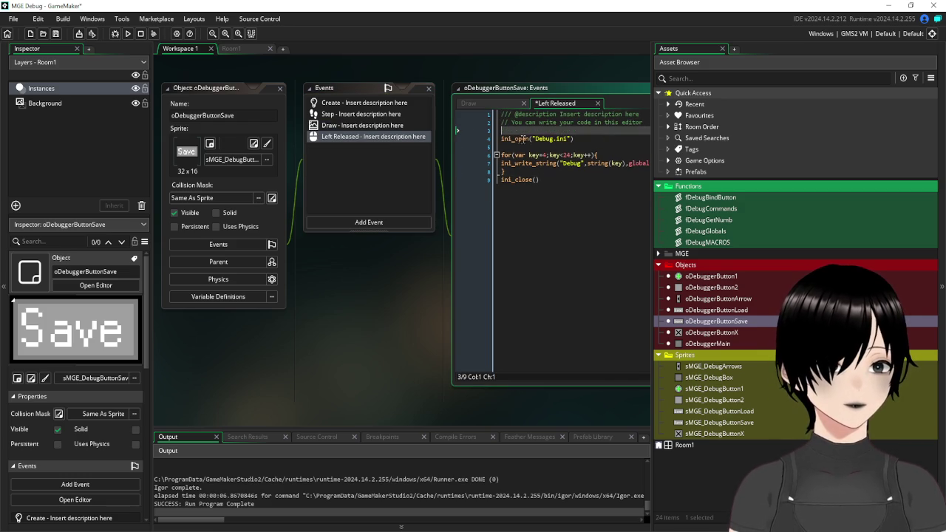
text(if global.numbMin<4{)
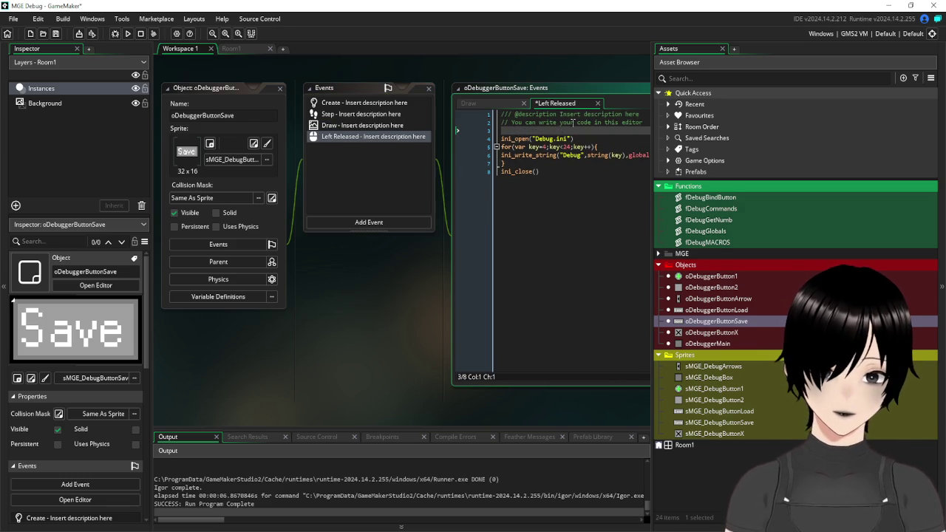
click(552, 187)
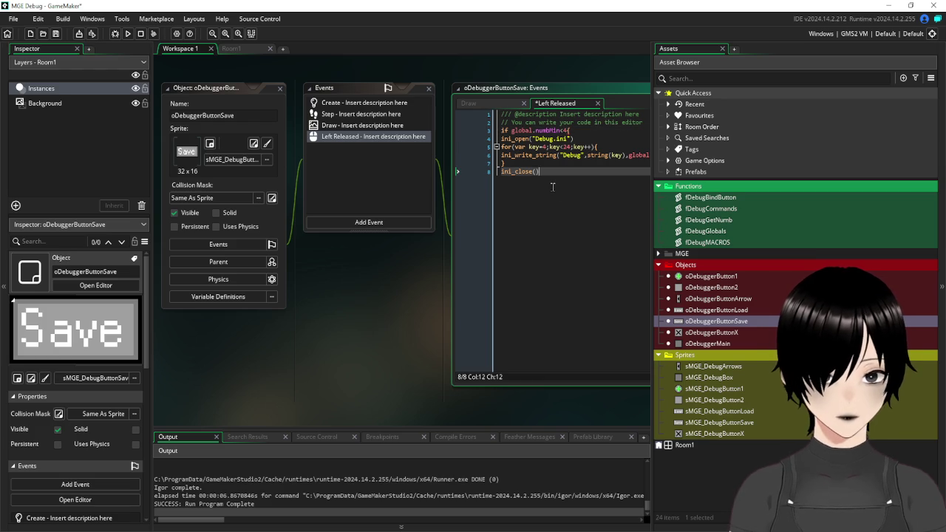
text(})
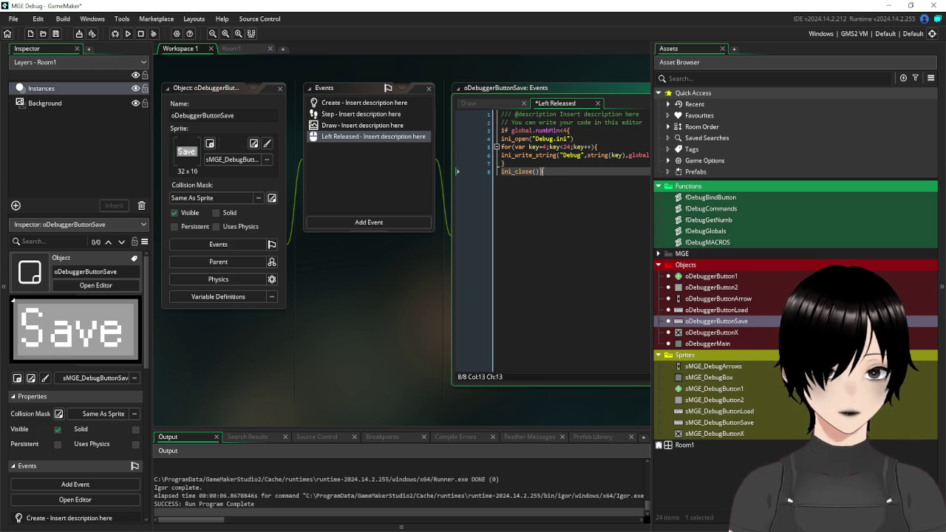
key(Return)
key(shift+Up)
key(shift+Up)
key(shift+Up)
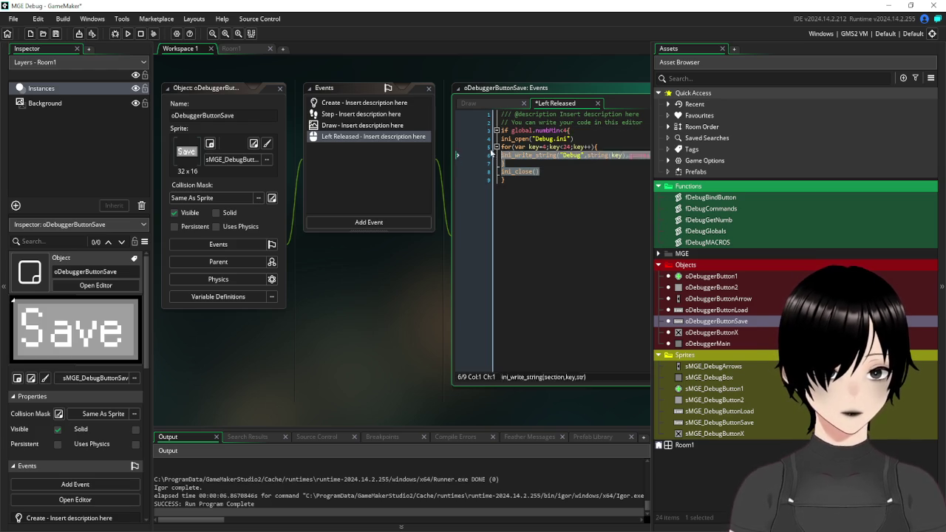
key(Tab)
scroll(473, 262, down, 10)
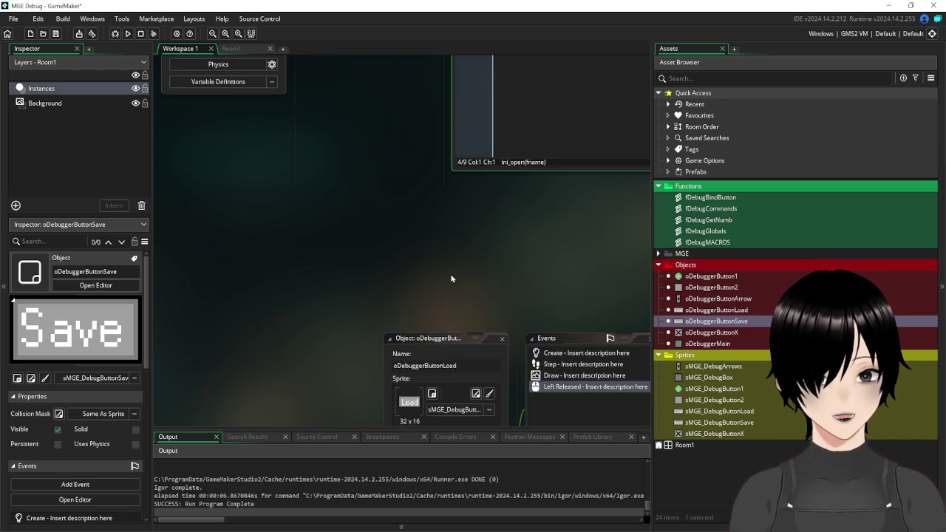
Wrap the Load button's Left Released code in the same global.numbMin<4 condition and indent it.
double_click(595, 140)
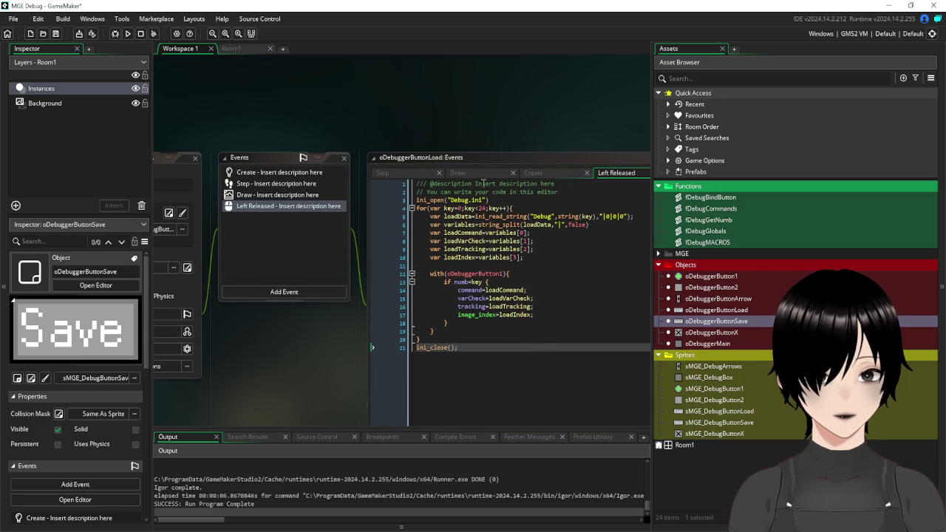
click(589, 193)
key(Return)
text(if global.numbMin<4{)
click(484, 368)
key(Return)
text(})
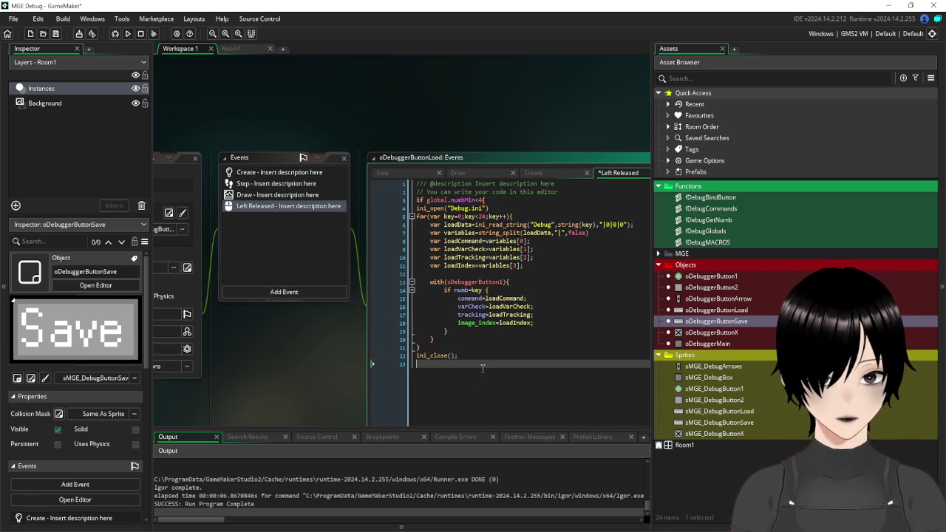
drag(420, 364, 375, 215)
key(Tab)
click(444, 364)
Save the project and open the Room1 editor.
click(55, 35)
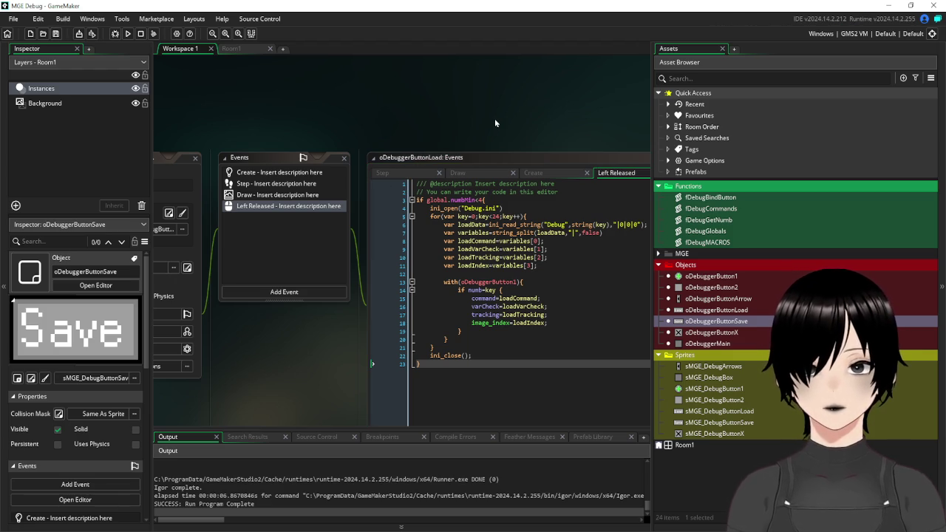
scroll(247, 142, down, 3)
scroll(247, 141, up, 3)
scroll(247, 142, up, 2)
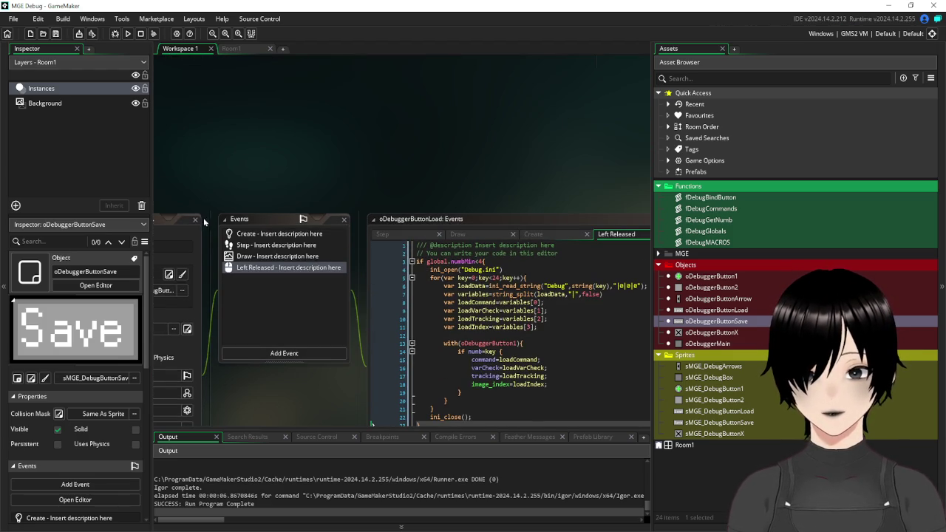
click(230, 49)
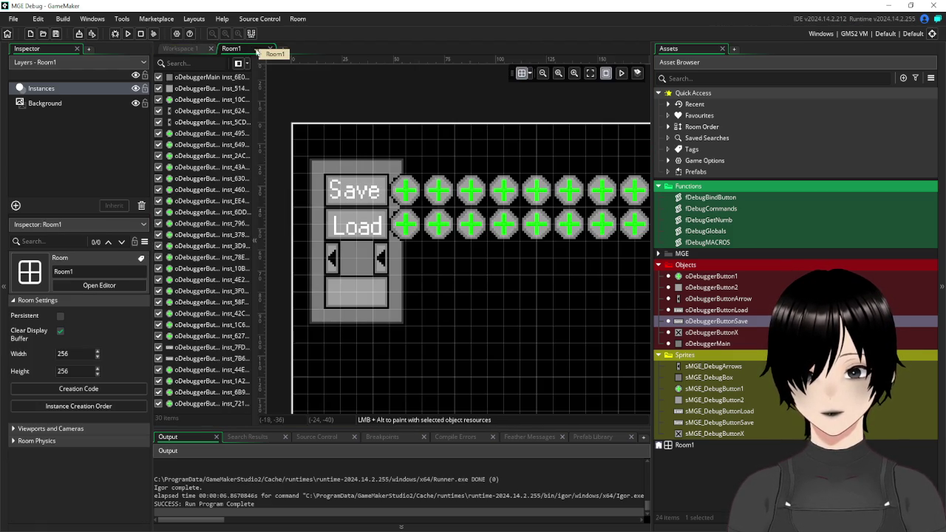
Test-run the game, paging the debug panel 2, 1, 2, then close it and return to Workspace 1.
click(127, 34)
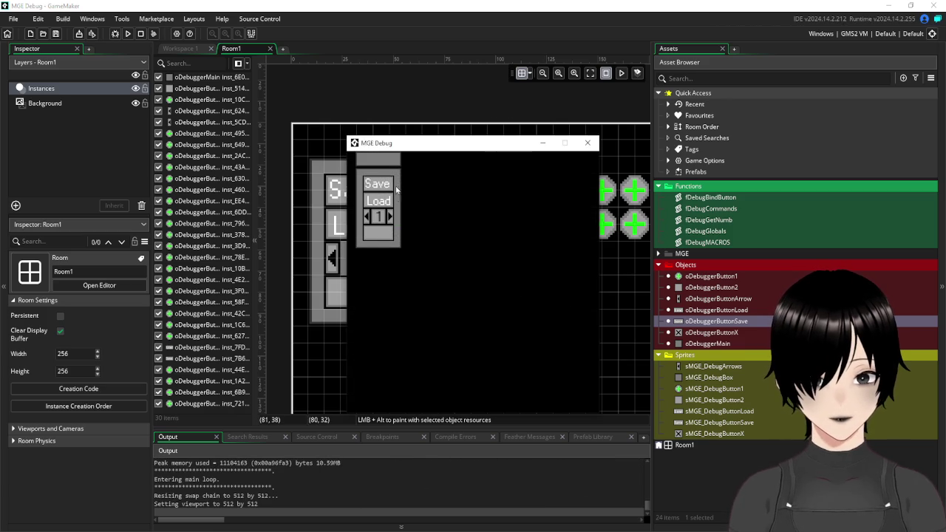
click(391, 219)
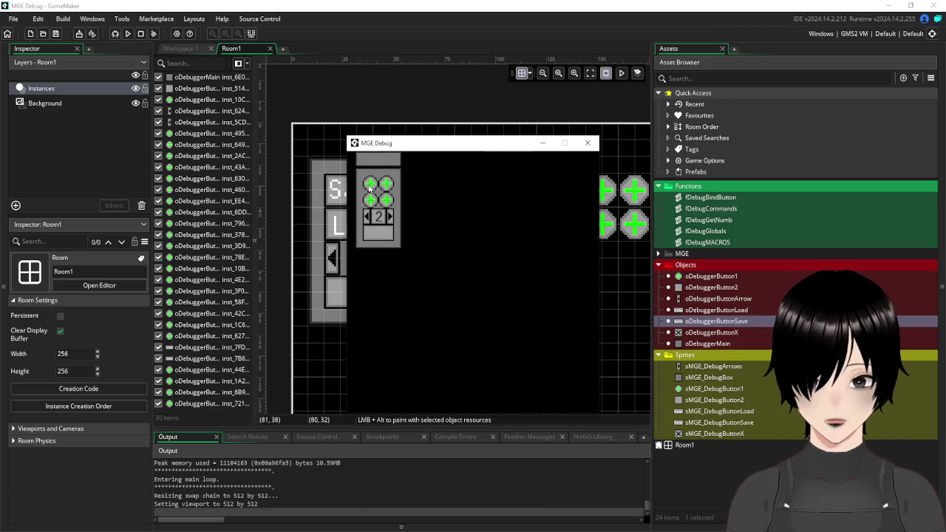
click(368, 217)
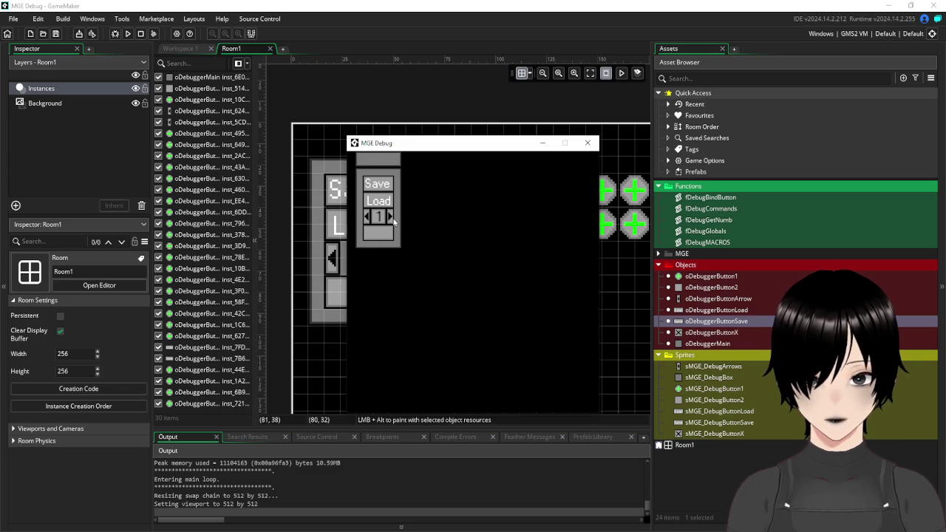
click(390, 218)
click(366, 202)
click(588, 143)
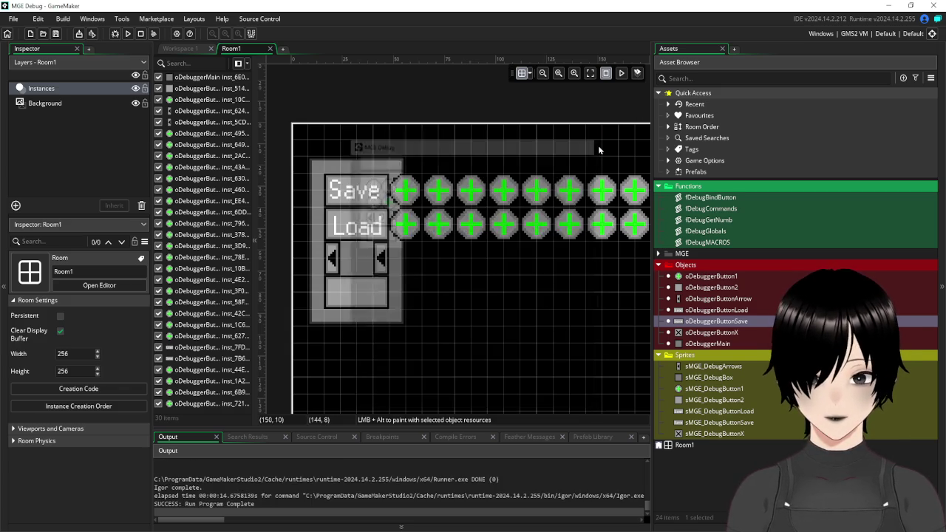
click(189, 50)
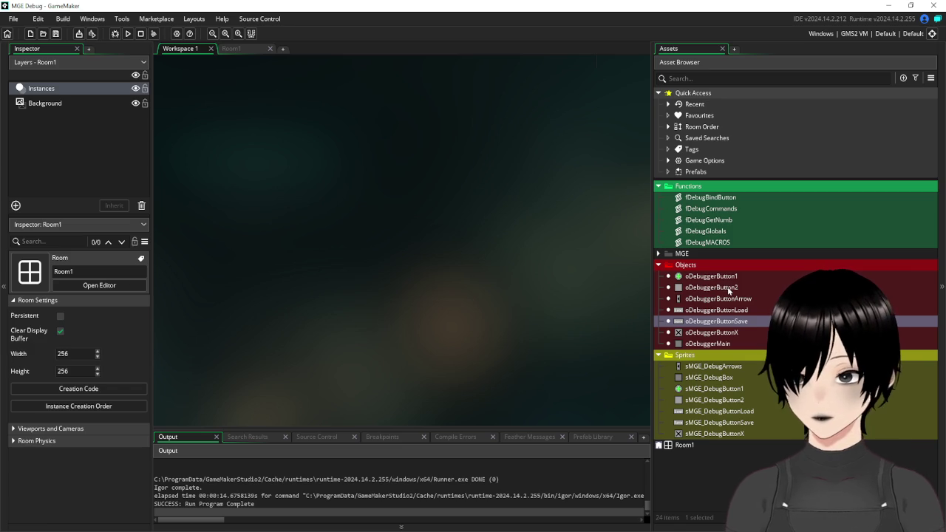
Widen the workspace, select oDebuggerMain, then open oDebuggerButton1's Draw event code.
drag(651, 301, 656, 302)
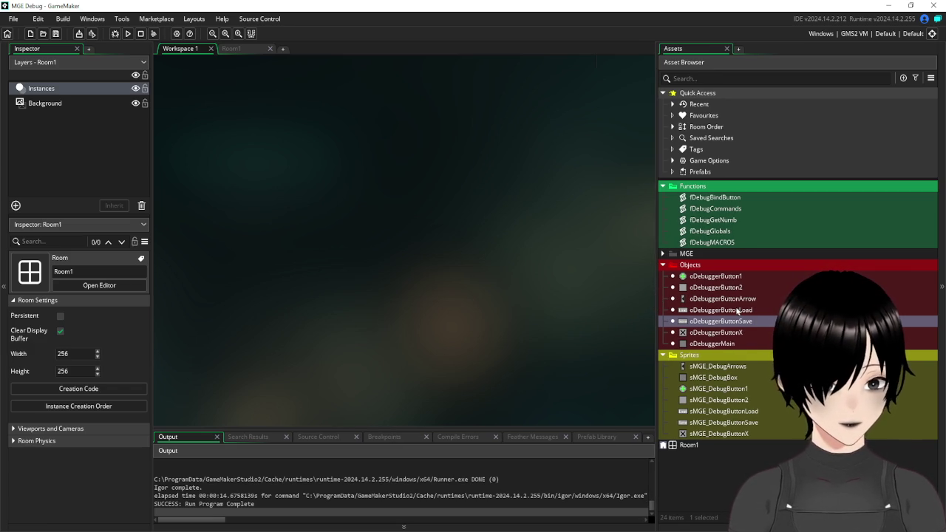
click(713, 347)
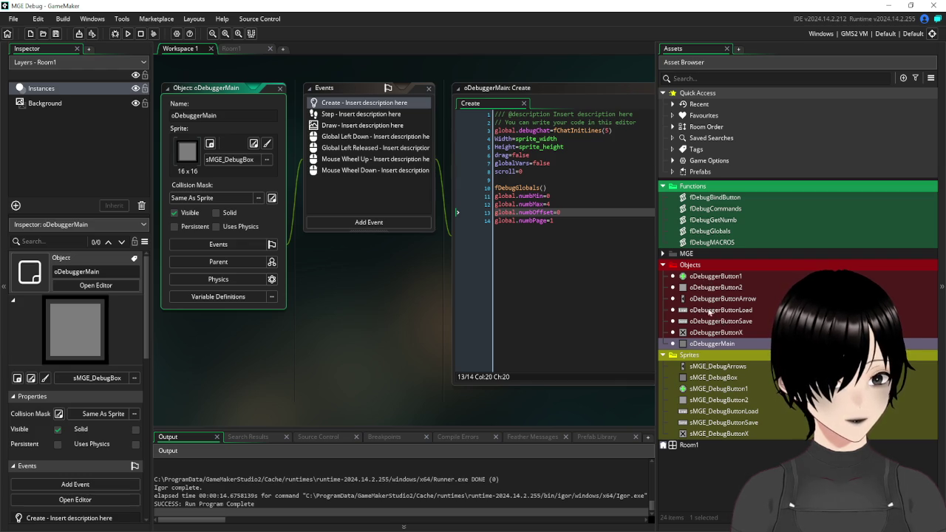
double_click(709, 276)
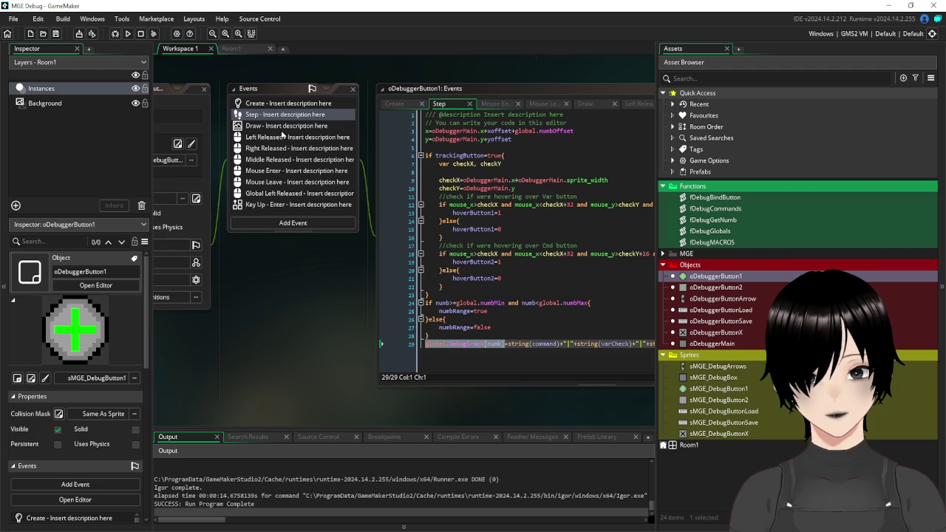
click(278, 126)
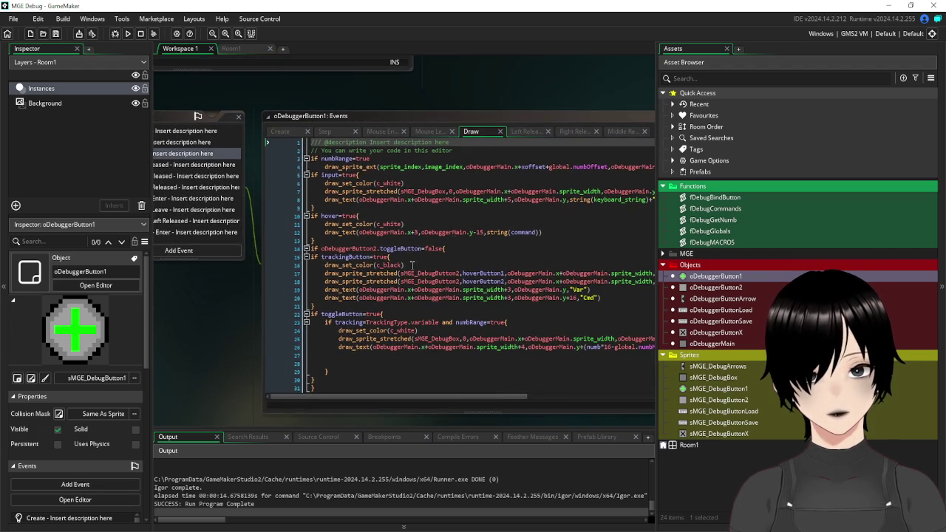
click(566, 233)
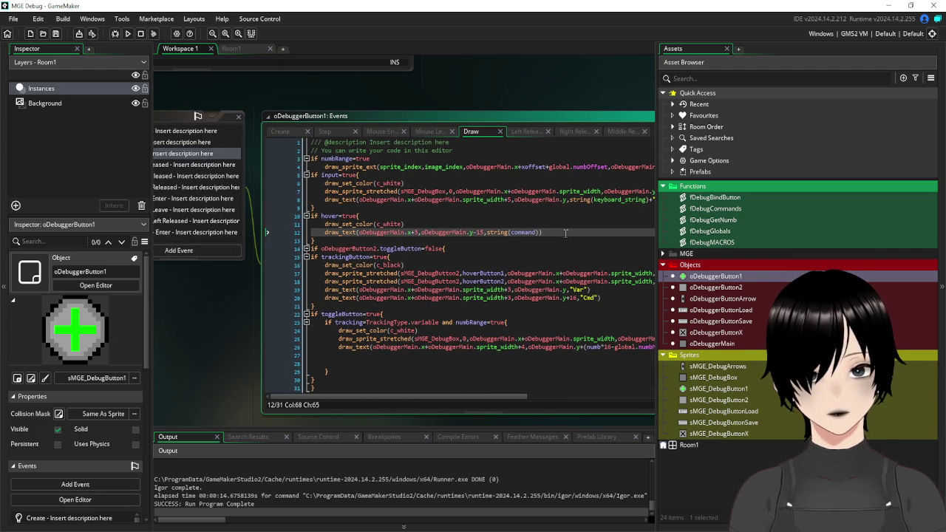
mouse_move(240, 331)
mouse_down()
mouse_move(167, 234)
mouse_move(170, 289)
mouse_up()
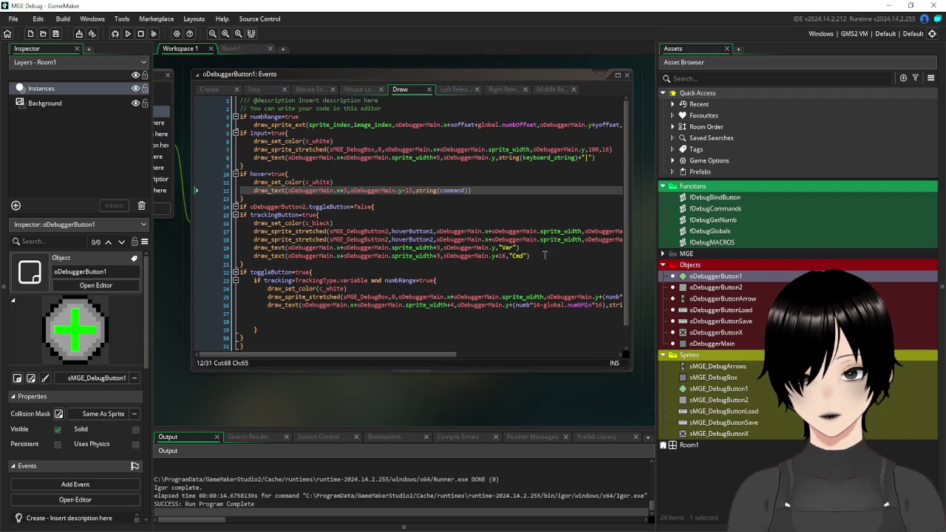
double_click(704, 243)
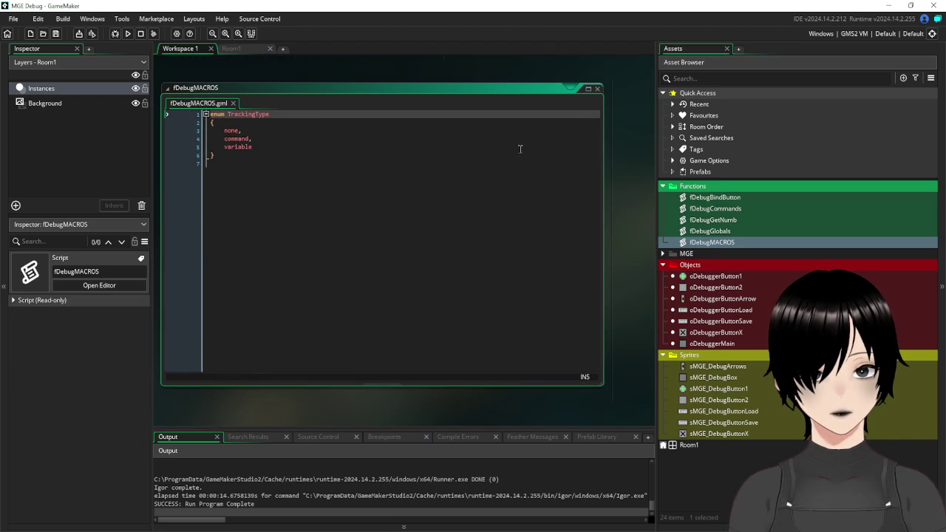
click(597, 89)
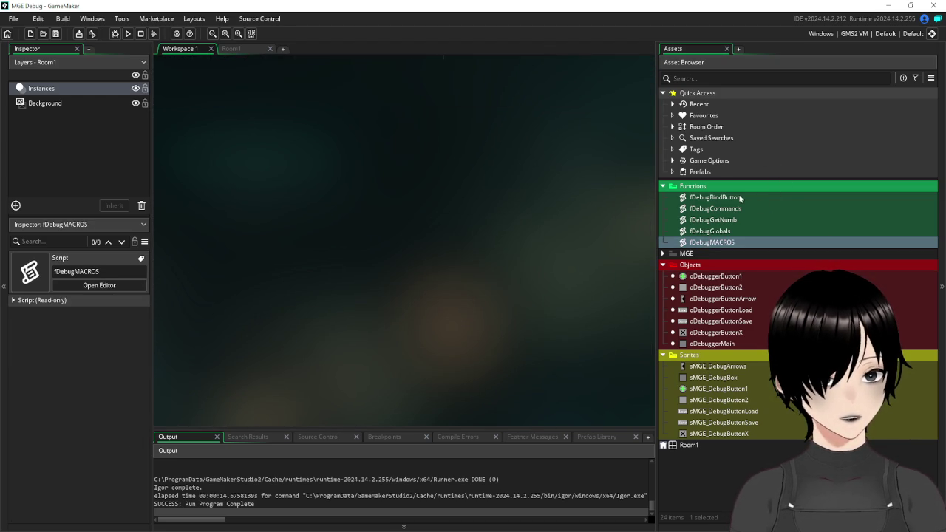
double_click(717, 197)
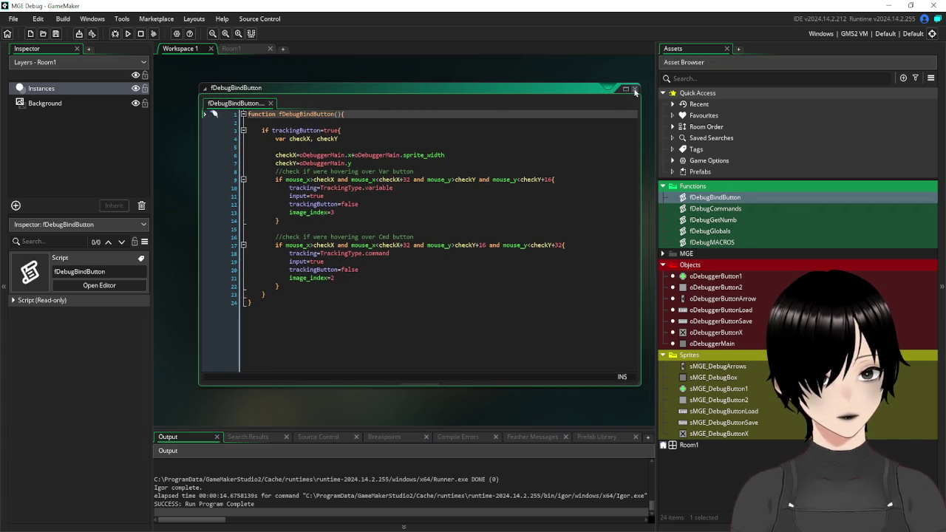
click(635, 89)
double_click(715, 231)
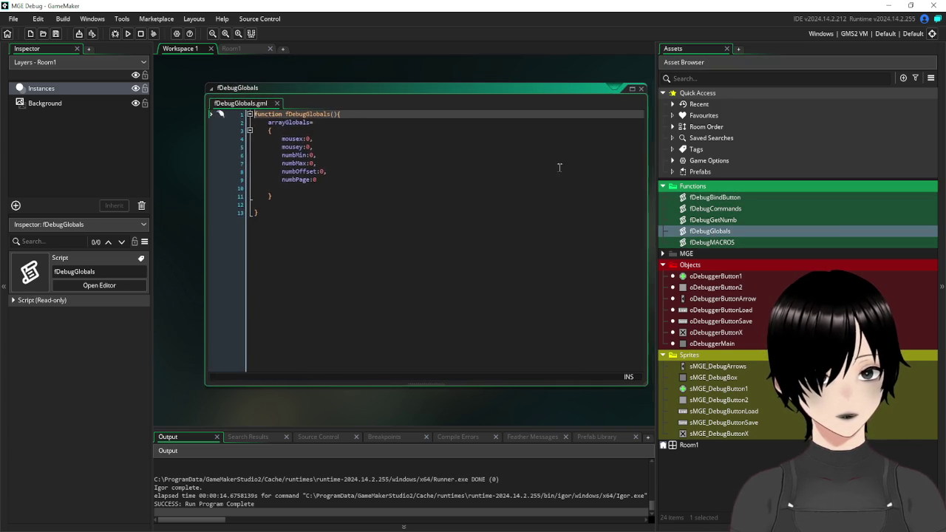
click(330, 131)
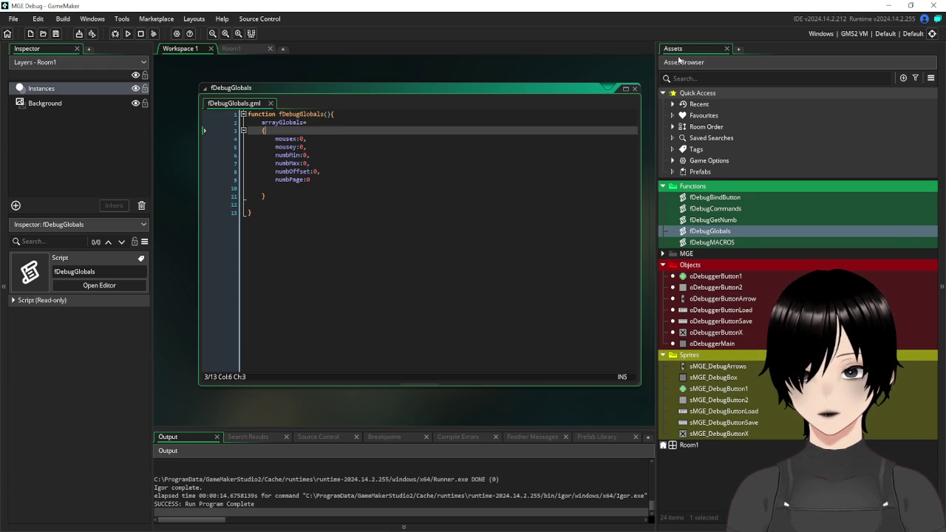
double_click(621, 88)
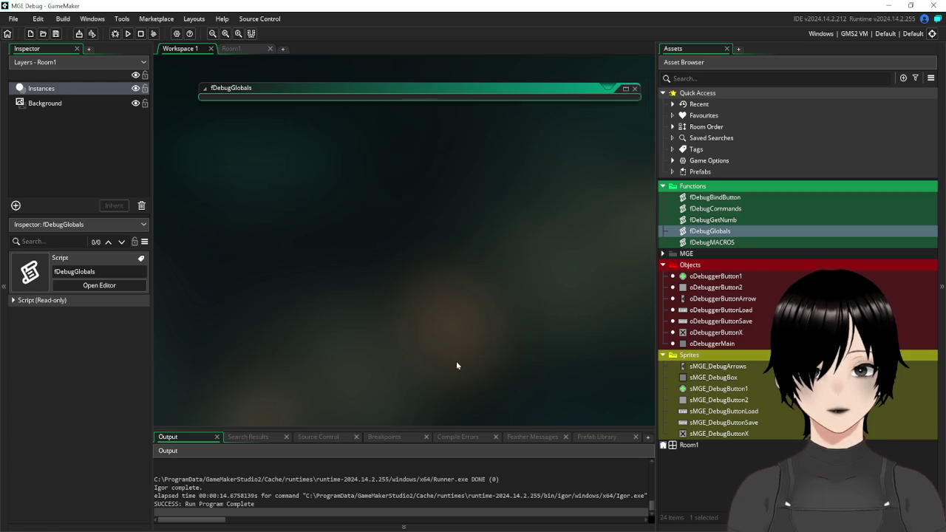
scroll(456, 366, up, 5)
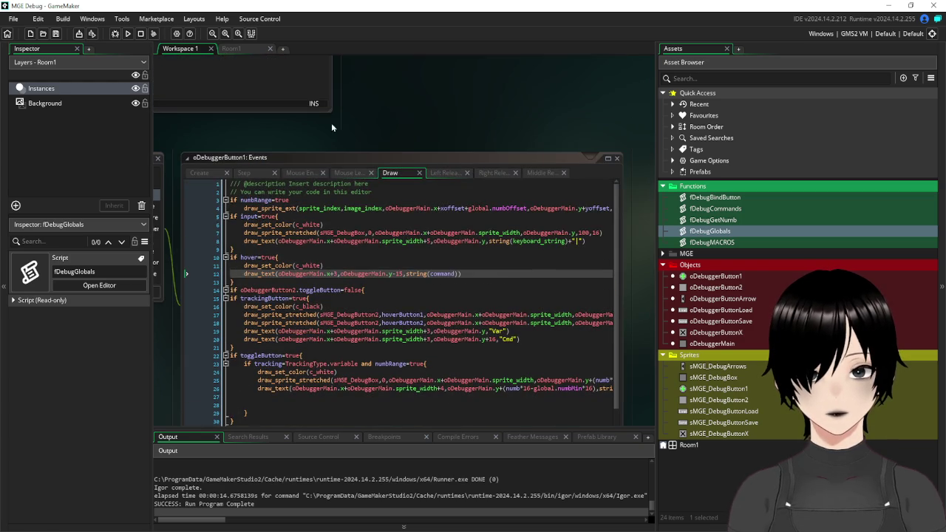
mouse_move(296, 138)
mouse_down()
mouse_move(621, 104)
mouse_move(528, 122)
mouse_move(365, 82)
mouse_move(346, 53)
mouse_up()
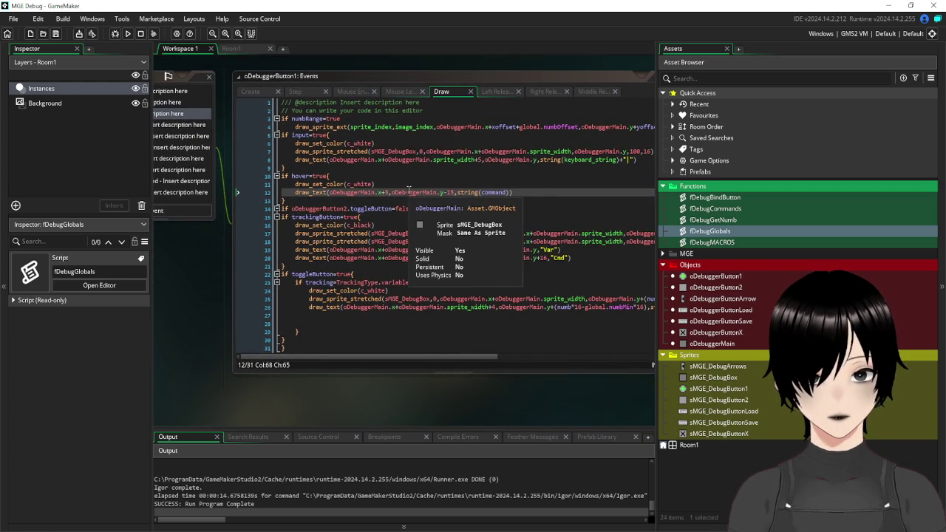
mouse_move(328, 192)
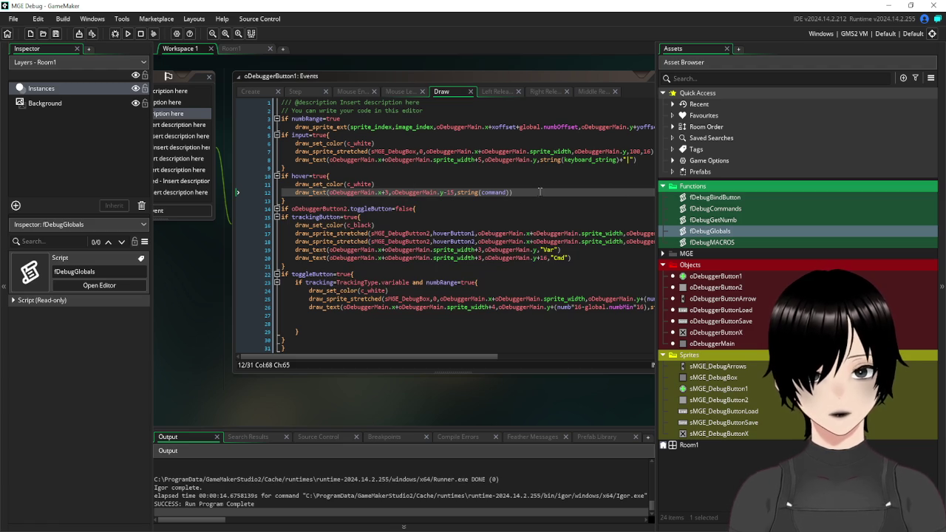
Duplicate the draw_text line that draws the command label.
click(316, 200)
click(298, 193)
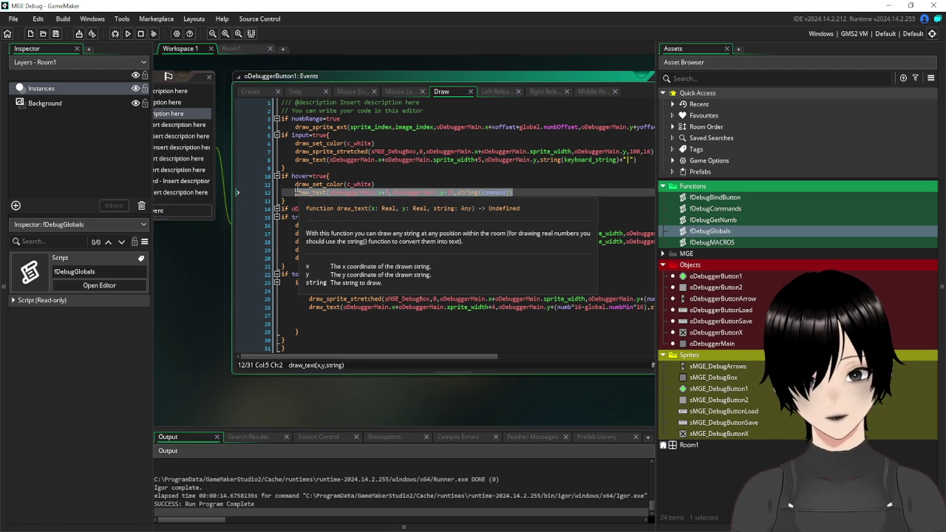
key(ctrl+c)
click(518, 193)
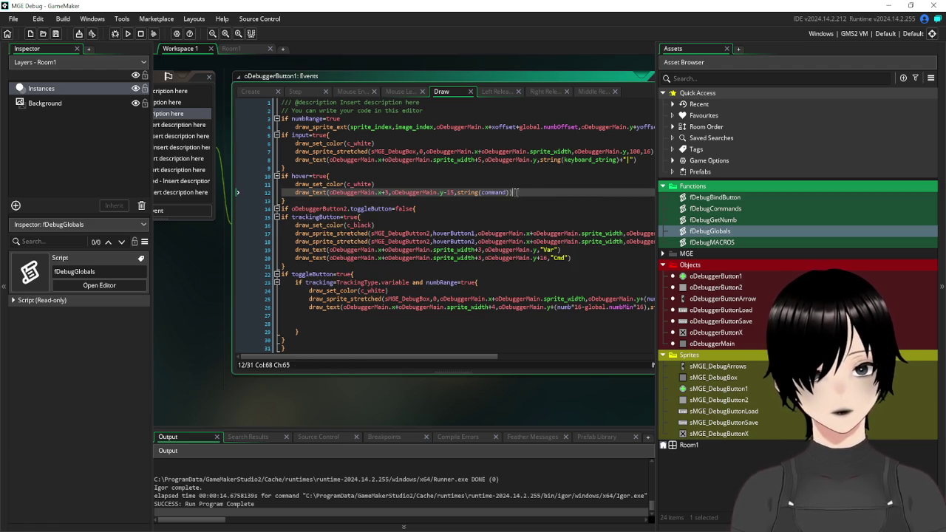
key(Return)
key(ctrl+v)
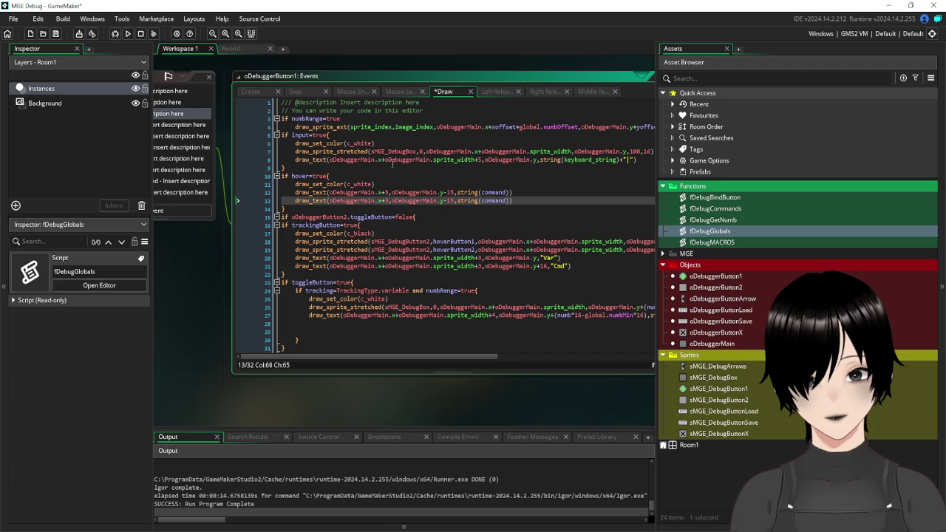
mouse_move(229, 266)
mouse_down()
mouse_move(330, 299)
mouse_move(286, 289)
mouse_move(272, 270)
mouse_up()
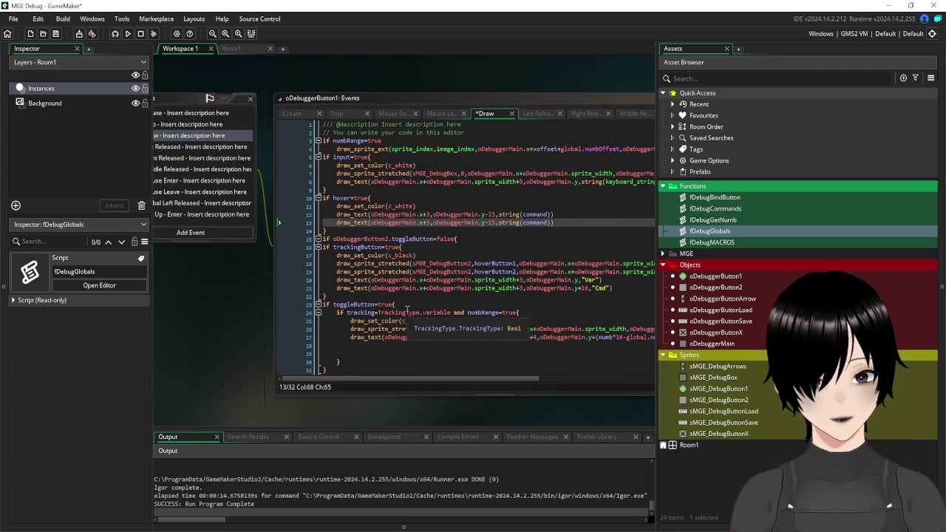
Copy the variable tracking check to line 13 and indent the duplicated draw_text beneath it.
drag(451, 313, 338, 316)
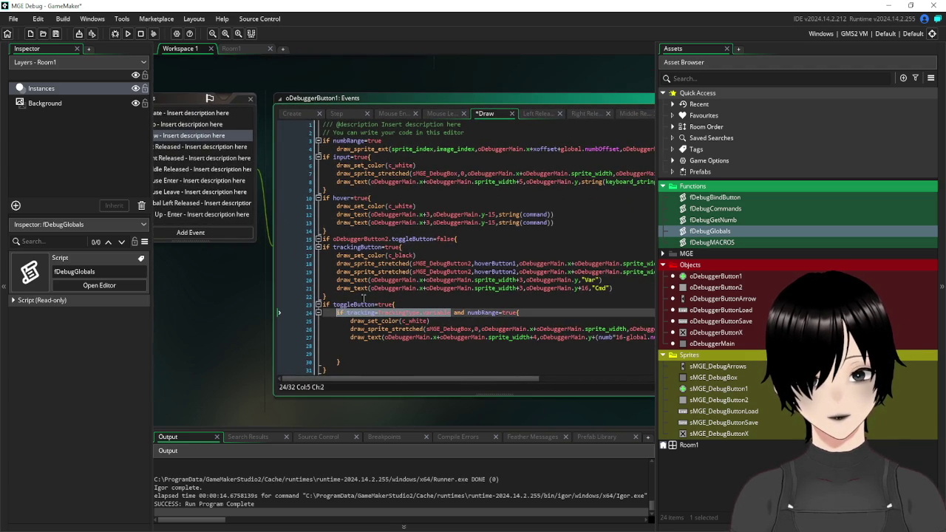
click(571, 214)
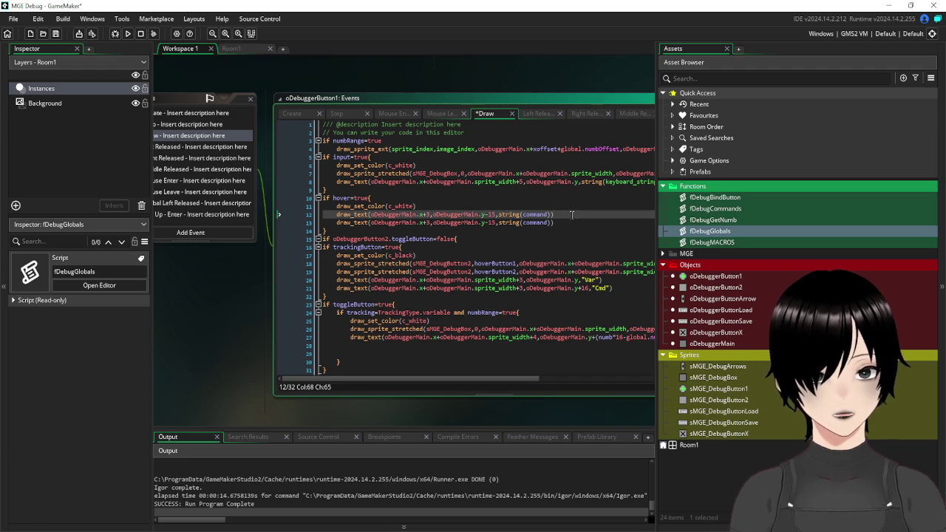
key(Return)
key(ctrl+v)
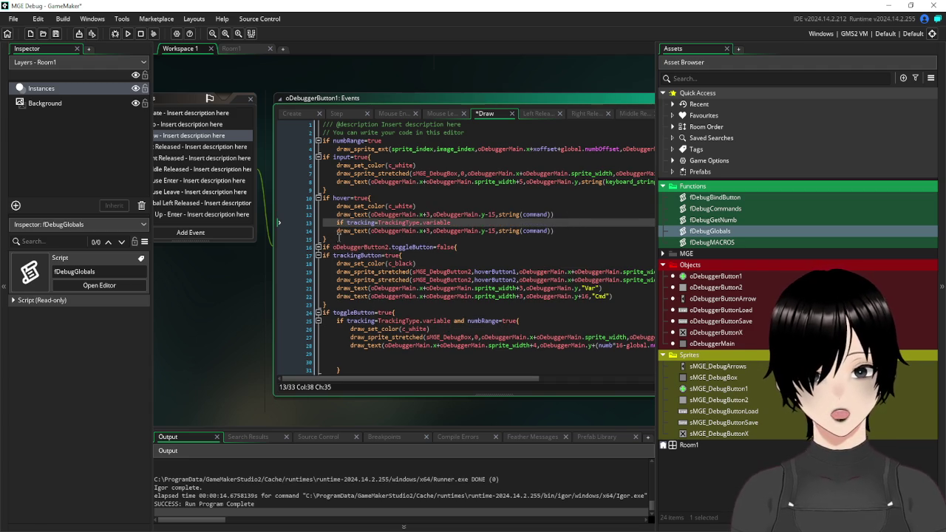
click(337, 232)
key(Tab)
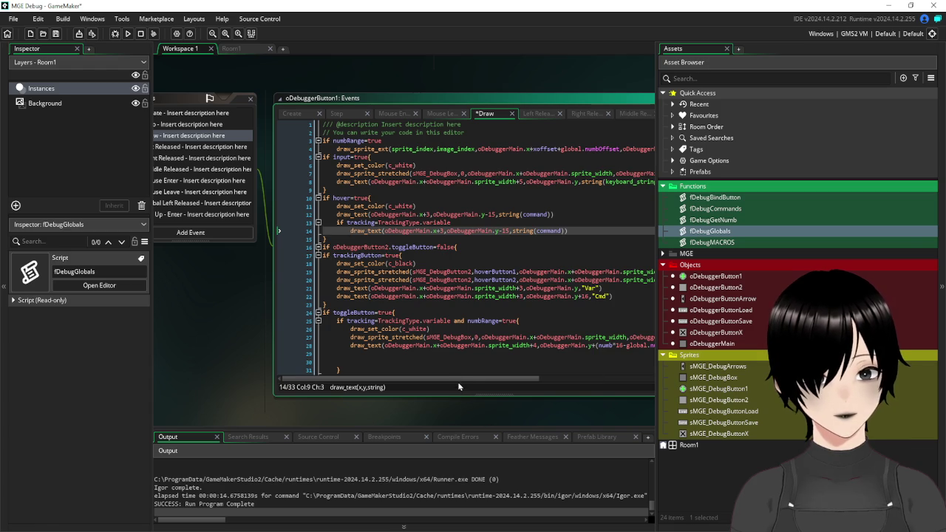
Replace string(command) with string(varCheck) on line 14 and save the Draw code.
drag(458, 380, 629, 375)
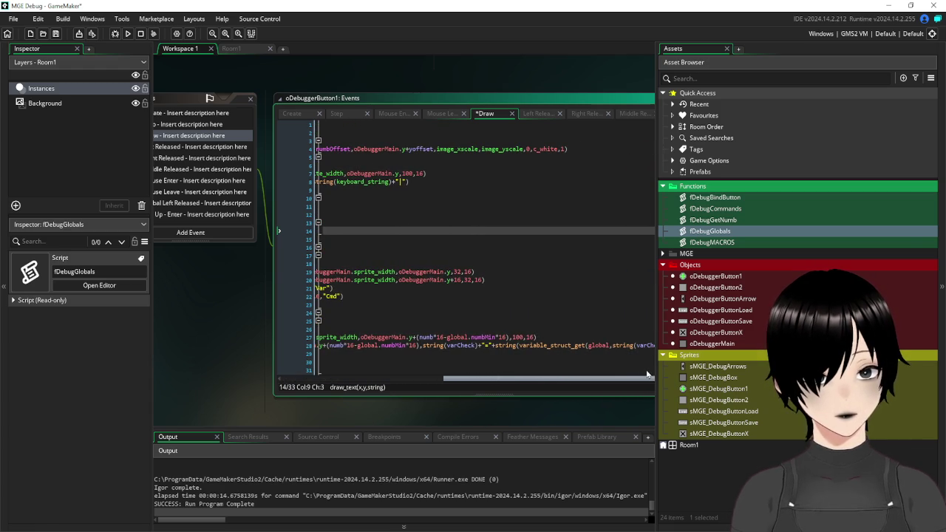
drag(277, 316, 135, 286)
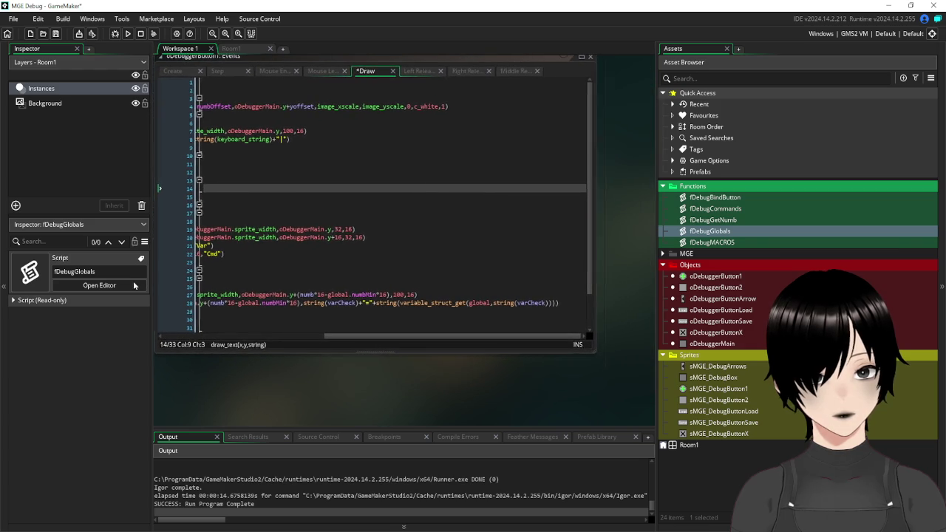
mouse_move(377, 301)
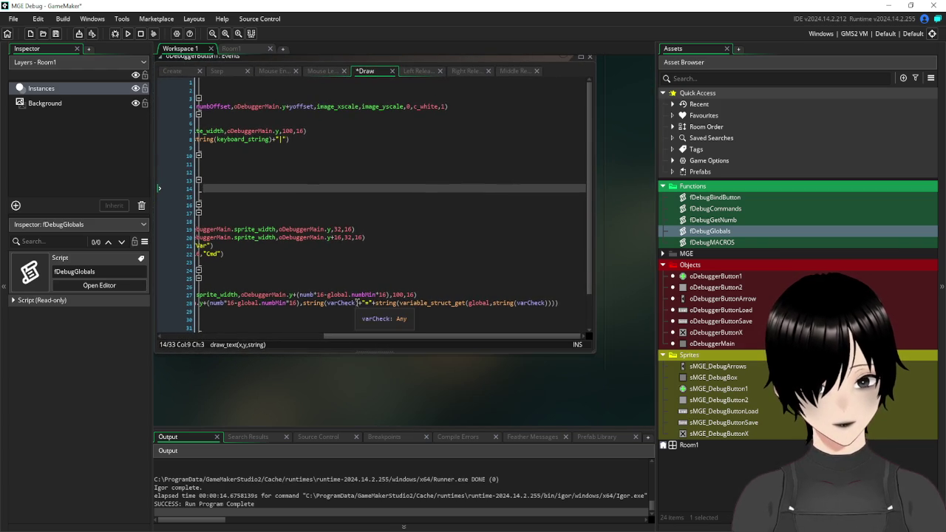
drag(359, 303, 304, 302)
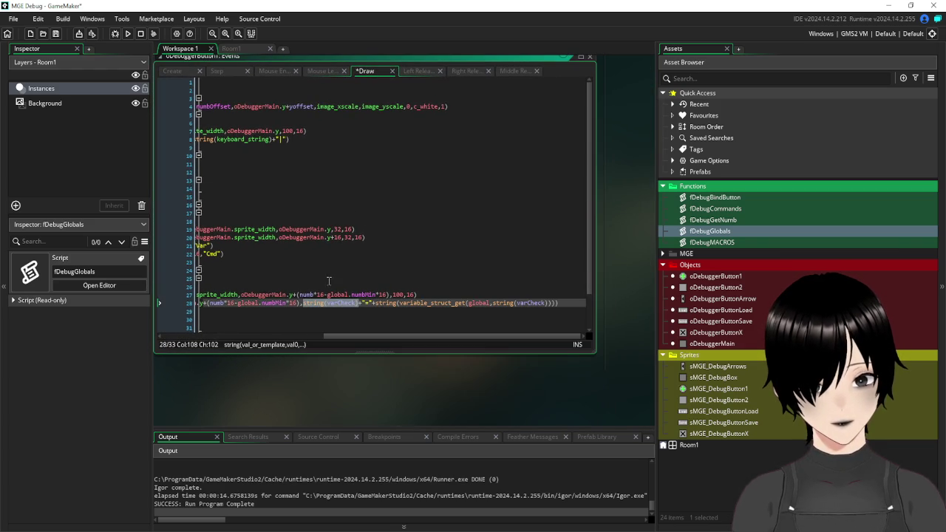
click(293, 176)
drag(293, 176, 410, 236)
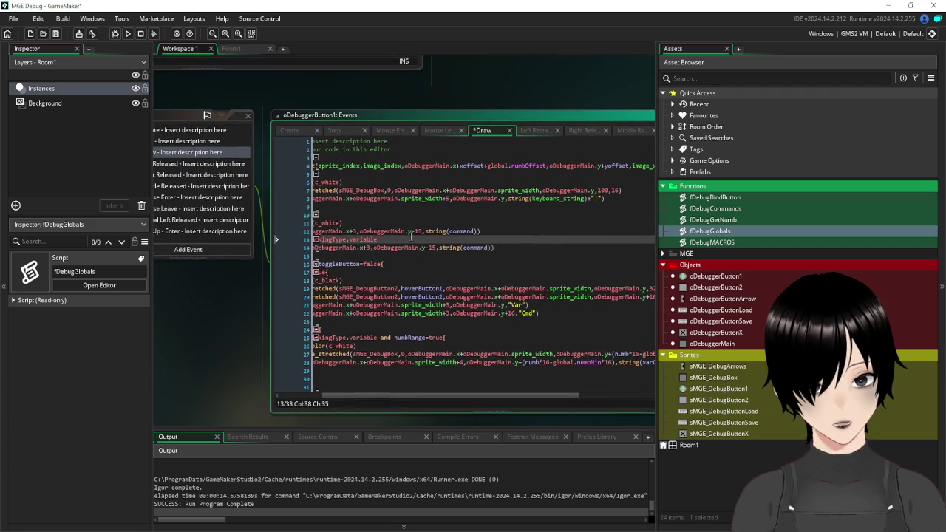
drag(391, 399, 348, 399)
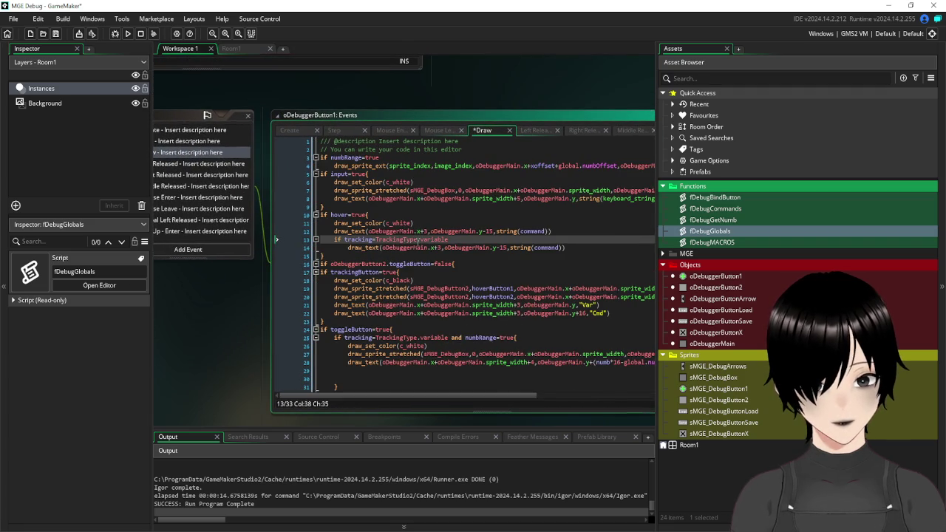
drag(564, 248, 510, 247)
key(ctrl+v)
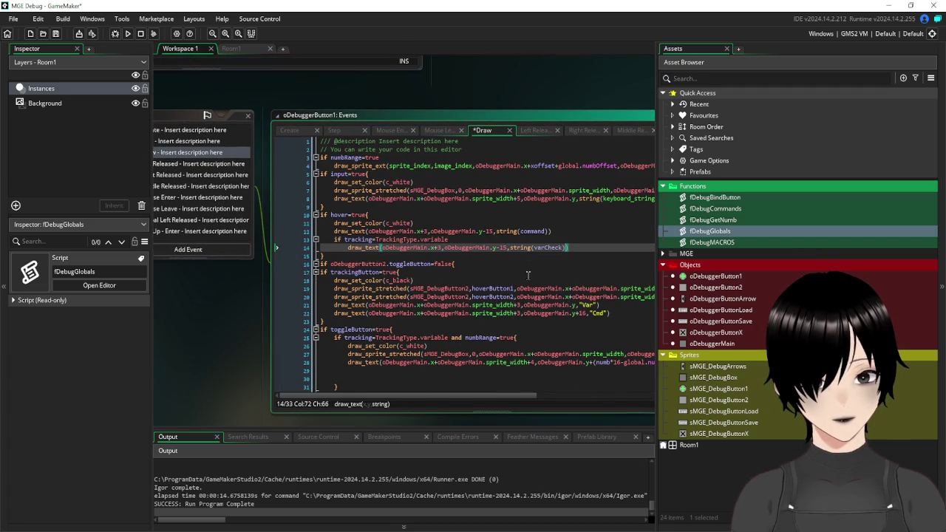
click(589, 281)
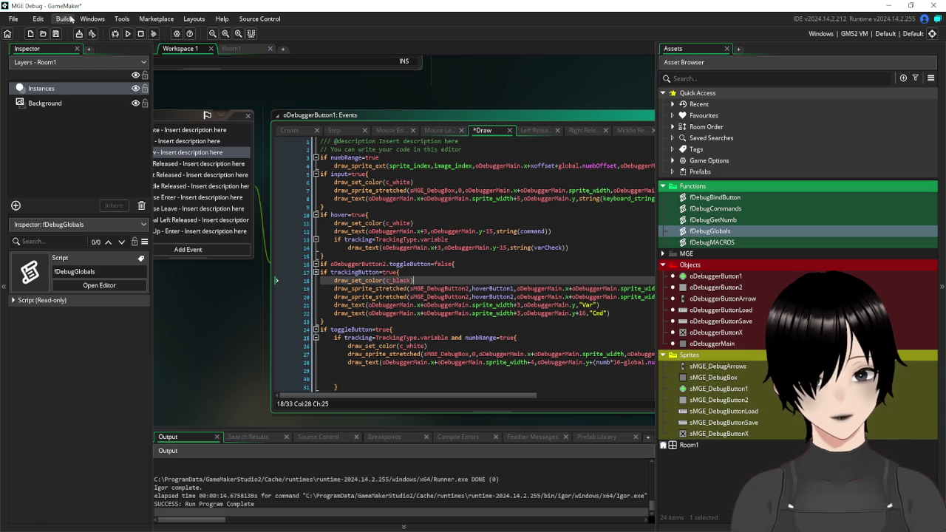
click(55, 34)
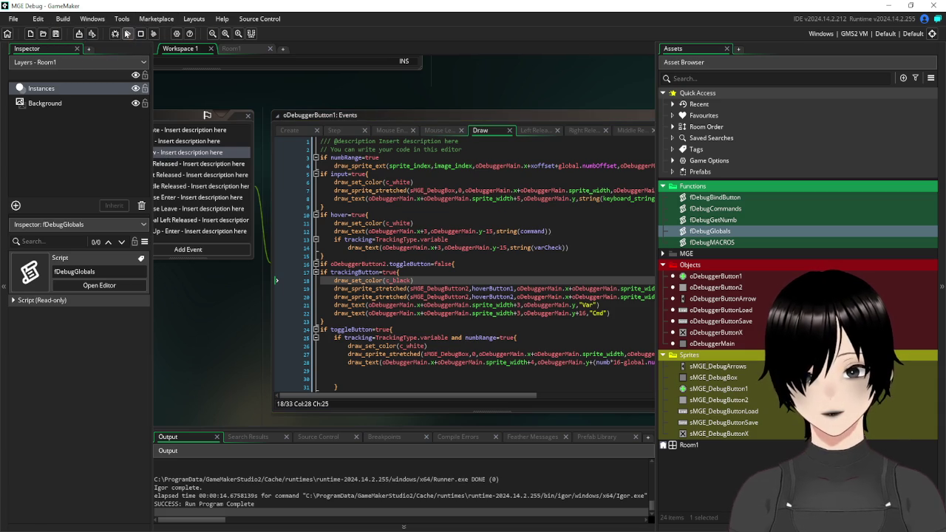
click(127, 34)
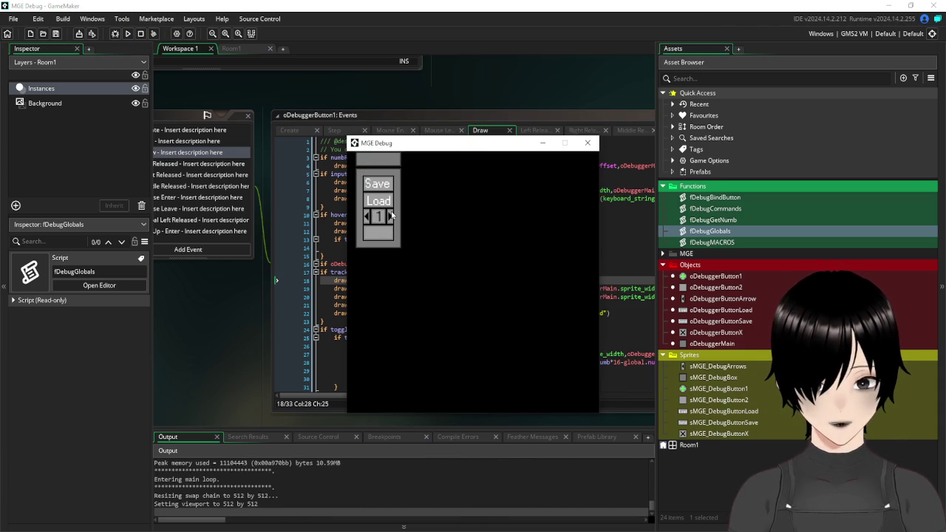
click(391, 216)
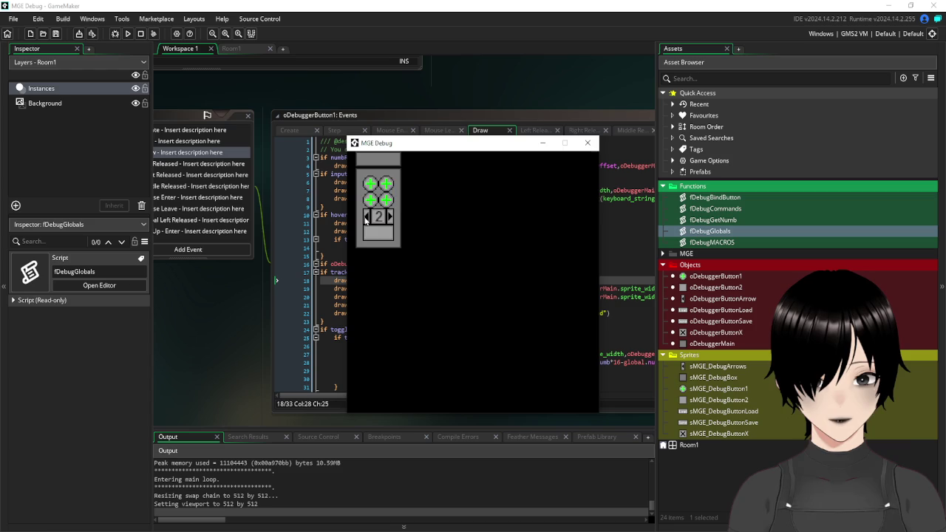
click(366, 217)
click(390, 218)
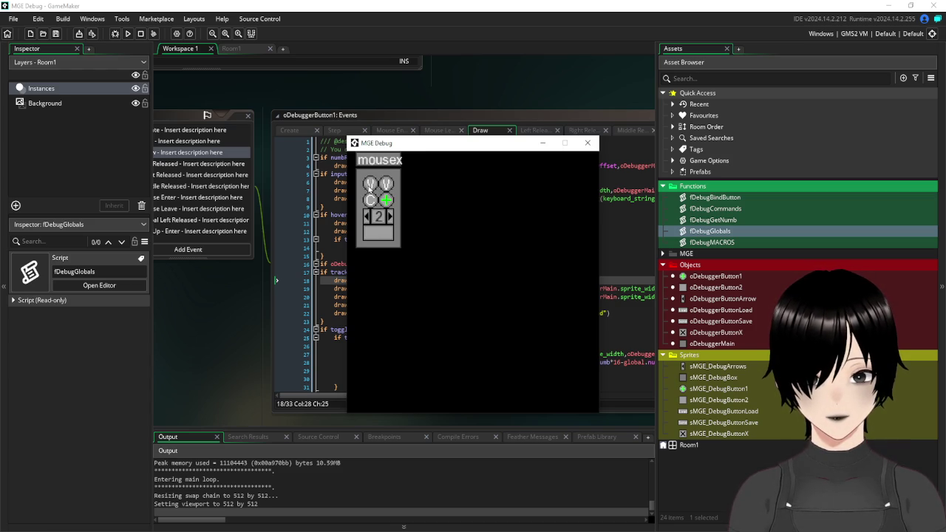
click(390, 217)
click(368, 216)
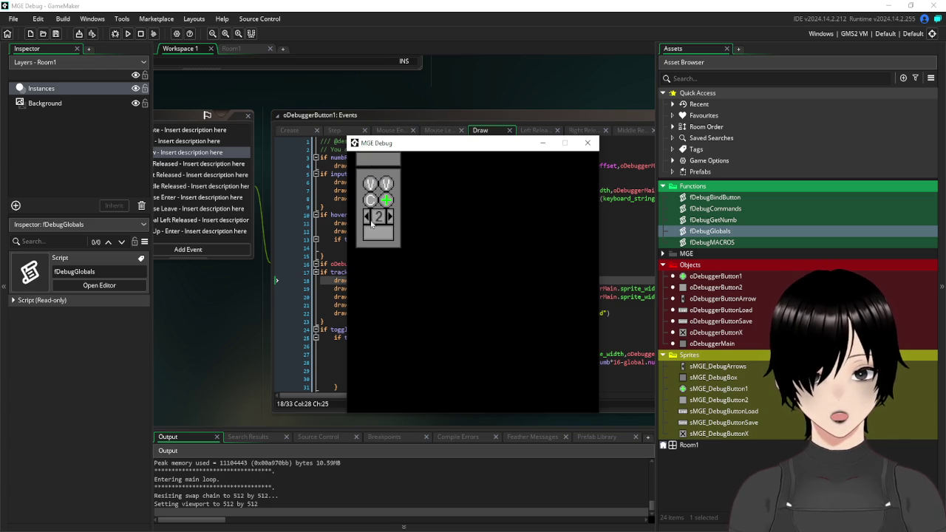
click(370, 184)
click(385, 185)
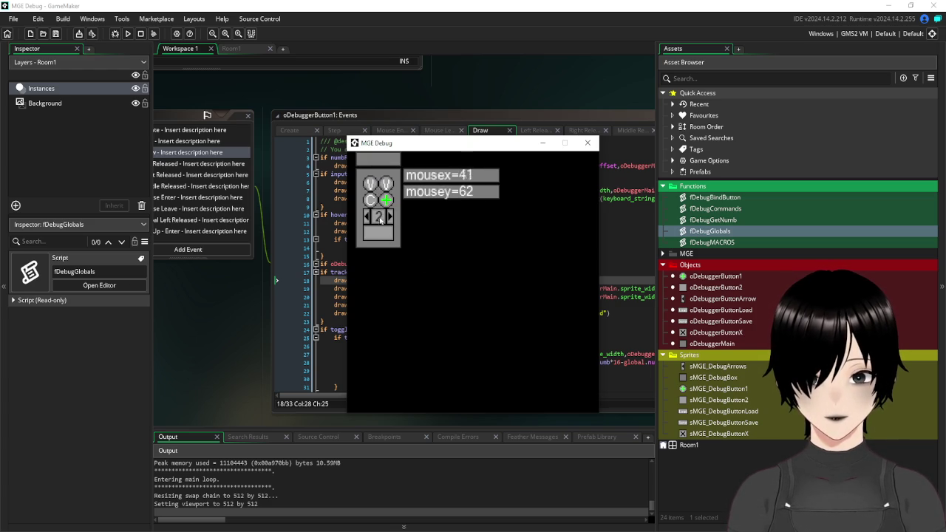
click(374, 237)
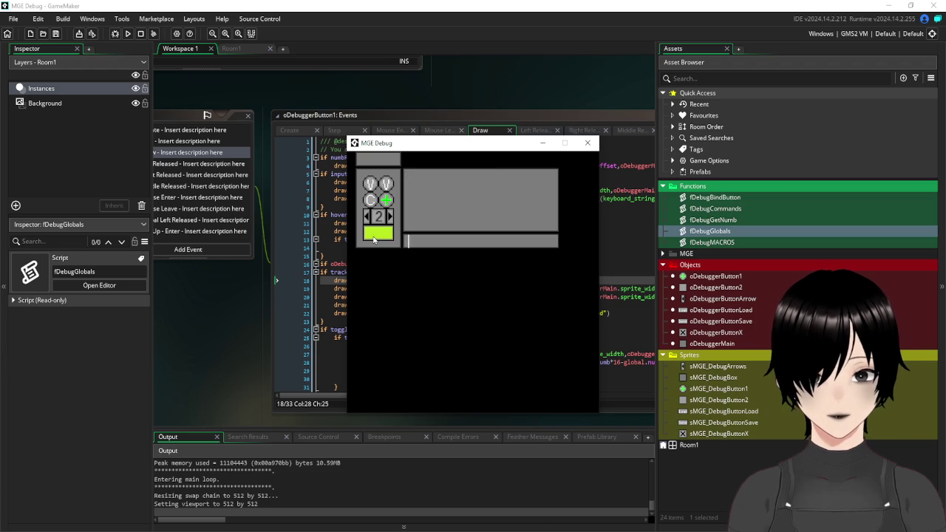
click(374, 237)
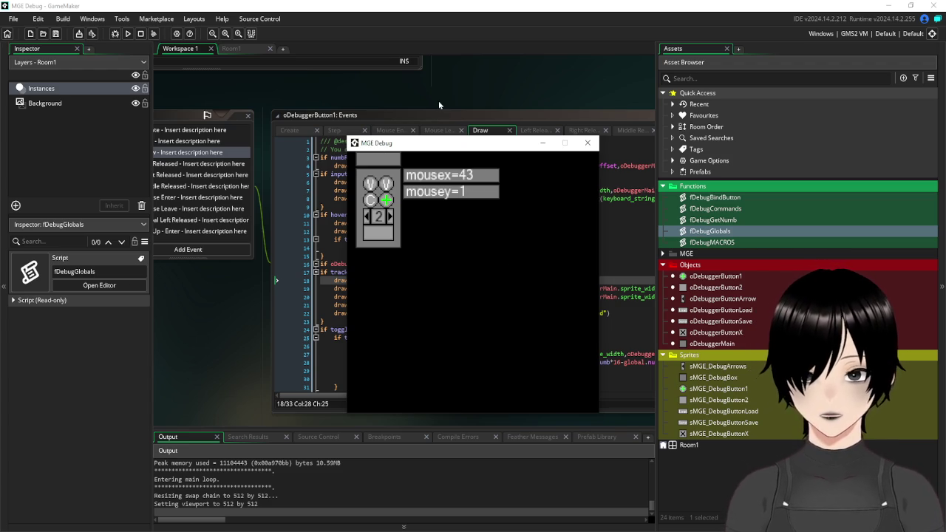
click(392, 217)
click(392, 217)
click(391, 216)
click(391, 216)
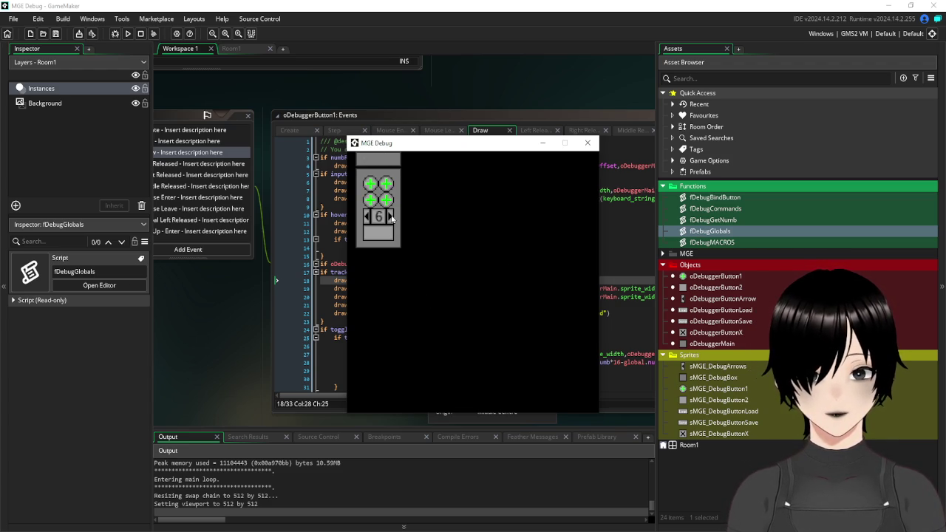
click(369, 217)
click(368, 216)
click(368, 217)
click(369, 216)
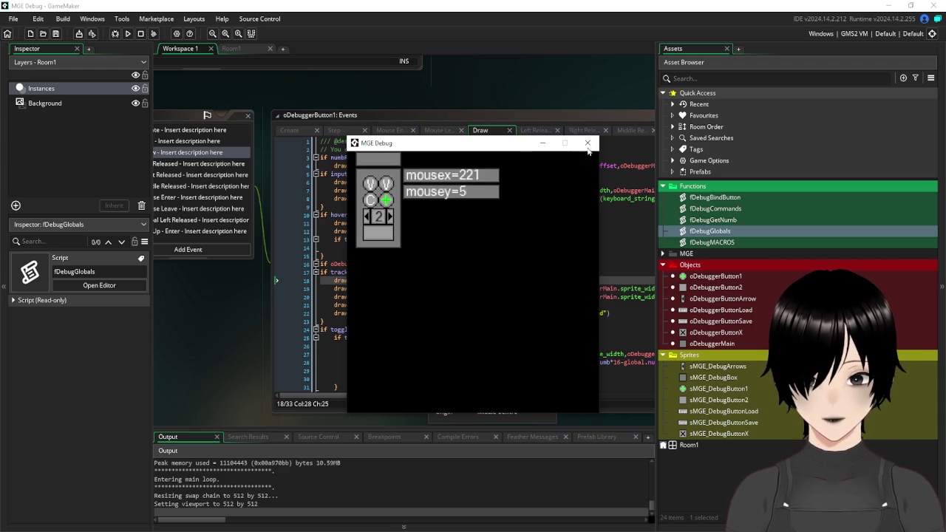
click(588, 142)
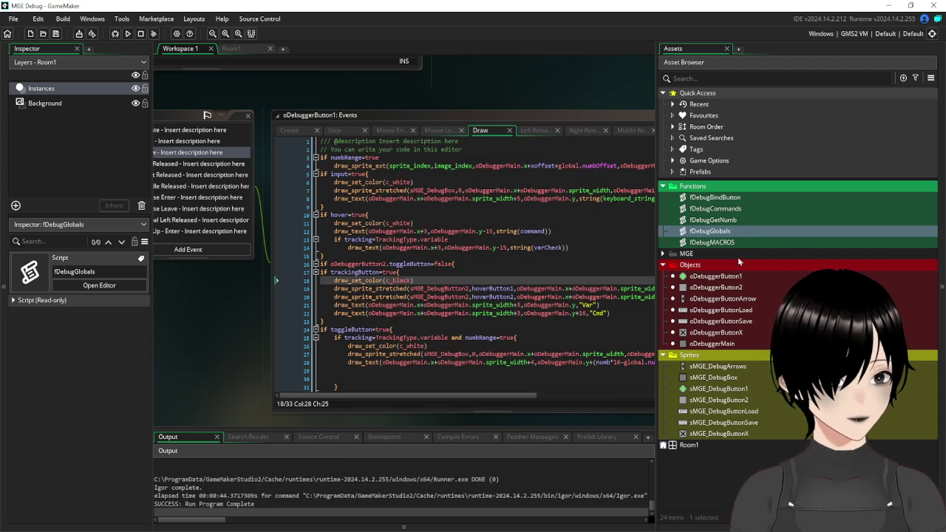
Run and close the game, then open MGE > MGE_Chat > debugFont and set Anti-aliasing Off.
click(127, 34)
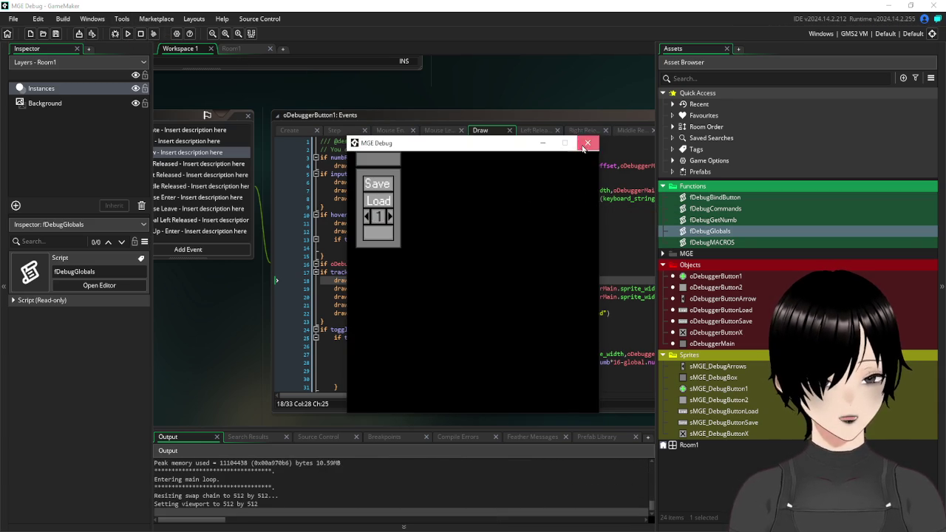
click(587, 144)
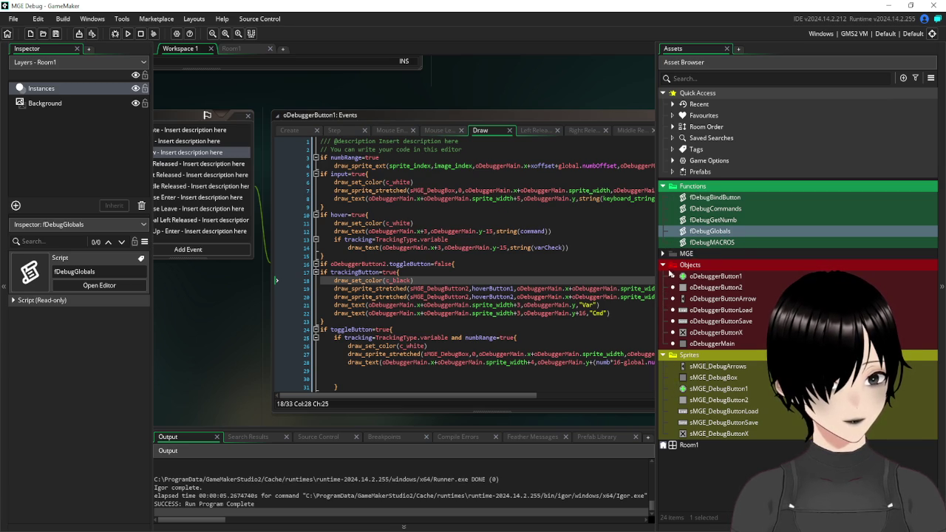
click(663, 255)
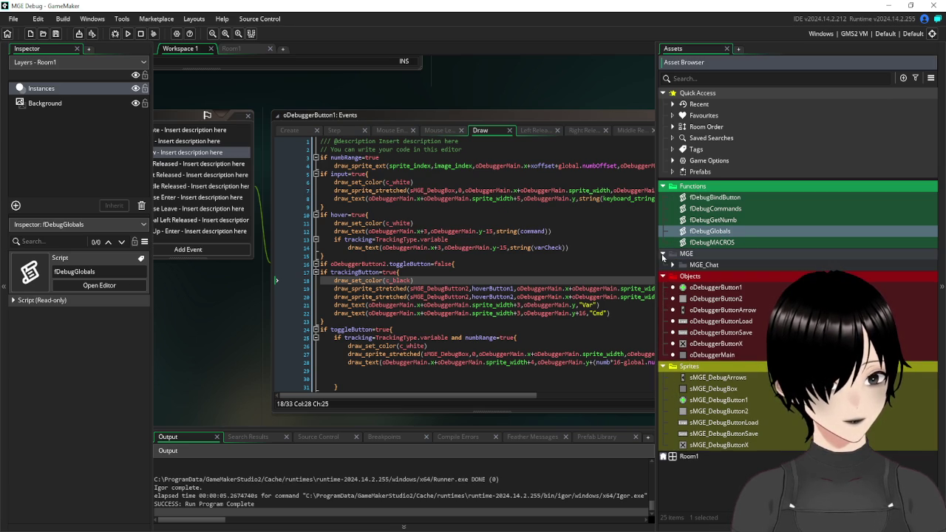
click(673, 266)
double_click(720, 277)
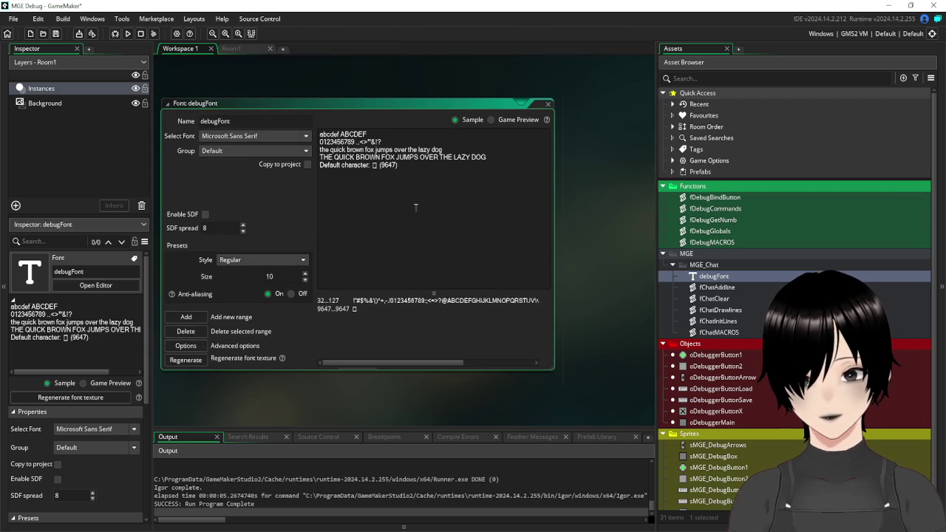
click(292, 294)
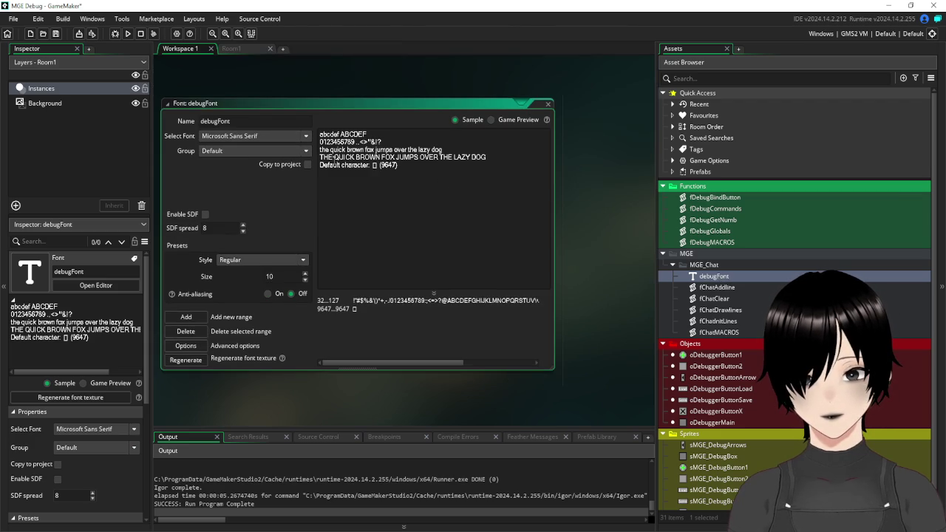
click(132, 34)
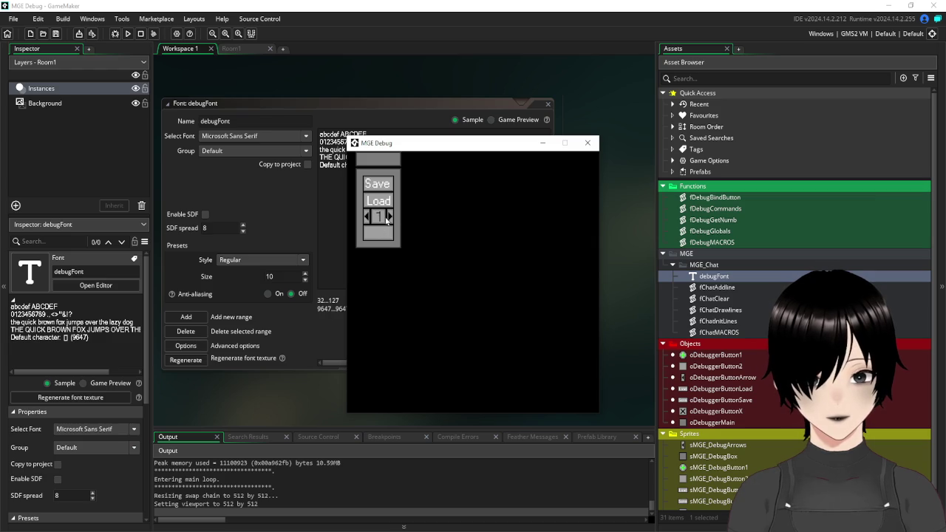
click(389, 217)
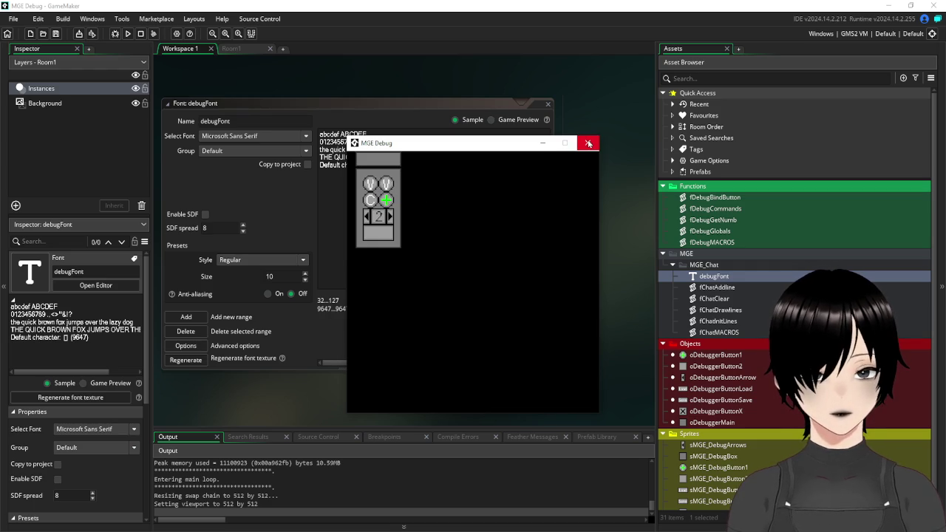
mouse_move(377, 159)
mouse_down()
mouse_move(498, 249)
mouse_move(416, 233)
mouse_up()
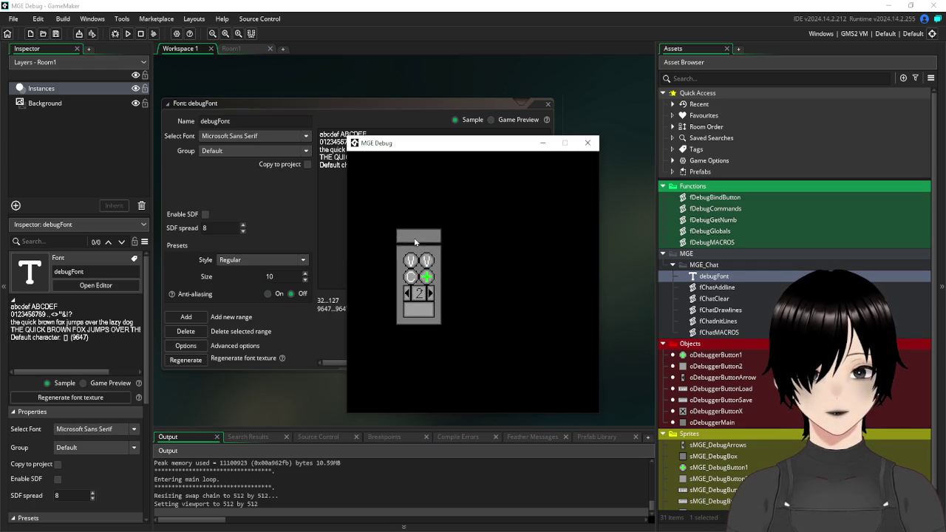
click(424, 313)
click(423, 313)
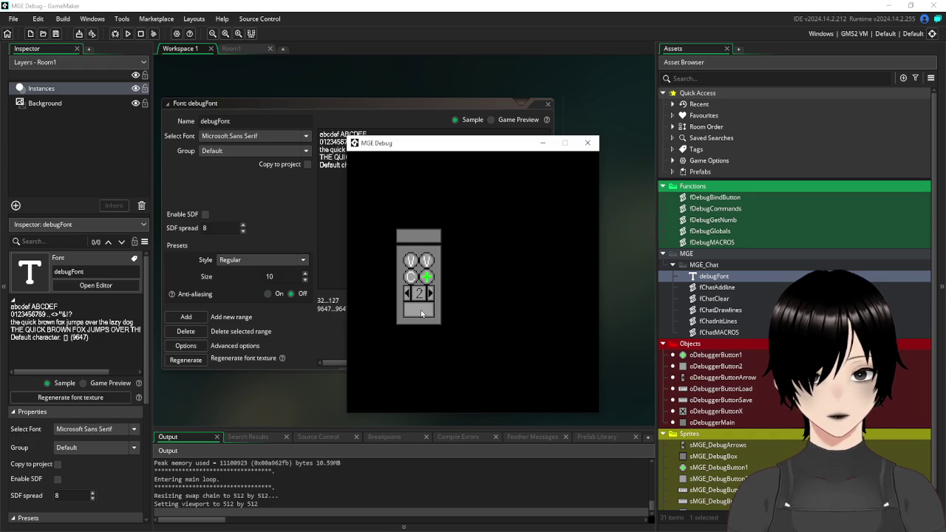
click(422, 313)
click(410, 262)
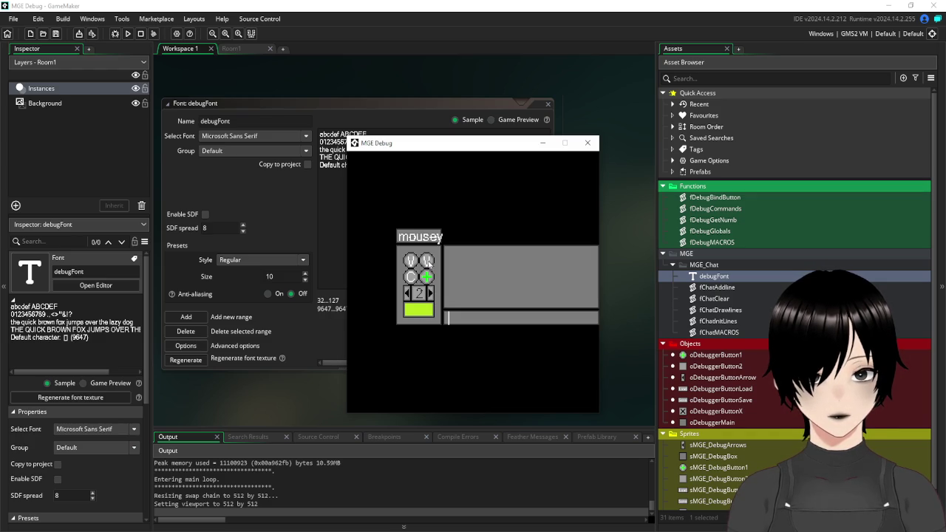
click(422, 313)
drag(481, 144, 410, 111)
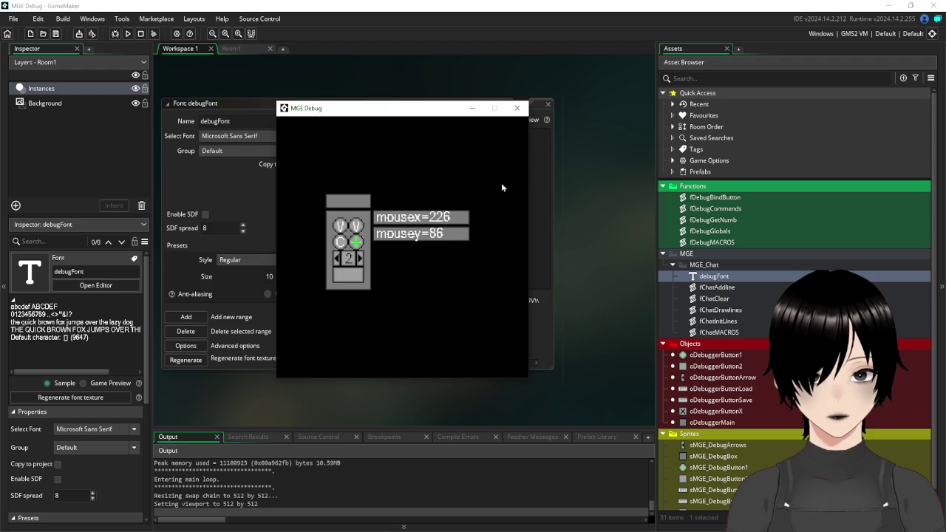
click(517, 109)
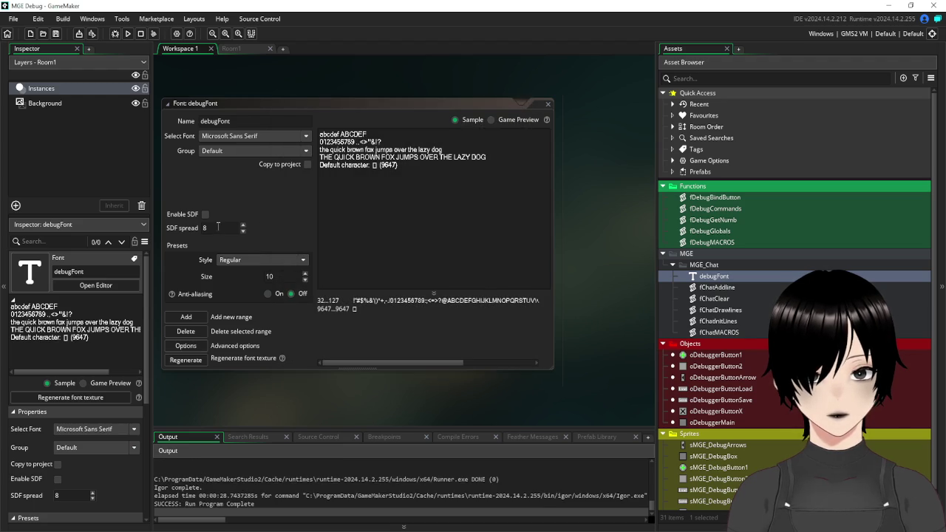
Set debugFont's anti-aliasing On, save to regenerate its texture, and close the editor.
click(271, 296)
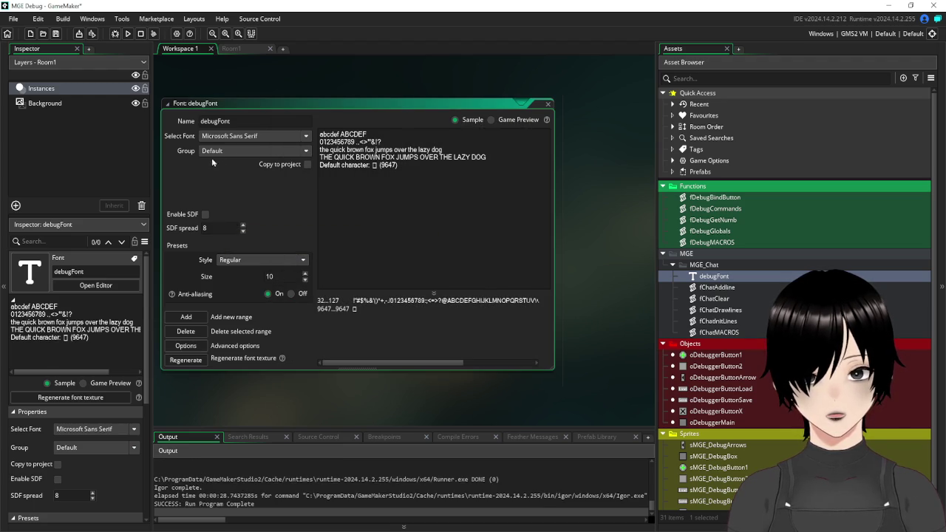
click(55, 34)
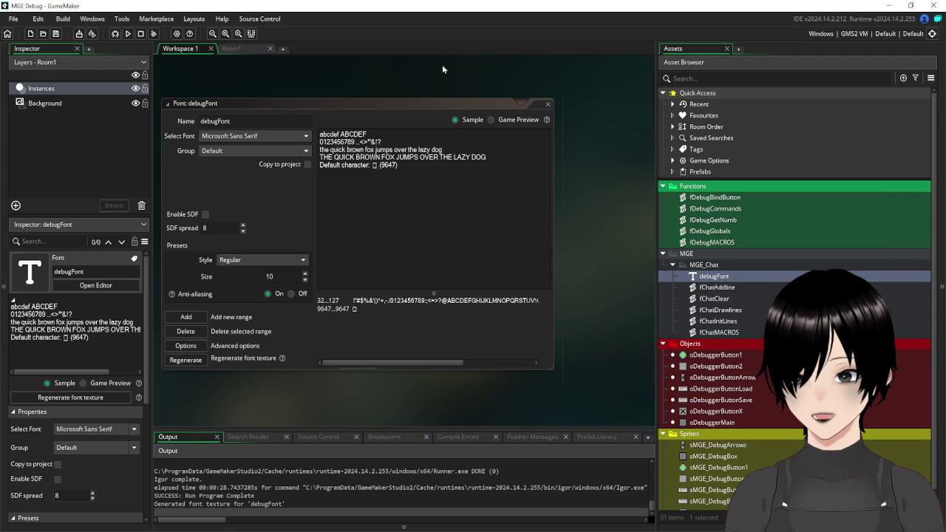
click(548, 103)
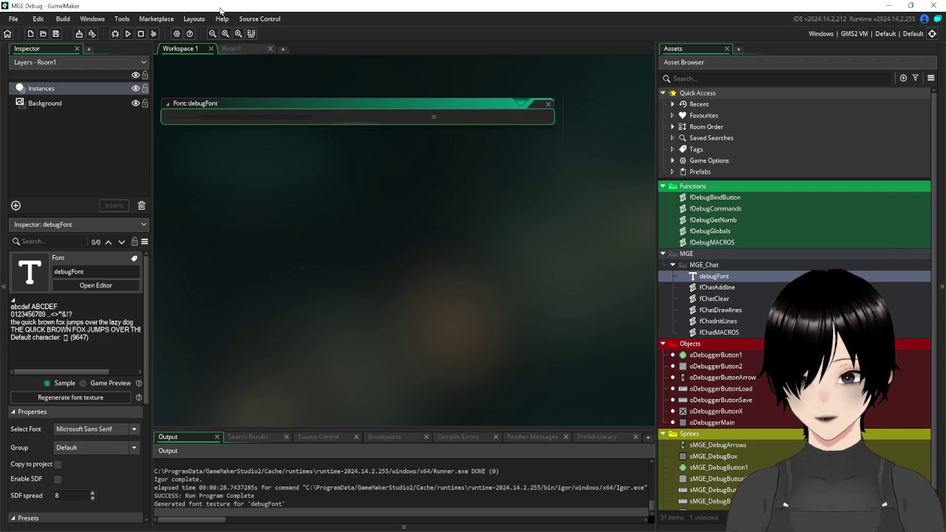
Run the game, check the debug panel's page 2 font, and close it.
click(128, 34)
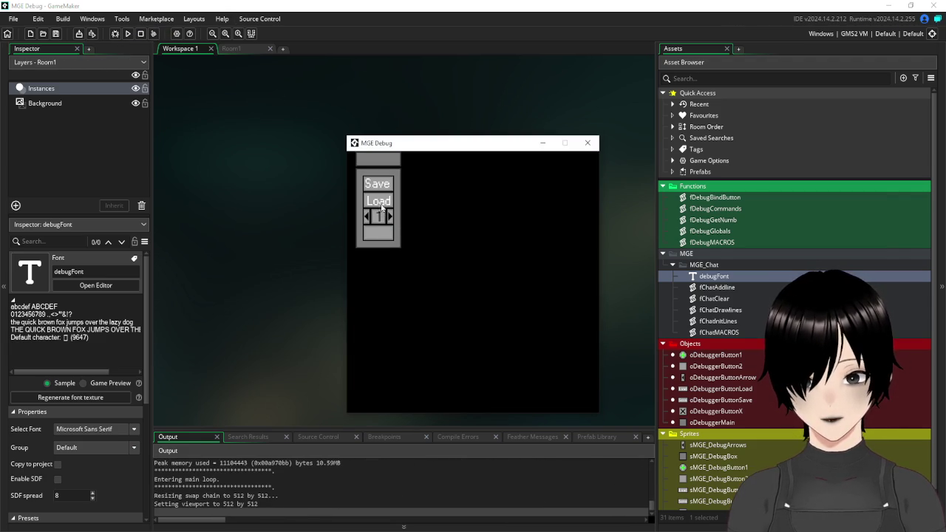
click(392, 218)
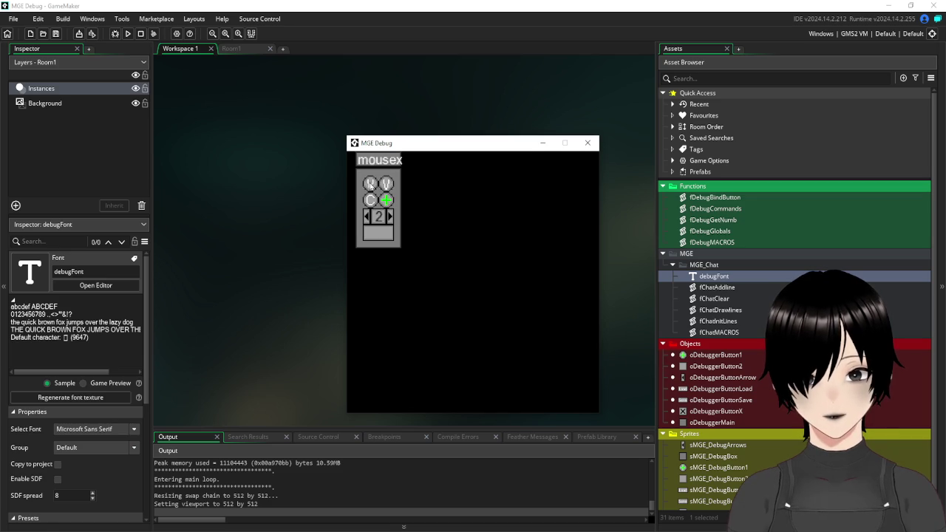
click(588, 143)
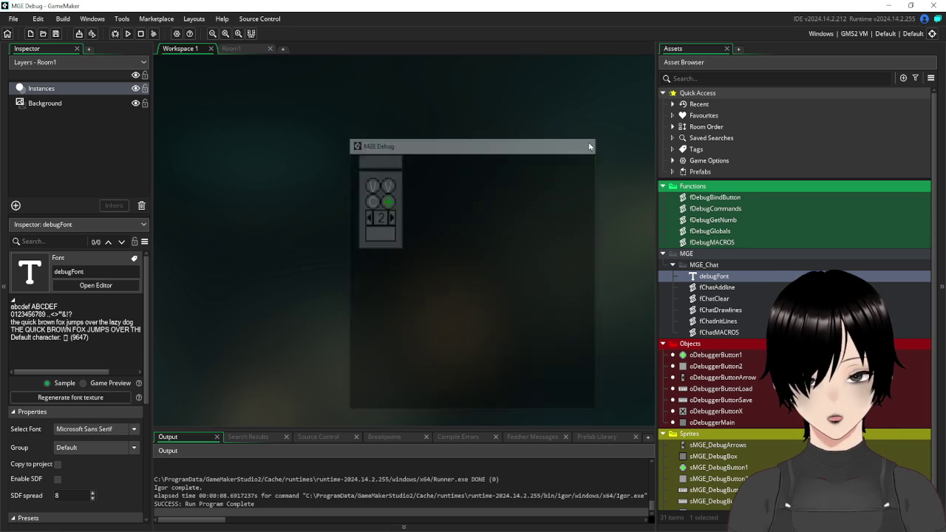